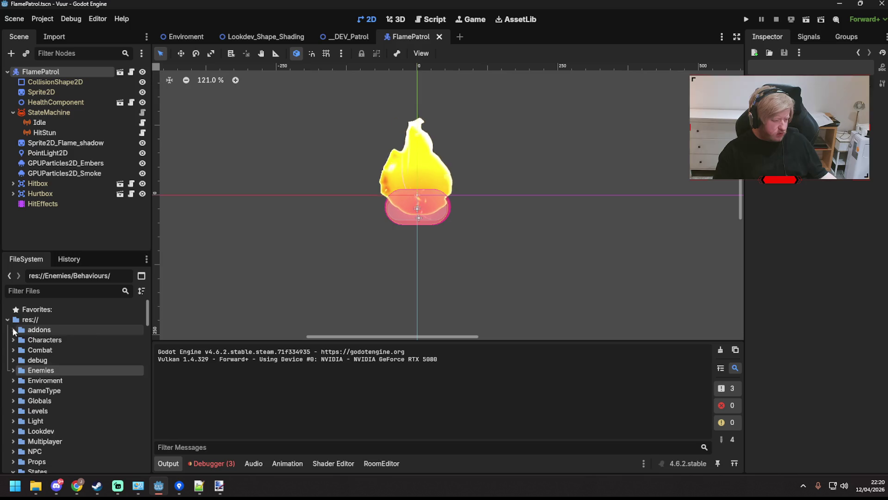
# Collapse the States folder and expand the Enemies folder in the FileSystem dock.
pyautogui.scroll(-2, 56, 368)
pyautogui.click(13, 430)
pyautogui.scroll(2, 73, 399)
pyautogui.click(13, 371)
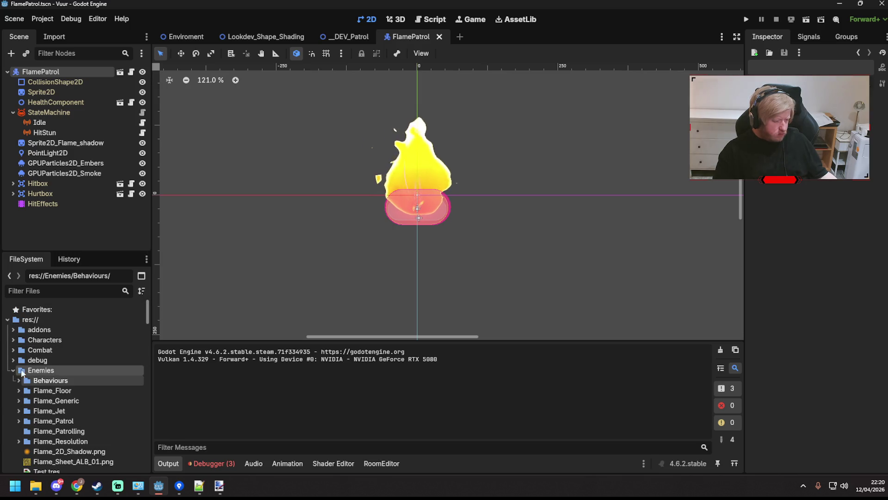
pyautogui.rightClick(54, 370)
pyautogui.moveTo(171, 310)
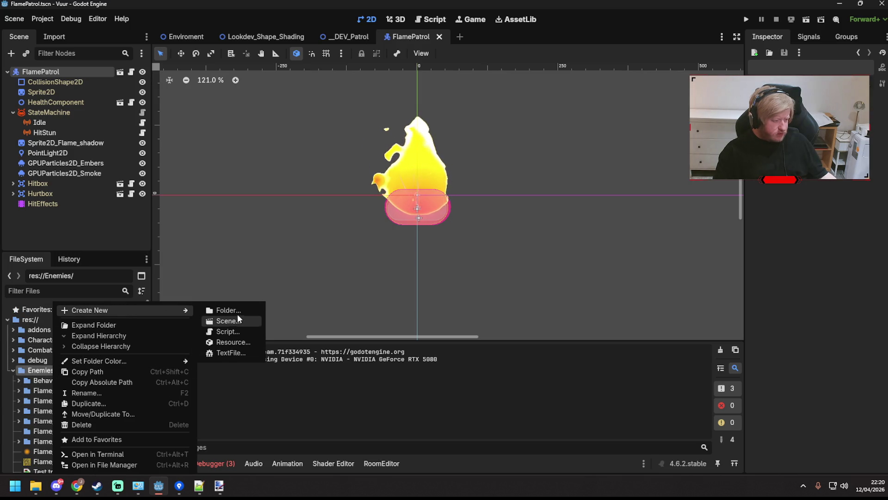
pyautogui.click(366, 399)
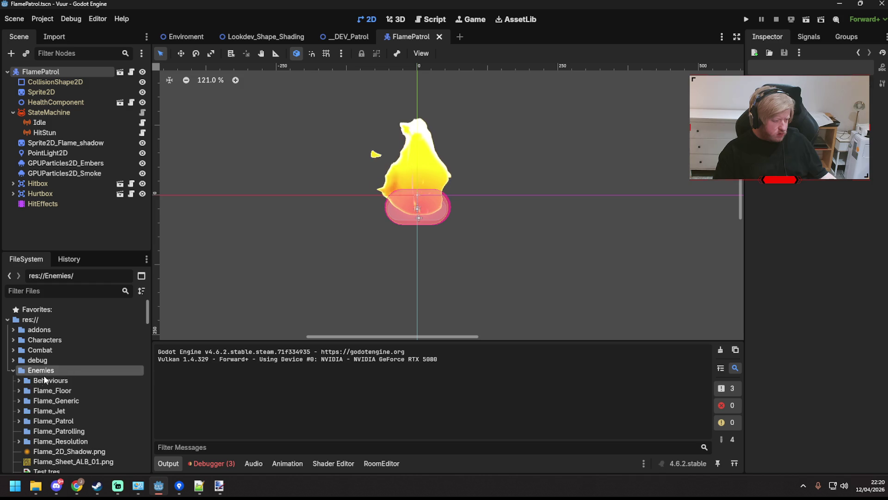
# Create a new scene named PatrolManager inside Enemies/Behaviours/Patrol.
pyautogui.click(41, 380)
pyautogui.click(18, 380)
pyautogui.click(58, 390)
pyautogui.rightClick(57, 390)
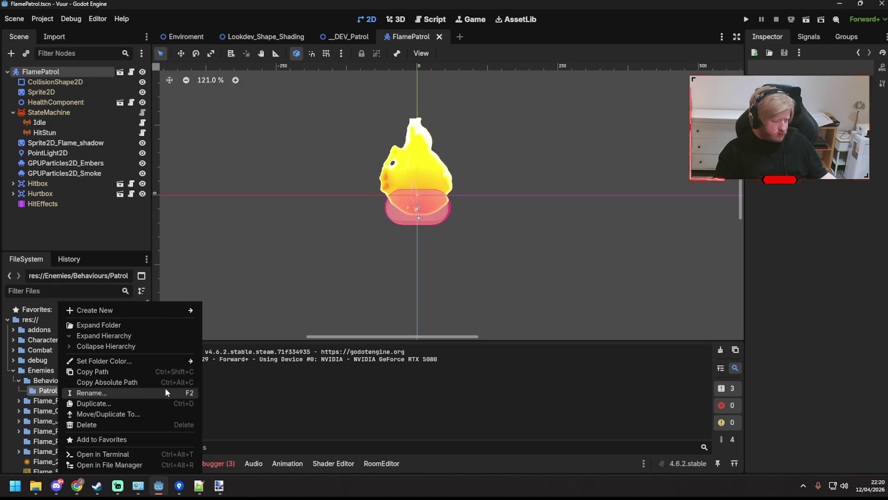
pyautogui.moveTo(185, 311)
pyautogui.click(240, 321)
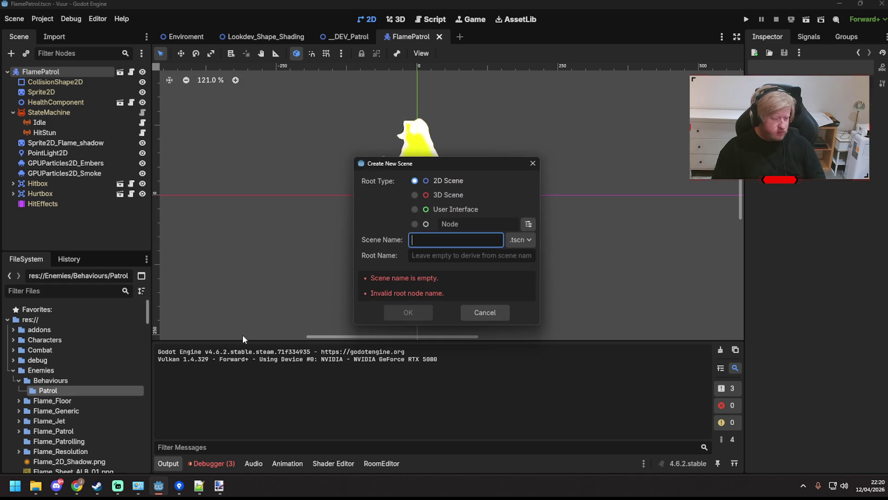
pyautogui.write('Patrol')
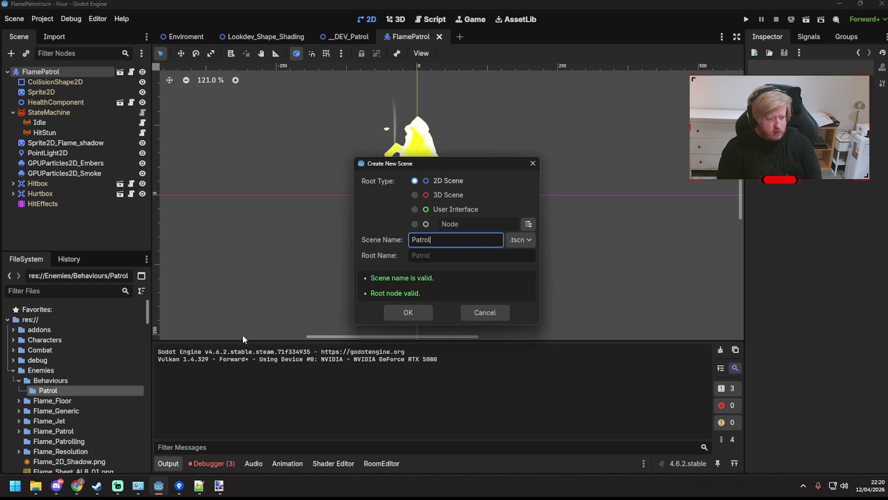
pyautogui.write('Manager')
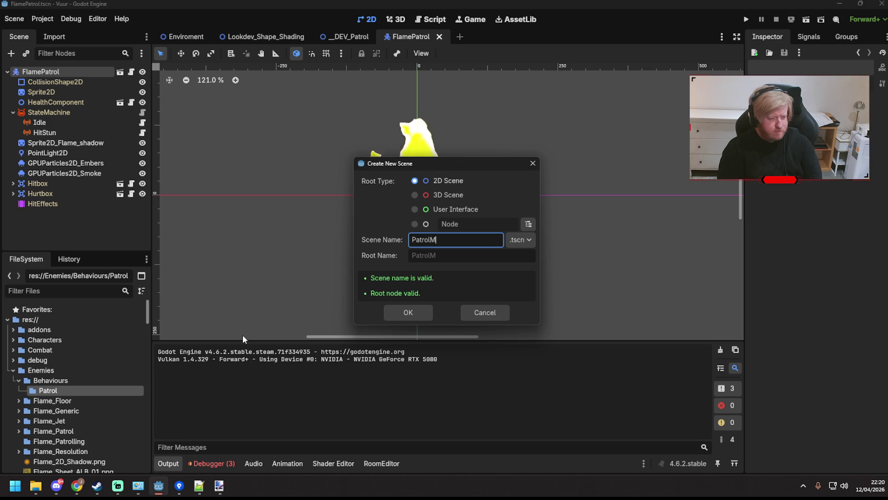
pyautogui.press('Return')
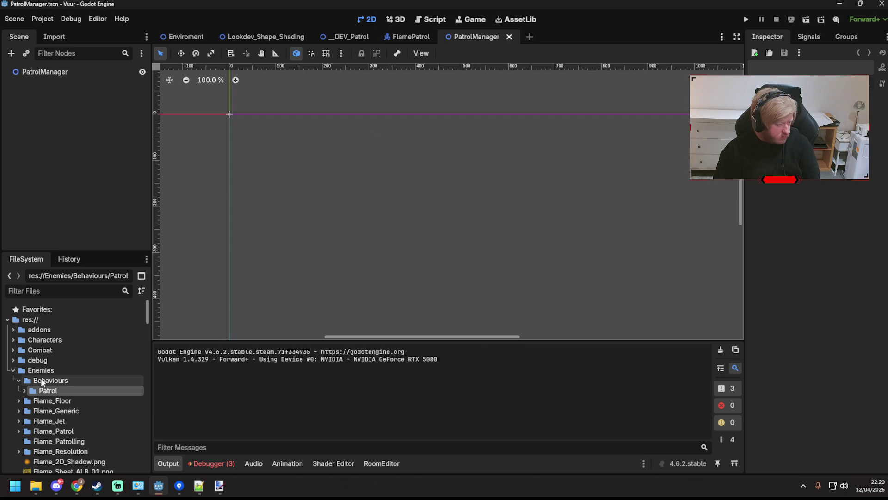
# Create a second new scene named PatrolPoint in the Patrol folder.
pyautogui.rightClick(91, 392)
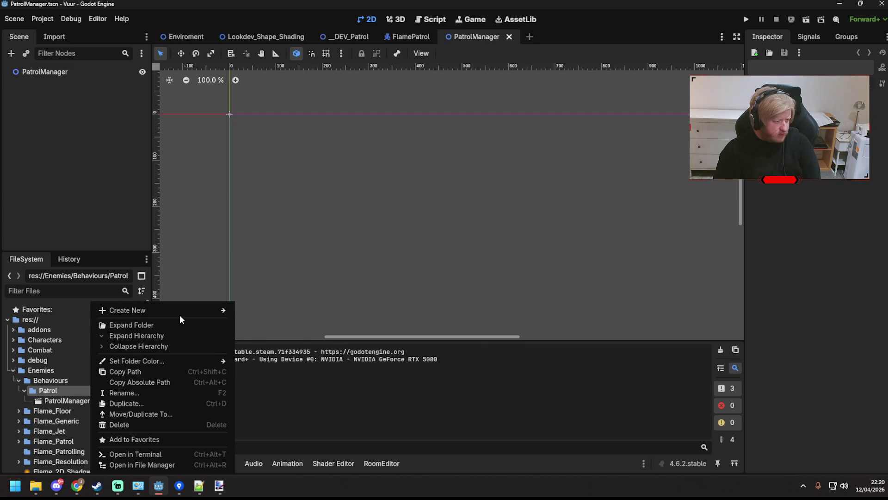
pyautogui.moveTo(209, 310)
pyautogui.click(271, 320)
pyautogui.write('PatrolPoint')
pyautogui.press('Return')
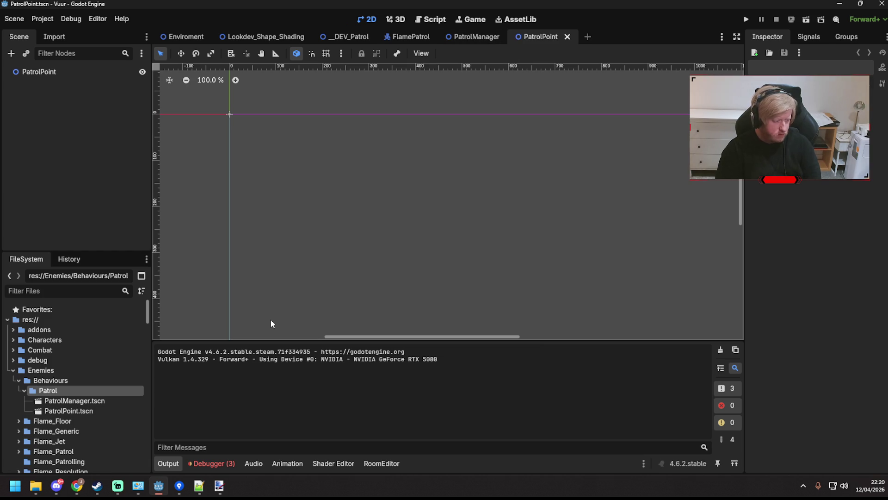
# Reopen PatrolManager.tscn and attach a new patrol_manager.gd script to its root node.
pyautogui.doubleClick(87, 402)
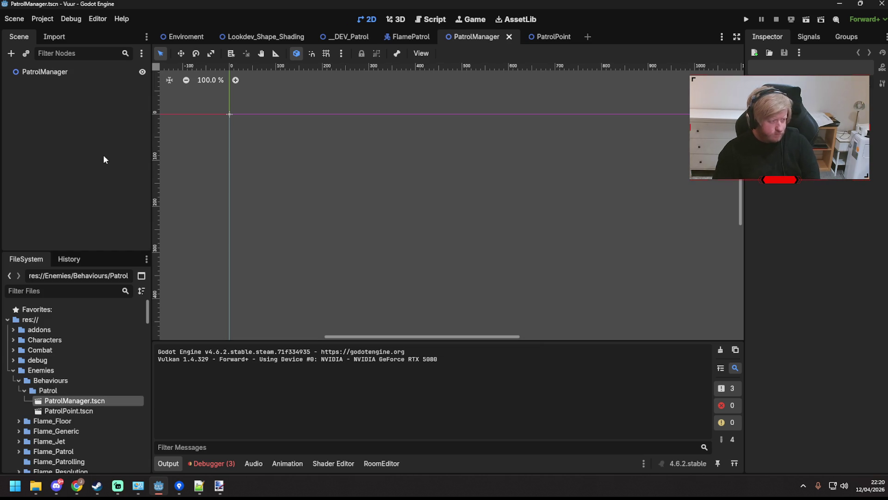
pyautogui.rightClick(78, 73)
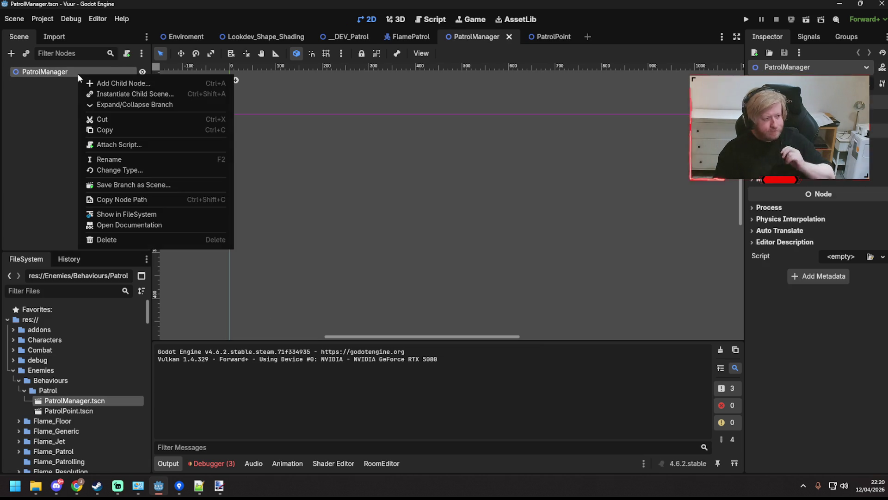
pyautogui.click(132, 144)
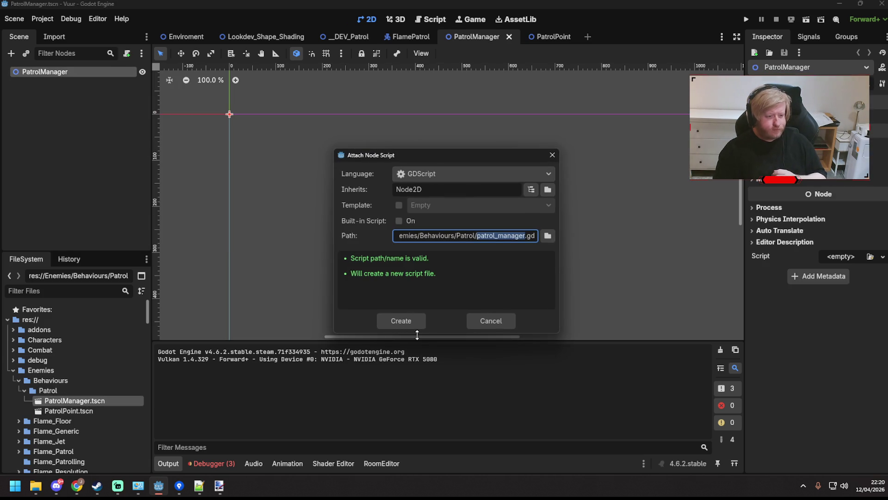
pyautogui.click(398, 323)
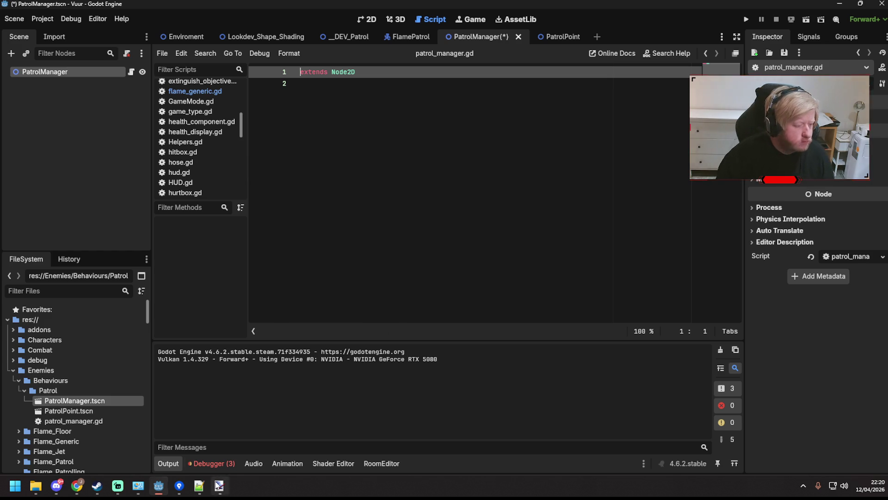
pyautogui.click(219, 485)
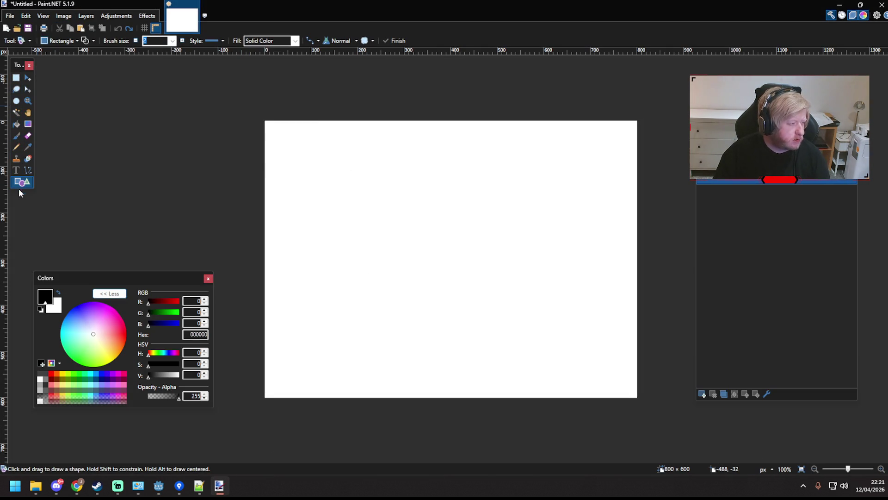
# Write 'Patrol Manager' with 'Point A', 'Point B' and 'Point C' lines beneath it on the canvas.
pyautogui.click(16, 170)
pyautogui.click(295, 141)
pyautogui.write('Patri')
pyautogui.press('BackSpace')
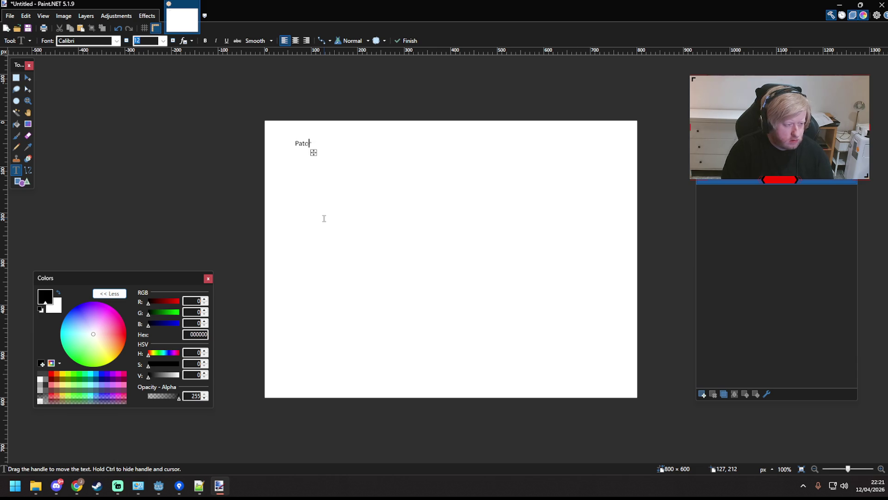
pyautogui.write('ol Manager')
pyautogui.press('Return')
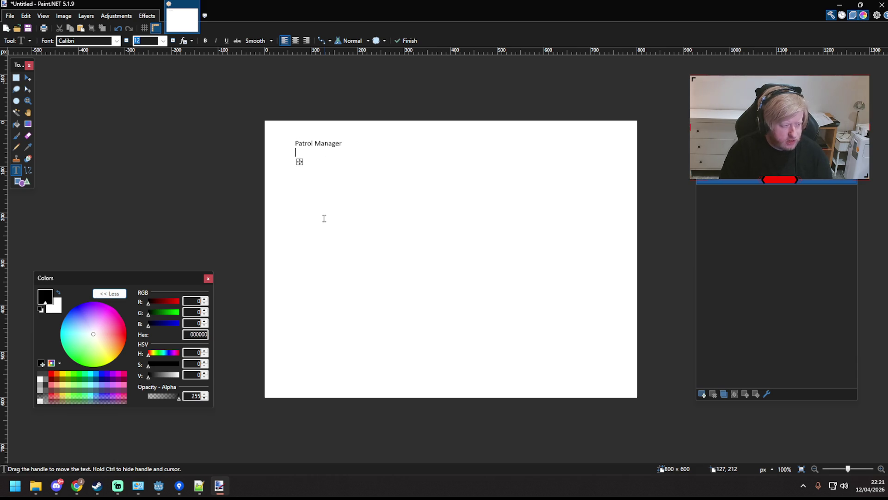
pyautogui.write('Point A')
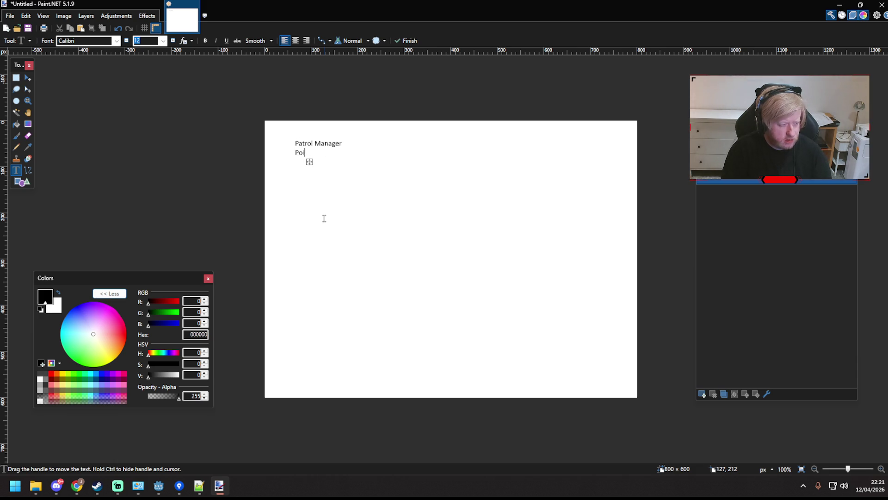
pyautogui.press('Return')
pyautogui.write('poin')
pyautogui.press('BackSpace')
pyautogui.press('BackSpace')
pyautogui.press('BackSpace')
pyautogui.write('Point B')
pyautogui.press('Return')
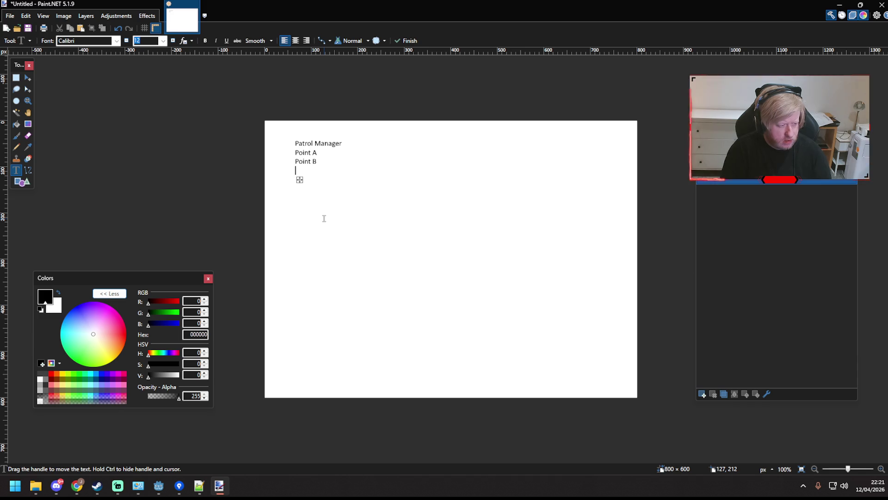
pyautogui.write('Point C')
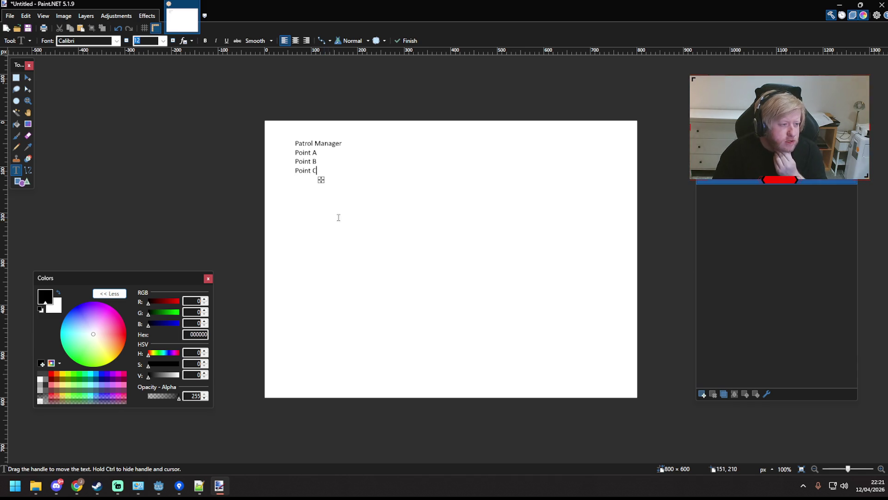
# Add an 'Enemy' text label to the right of Patrol Manager.
pyautogui.click(496, 143)
pyautogui.click(417, 142)
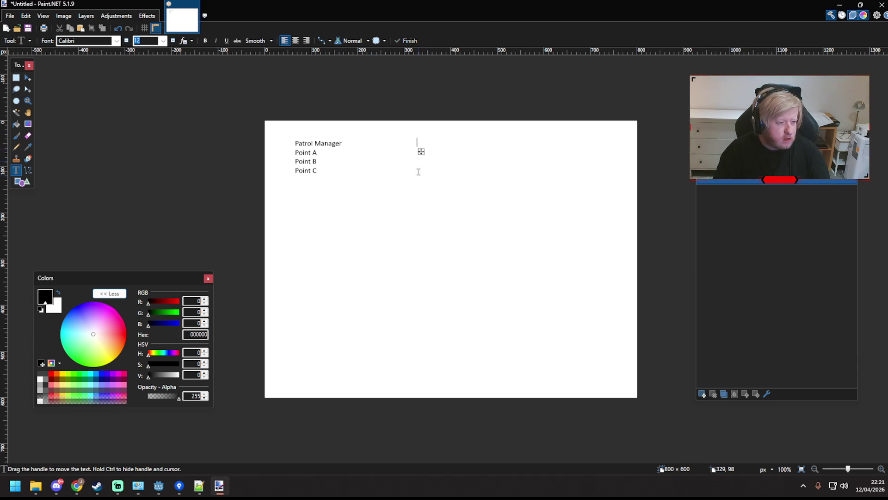
pyautogui.write('Enemy')
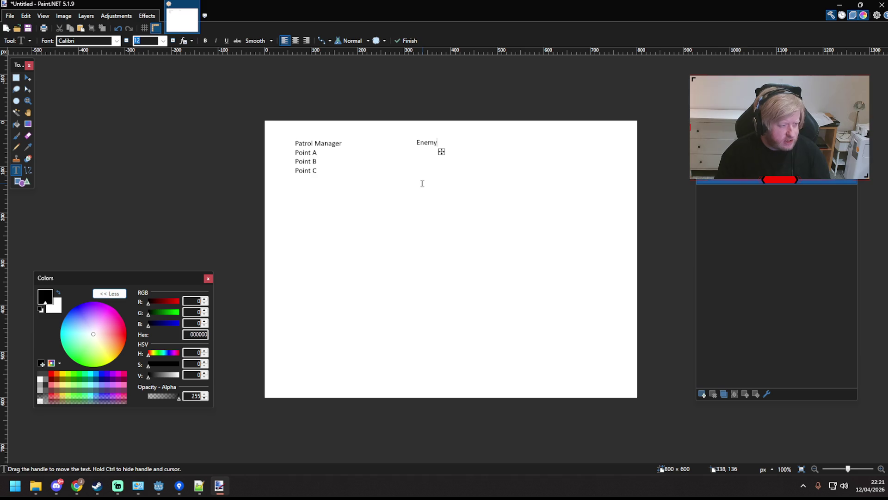
pyautogui.click(268, 123)
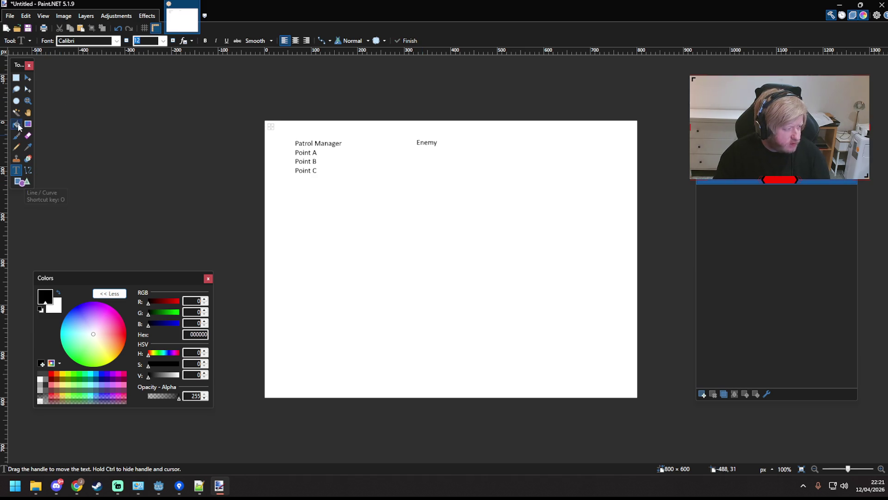
pyautogui.click(28, 170)
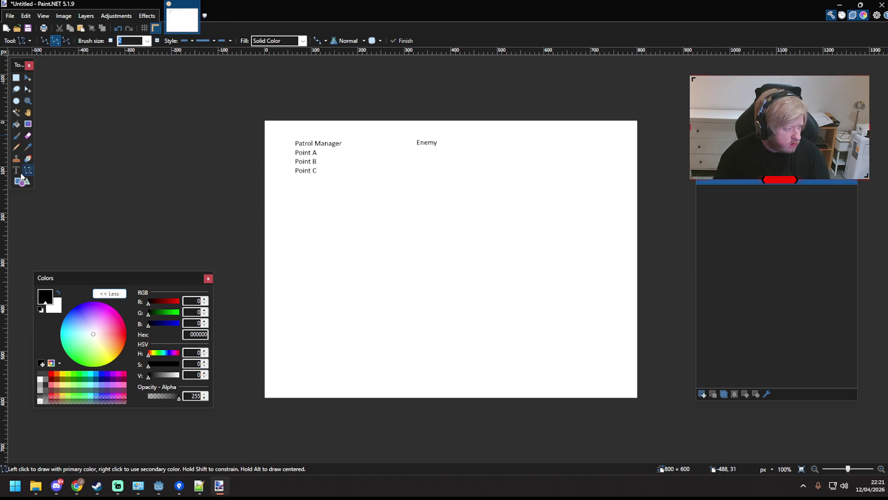
# Try and undo a brush line to Patrol Manager, then label 'Patrol behaviour' below Enemy.
pyautogui.click(16, 136)
pyautogui.moveTo(412, 144); pyautogui.dragTo(345, 143)
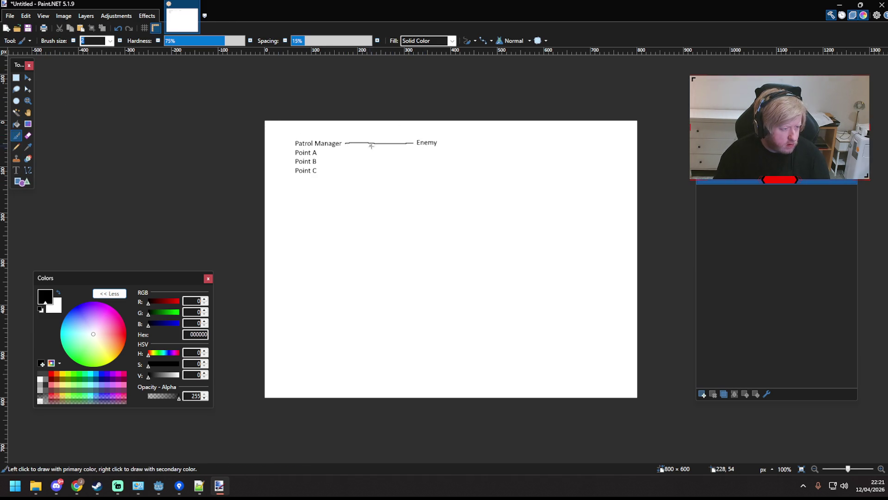
pyautogui.hotkey('ctrl', 'z')
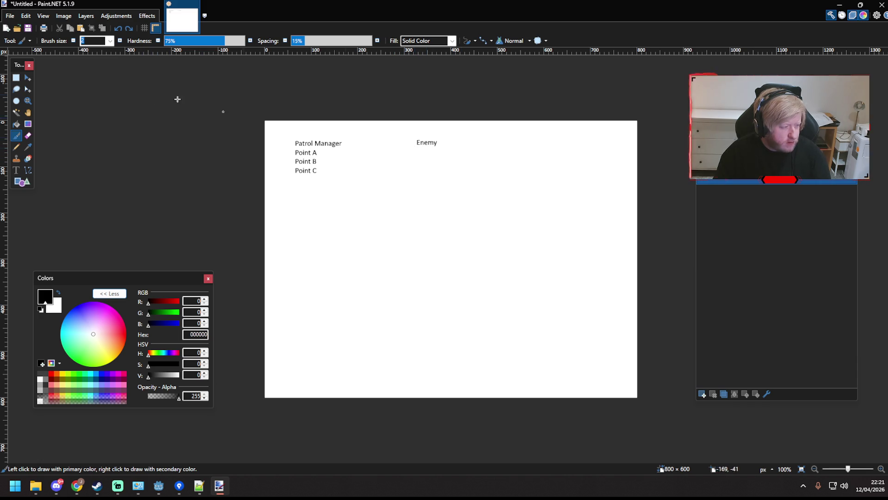
pyautogui.click(17, 170)
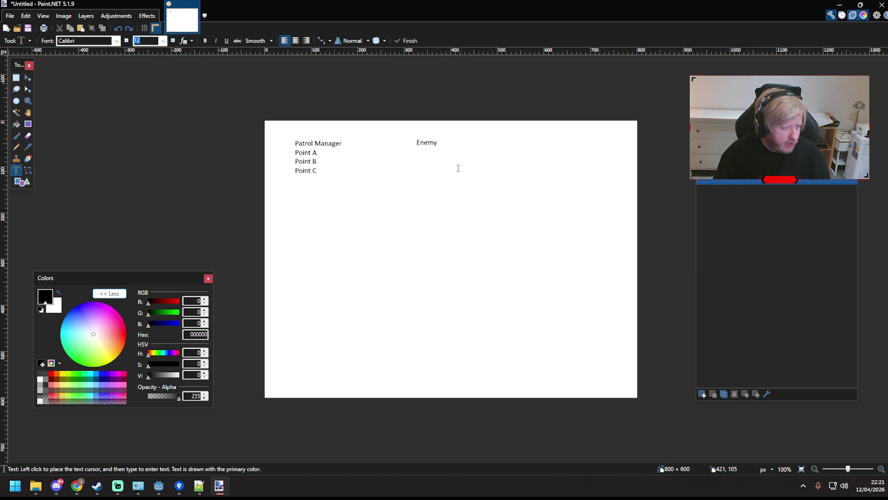
pyautogui.click(419, 149)
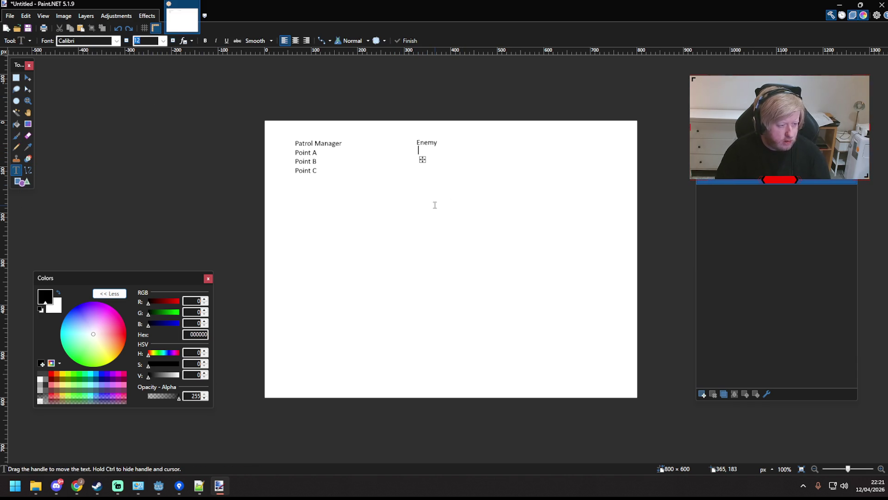
pyautogui.write('Patrol')
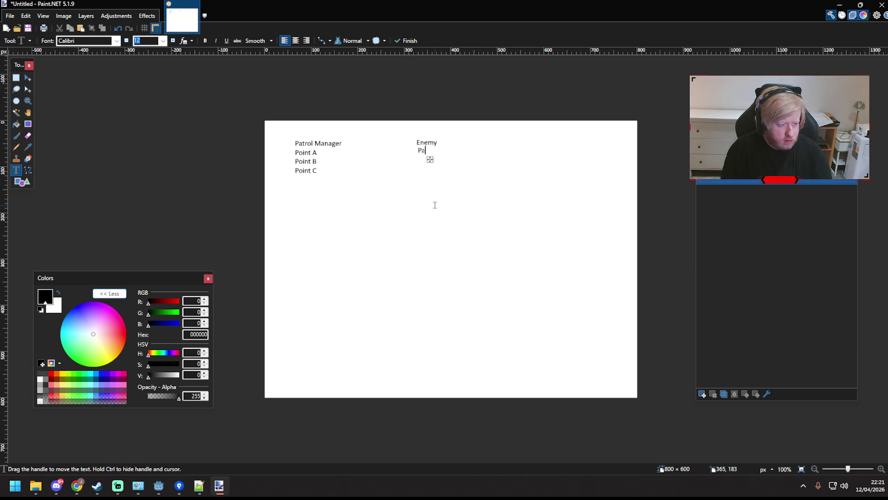
pyautogui.write(' behaviour')
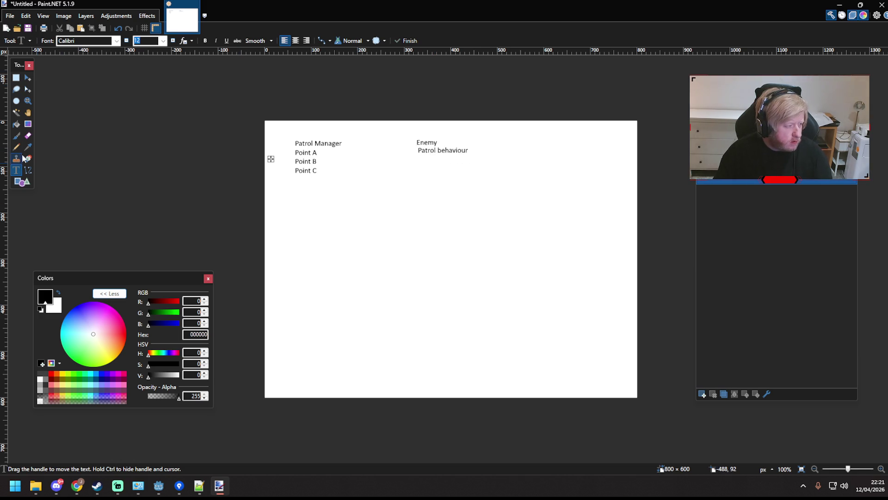
# Brush a connector from Patrol behaviour to Patrol Manager, undoing a stray stroke toward Point A.
pyautogui.click(15, 136)
pyautogui.moveTo(415, 151); pyautogui.dragTo(340, 148)
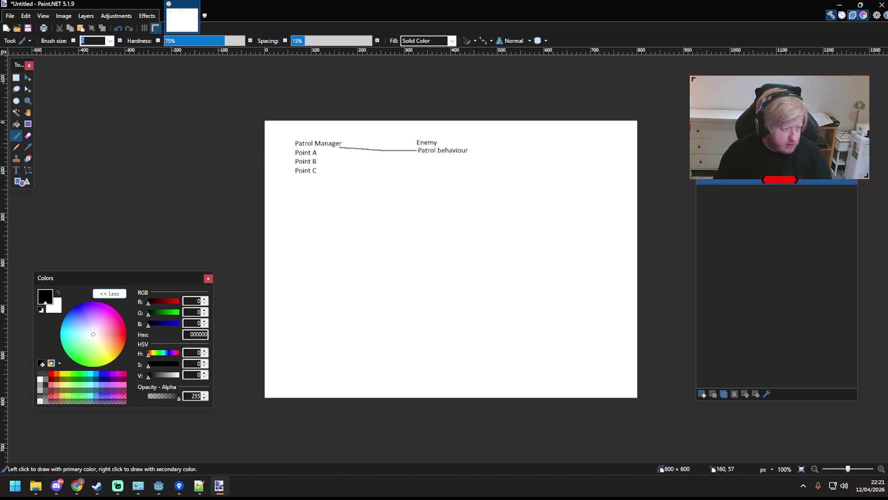
pyautogui.hotkey('ctrl', 'z')
pyautogui.moveTo(415, 150); pyautogui.dragTo(345, 144)
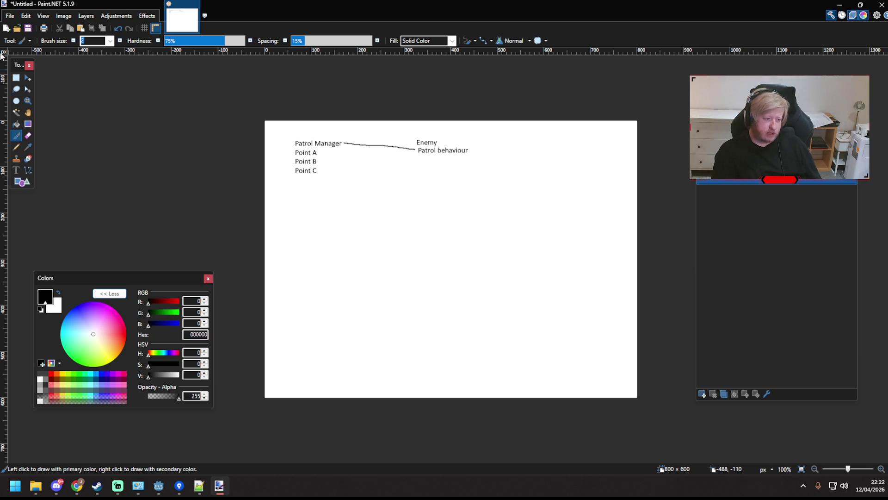
pyautogui.moveTo(413, 155)
pyautogui.mouseDown()
pyautogui.moveTo(320, 149)
pyautogui.moveTo(330, 164)
pyautogui.mouseUp()
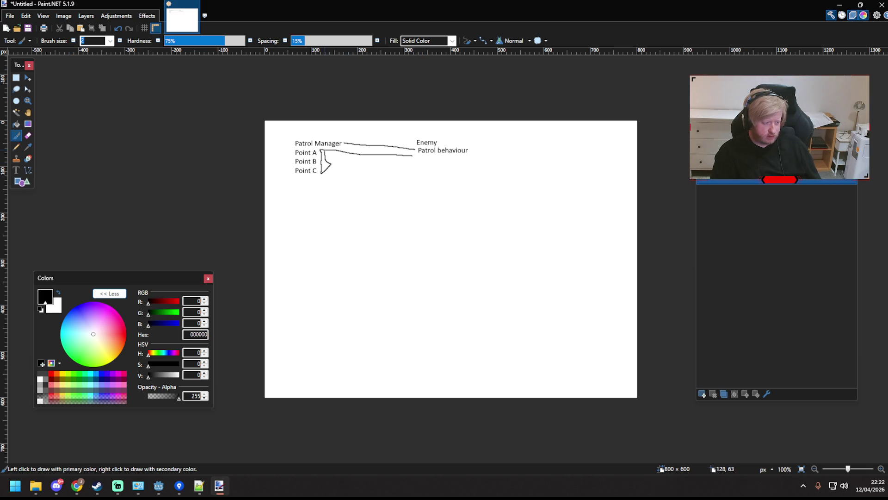
pyautogui.hotkey('ctrl', 'z')
pyautogui.hotkey('ctrl', 'z')
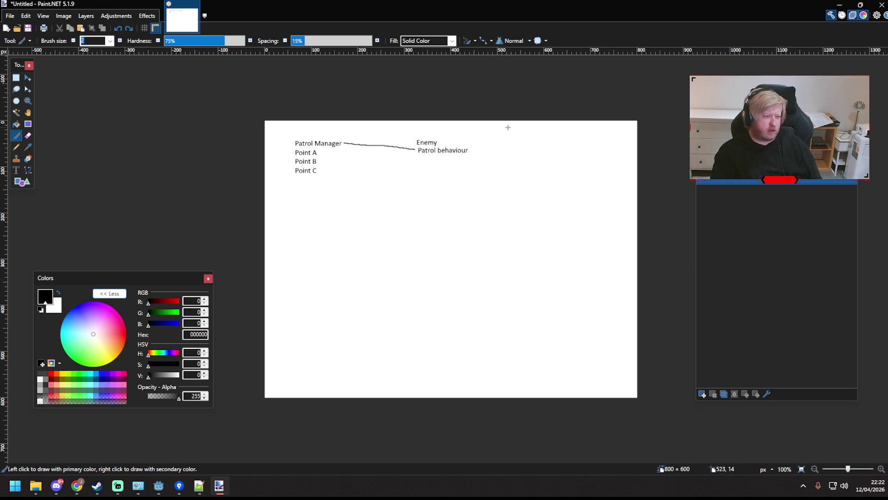
pyautogui.click(840, 4)
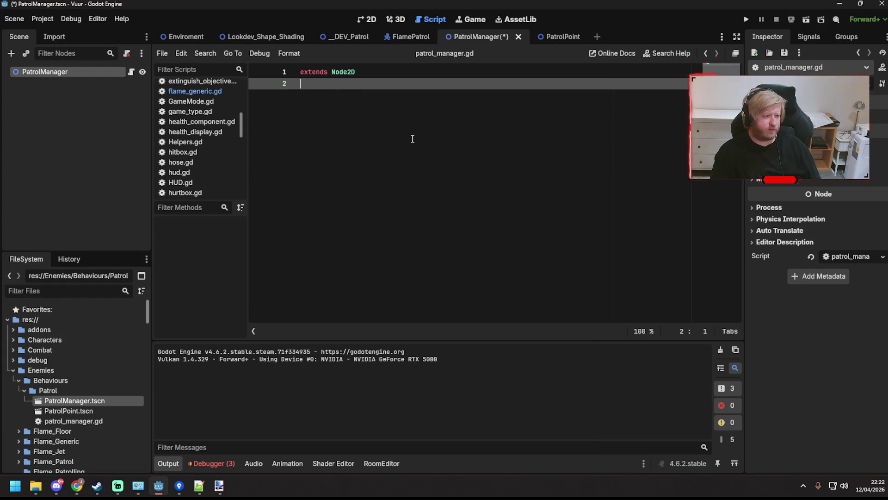
# Save the PatrolManager scene and add 'var patrol_points' below the extends line.
pyautogui.click(70, 87)
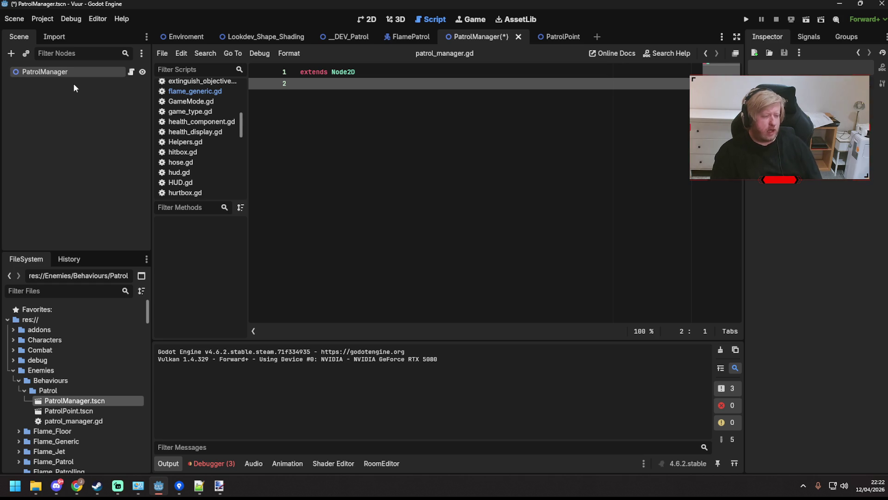
pyautogui.hotkey('ctrl', 's')
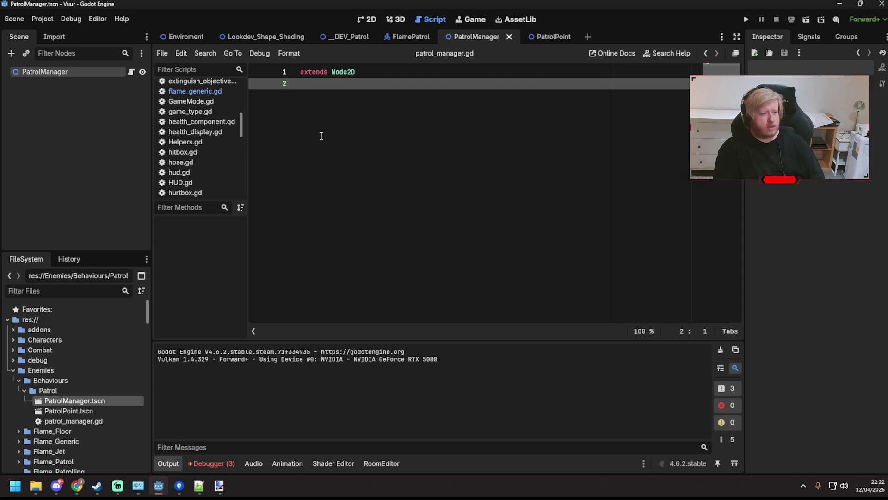
pyautogui.press('Return')
pyautogui.write('var patrol_p')
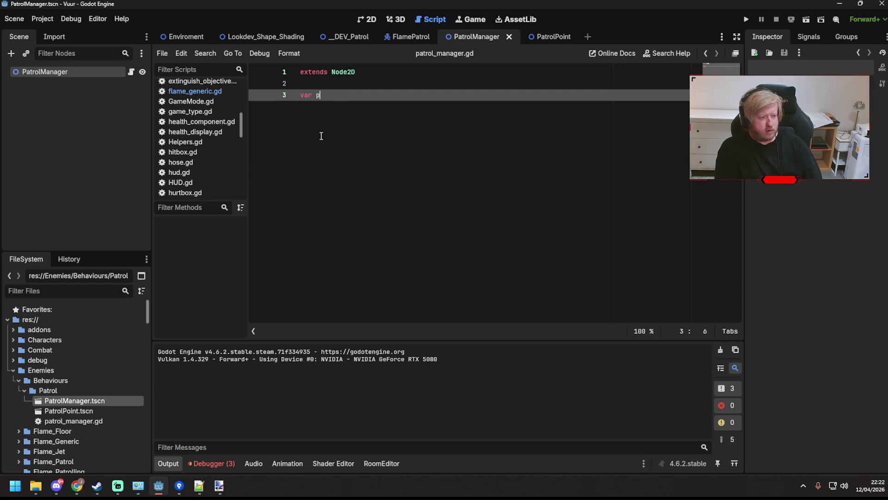
pyautogui.write('oints')
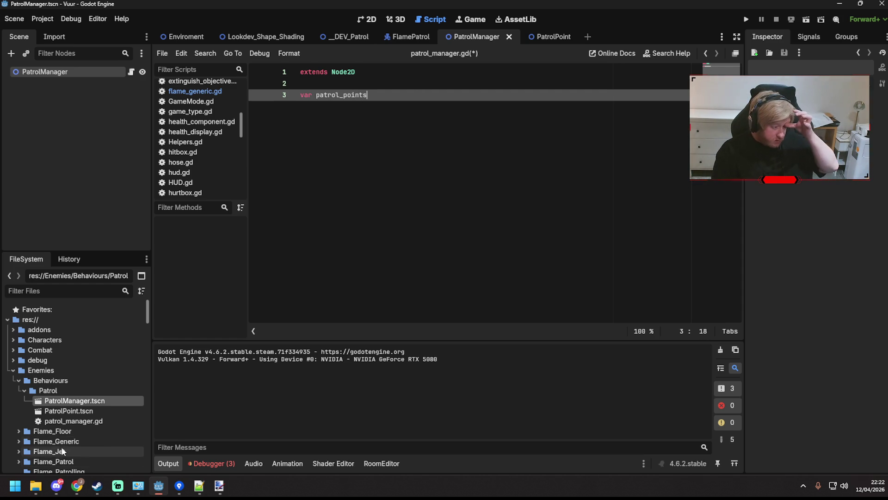
# Open PatrolPoint.tscn and attach a new patrol_point.gd script to its root node.
pyautogui.doubleClick(82, 413)
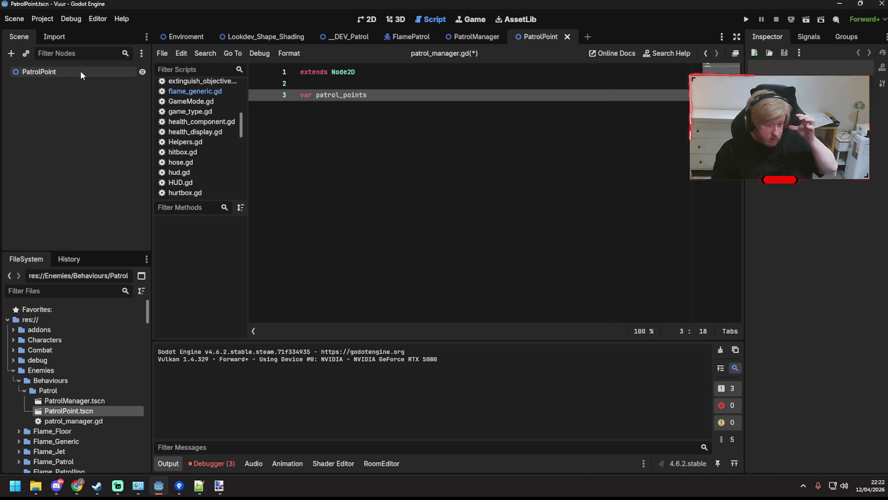
pyautogui.rightClick(56, 72)
pyautogui.click(22, 148)
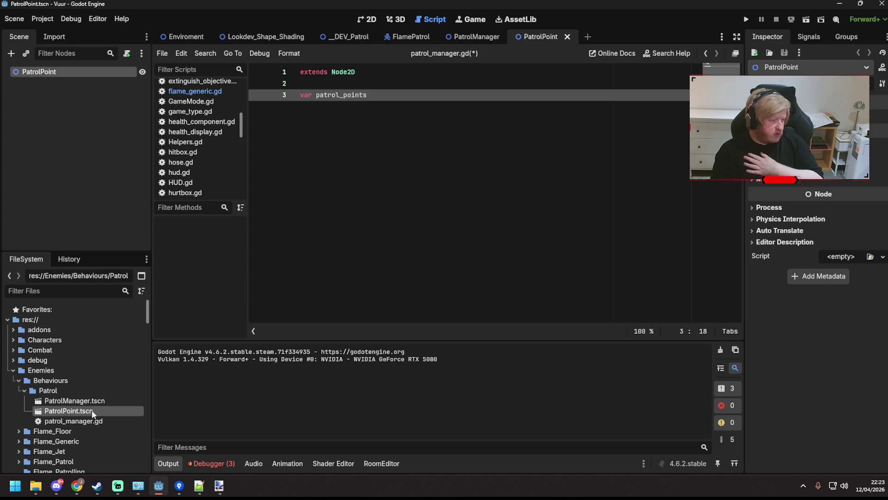
pyautogui.rightClick(54, 75)
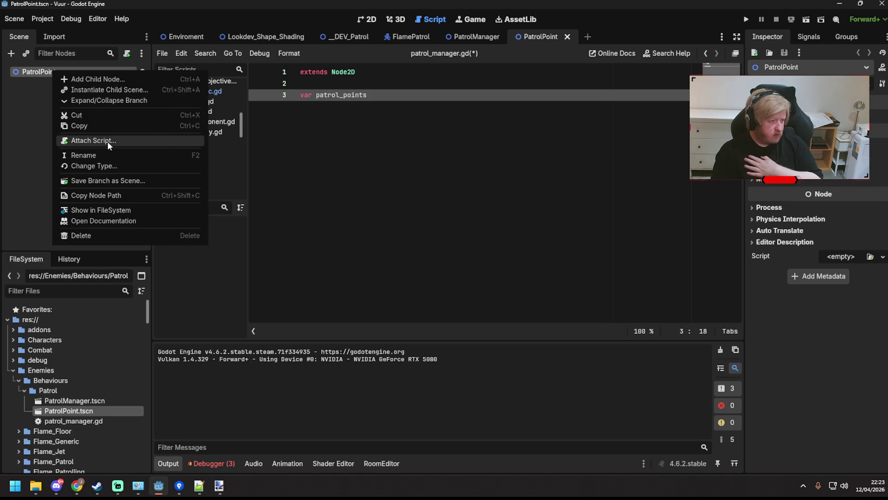
pyautogui.click(108, 141)
pyautogui.click(401, 321)
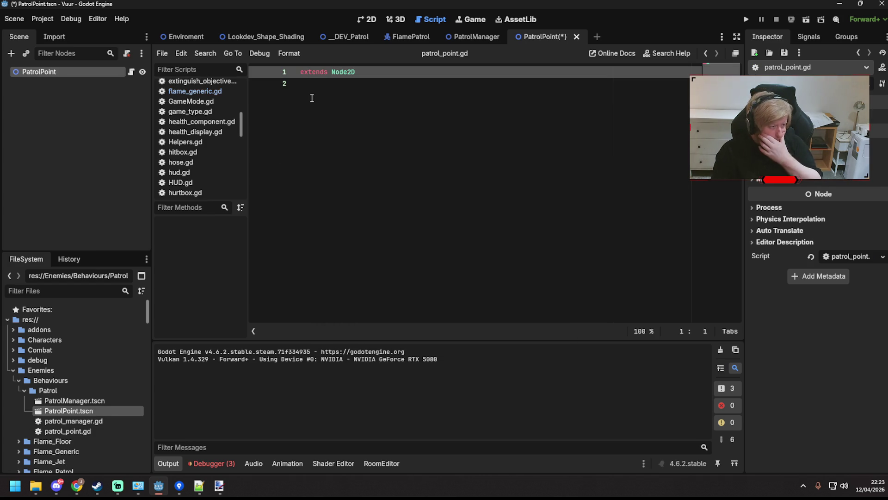
# Put 'class_name PatrolPoint' before 'extends Node2D' in patrol_point.gd, tidy the empty lines, and save.
pyautogui.write('class_name Patro')
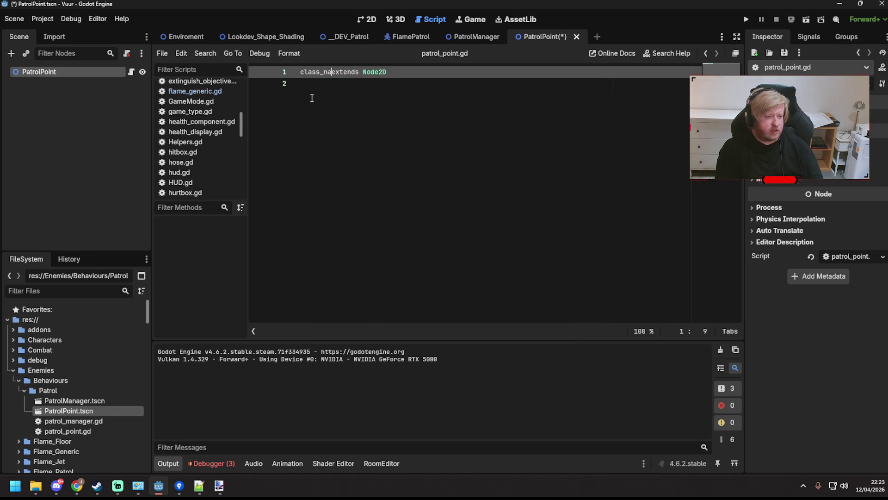
pyautogui.write('lPoint')
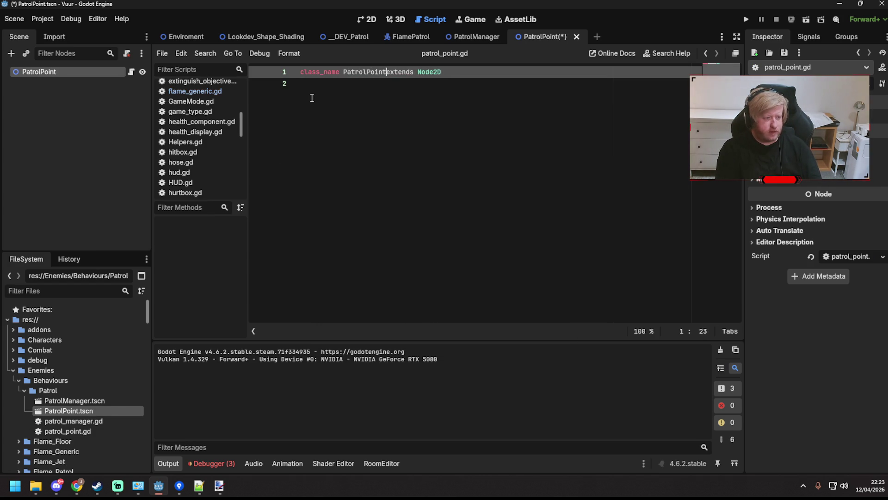
pyautogui.press('Down')
pyautogui.hotkey('ctrl', 's')
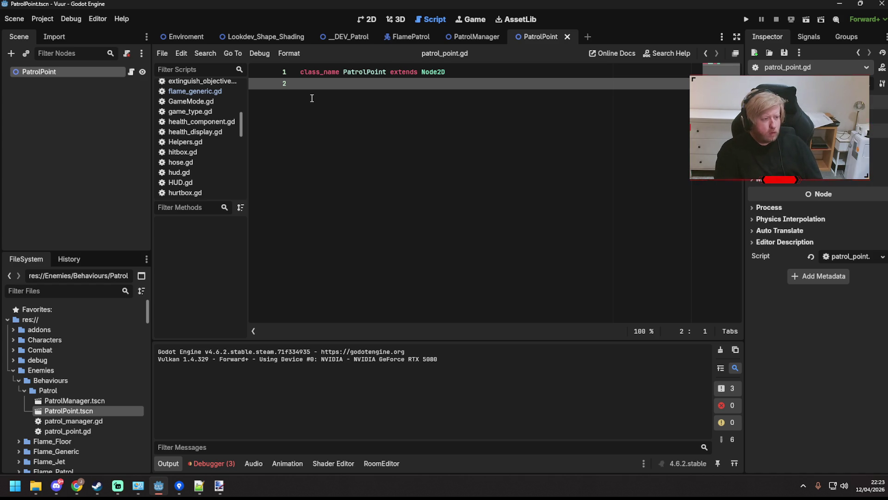
pyautogui.press('Return')
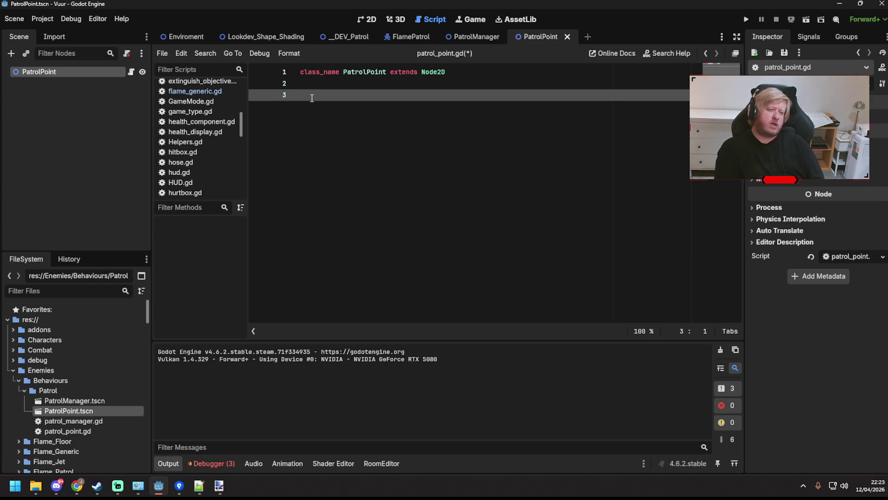
pyautogui.press('BackSpace')
pyautogui.press('Return')
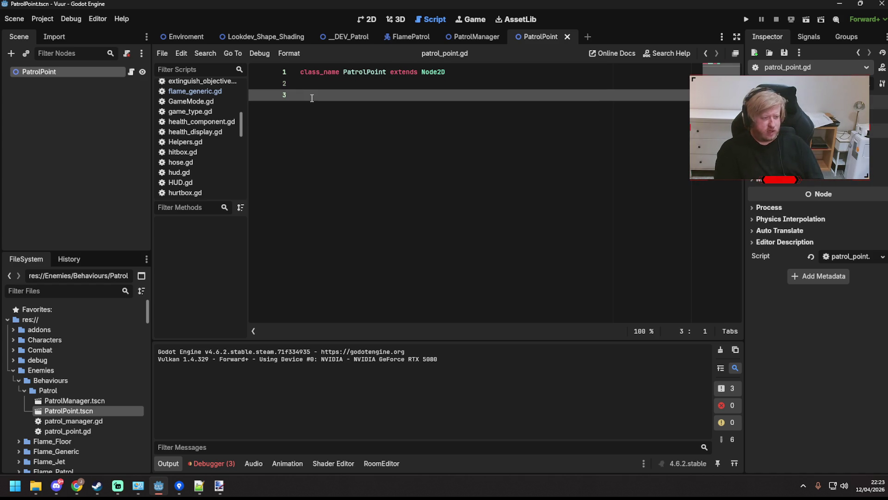
pyautogui.write('ar')
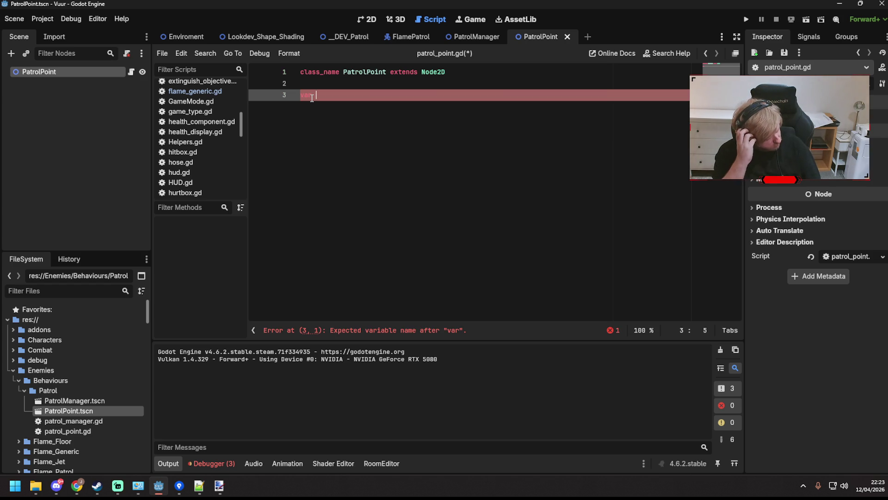
pyautogui.press('BackSpace')
pyautogui.press('BackSpace')
pyautogui.hotkey('ctrl', 's')
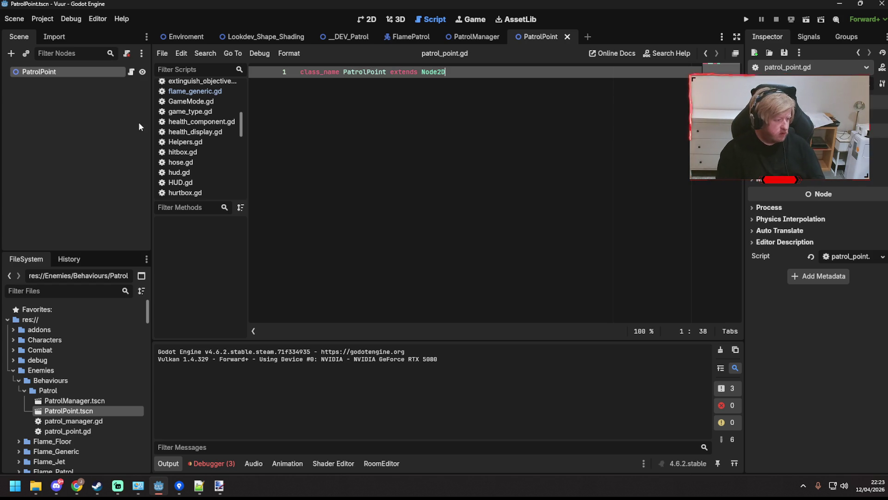
pyautogui.doubleClick(112, 399)
# Declare 'var patrol_points : Array[PatrolPoint]' in the script and save it.
pyautogui.click(387, 90)
pyautogui.press('Return')
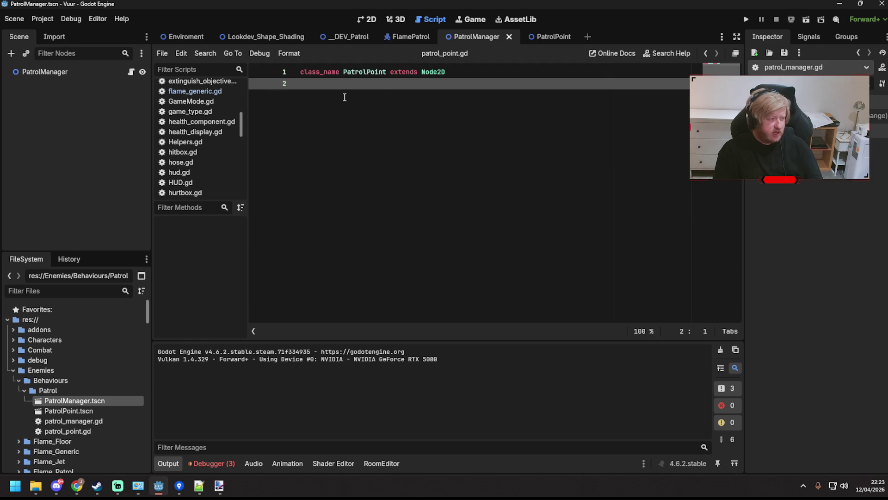
pyautogui.press('Return')
pyautogui.write('var patrol_p')
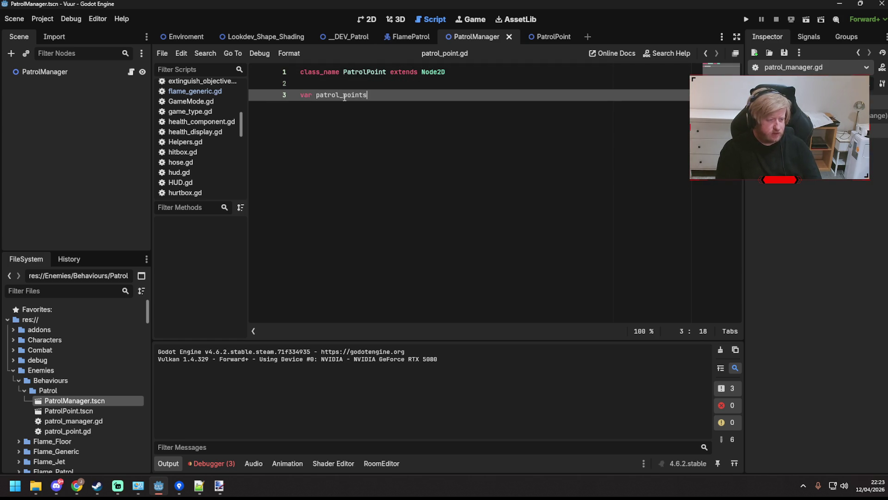
pyautogui.write('oint')
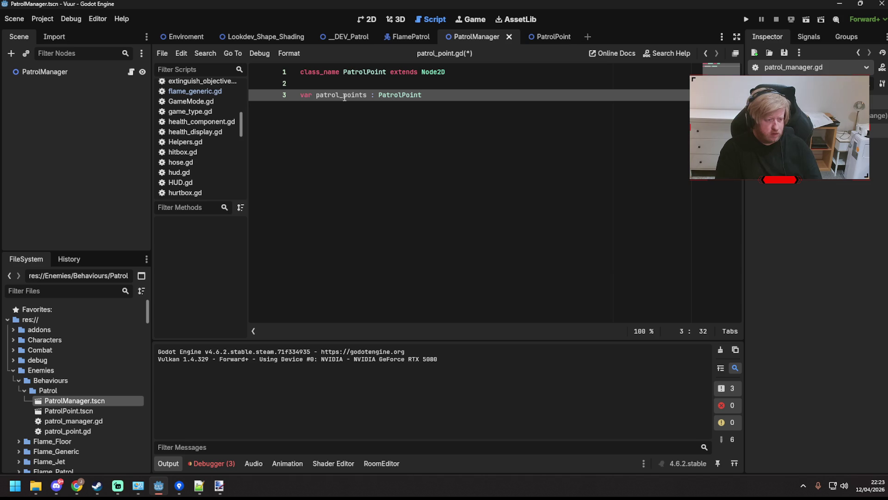
pyautogui.write('Array[')
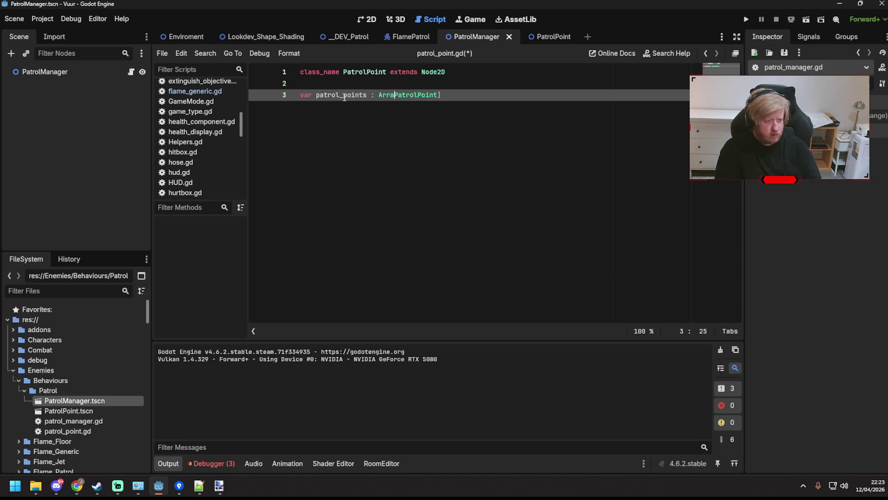
pyautogui.press('Home')
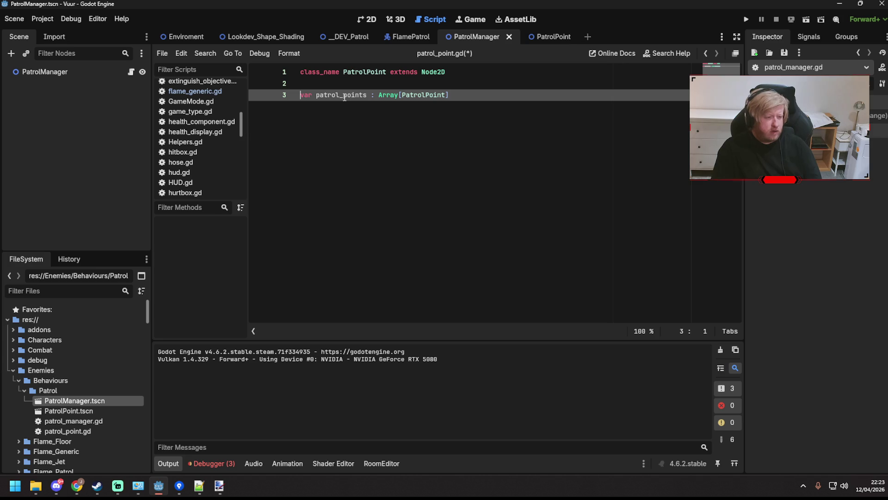
pyautogui.hotkey('ctrl', 's')
# Add an empty 'func _ready() -> void:' block below the variable, discarding the get_children() suggestion.
pyautogui.press('End')
pyautogui.press('Return')
pyautogui.press('Return')
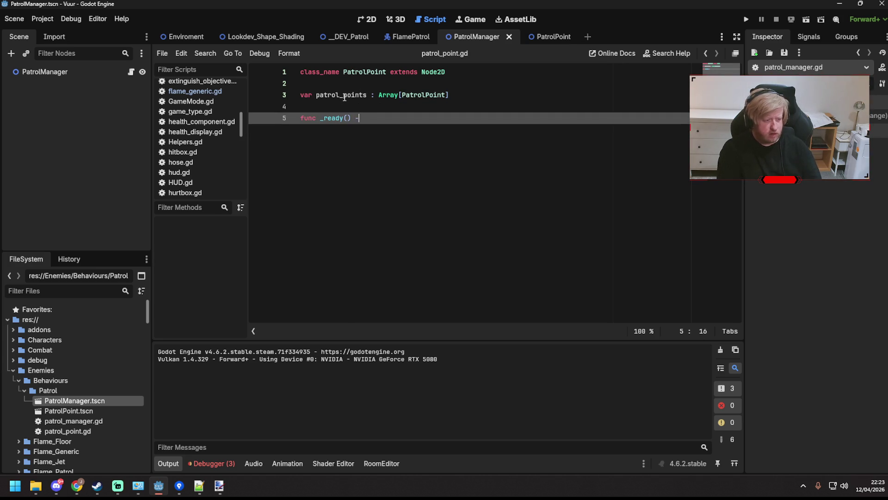
pyautogui.press('Return')
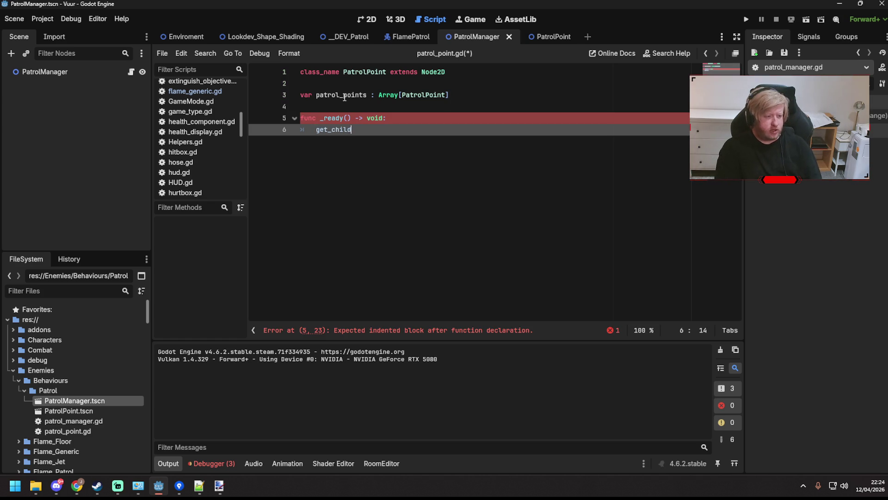
pyautogui.press('Return')
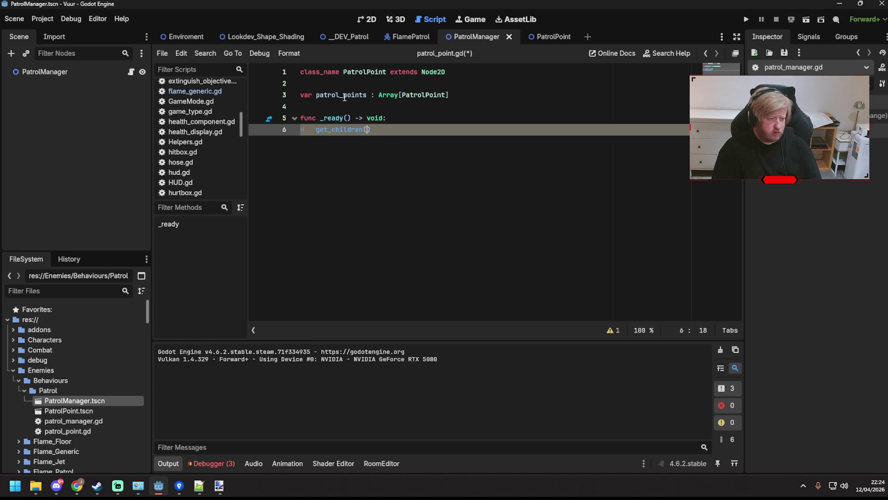
pyautogui.press('Left')
pyautogui.press('Left')
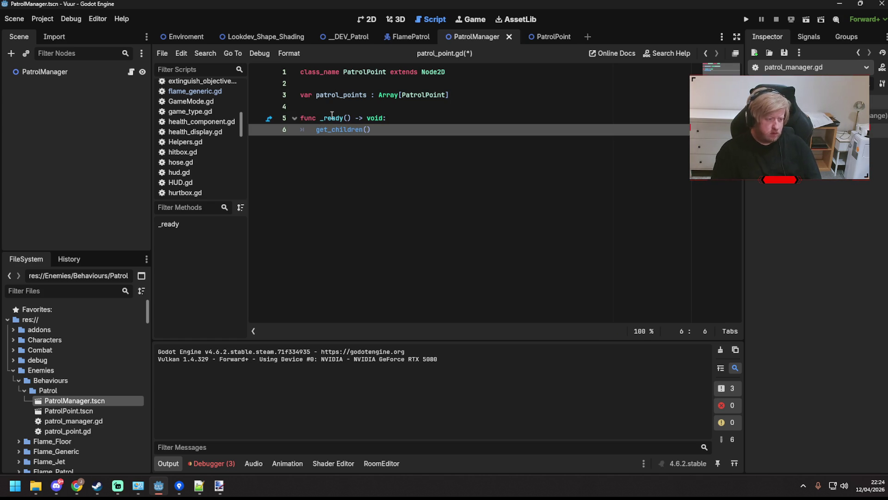
pyautogui.hotkey('shift', 'End')
pyautogui.press('BackSpace')
pyautogui.press('Return')
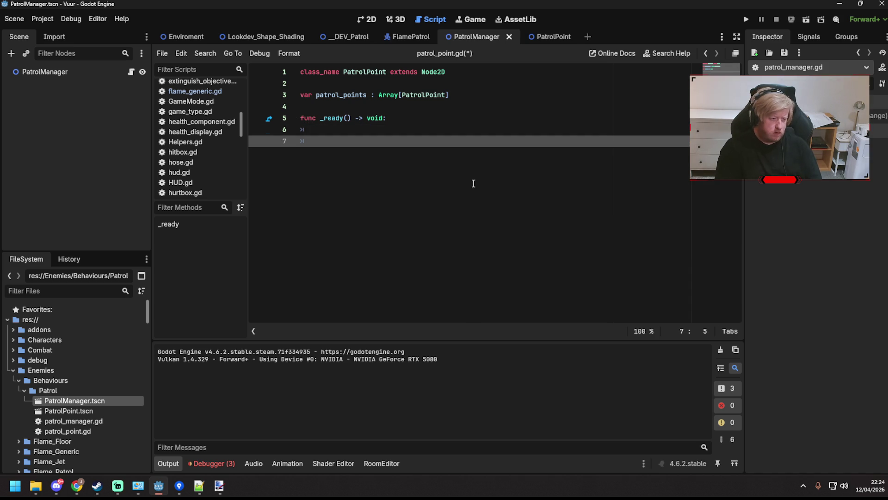
pyautogui.press('BackSpace')
pyautogui.press('Return')
# Write init_patrol_points() -> void, looping over children and push_back-ing each one that 'is PatrolPoint'.
pyautogui.write('init_patrol_points() -> voi')
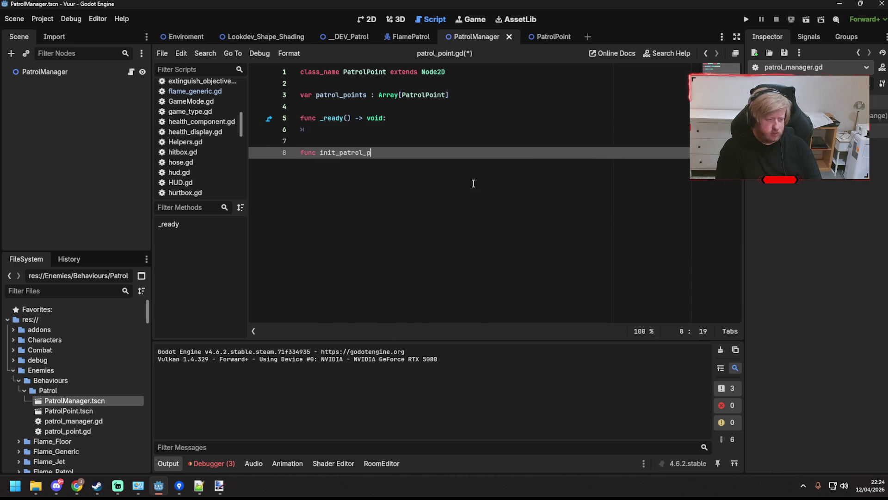
pyautogui.write('d:')
pyautogui.press('Return')
pyautogui.write('get_children()')
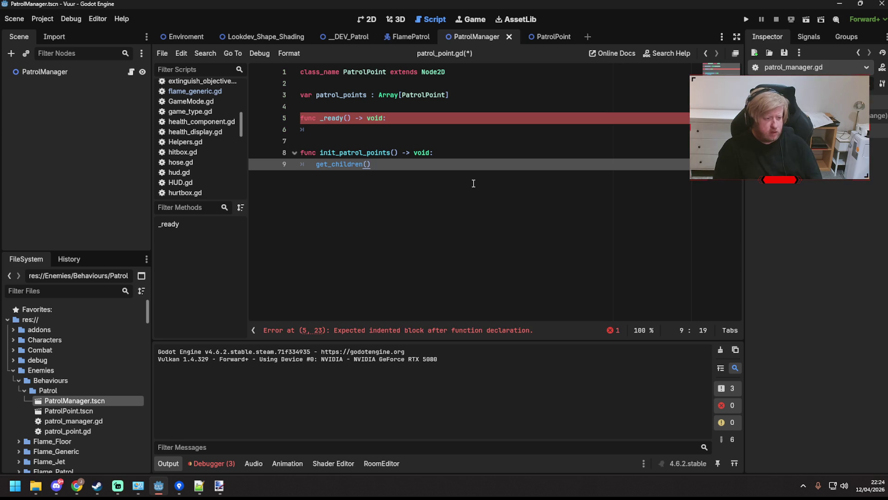
pyautogui.write('v')
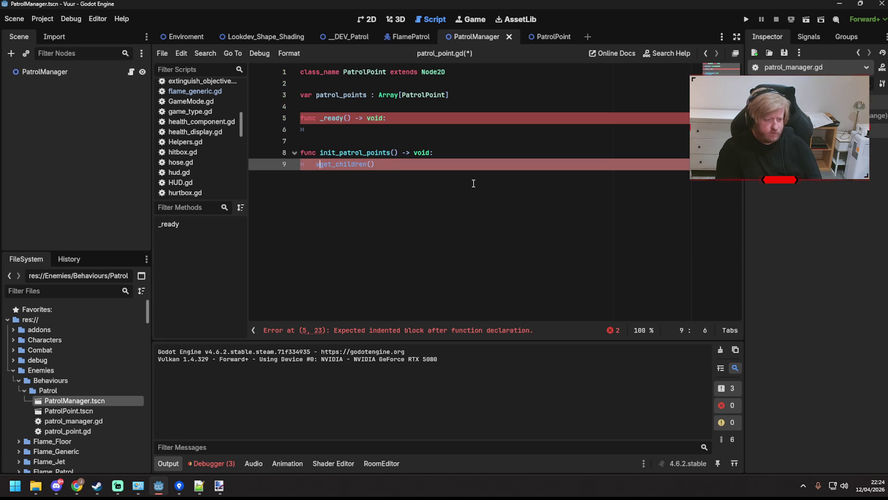
pyautogui.write('or c in')
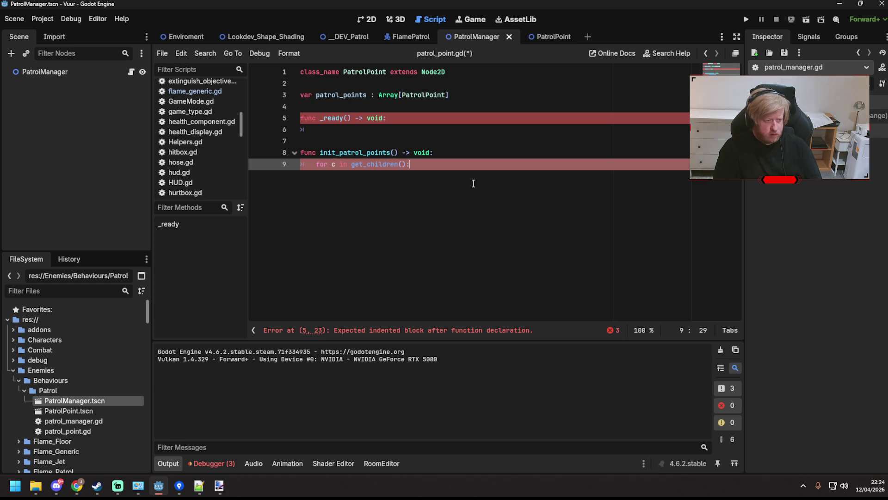
pyautogui.press('Return')
pyautogui.write('nts.push')
pyautogui.press('Return')
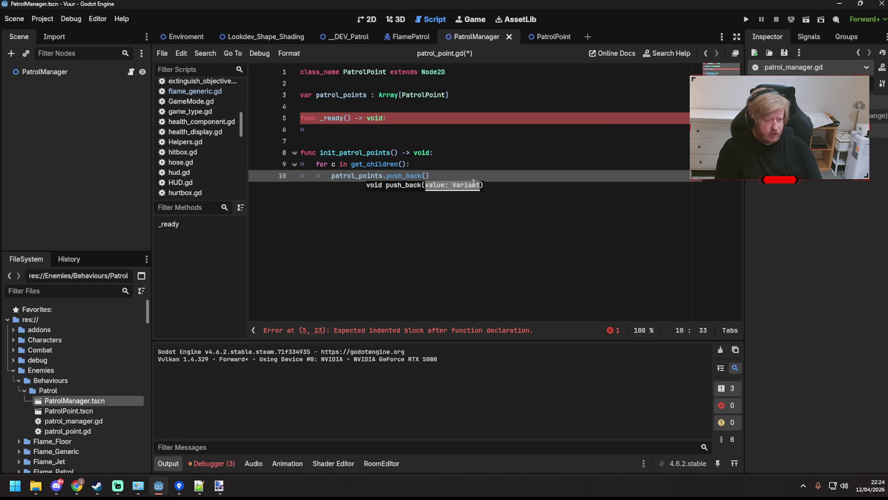
pyautogui.write(')')
pyautogui.press('Up')
pyautogui.press('Return')
pyautogui.write('is Patro')
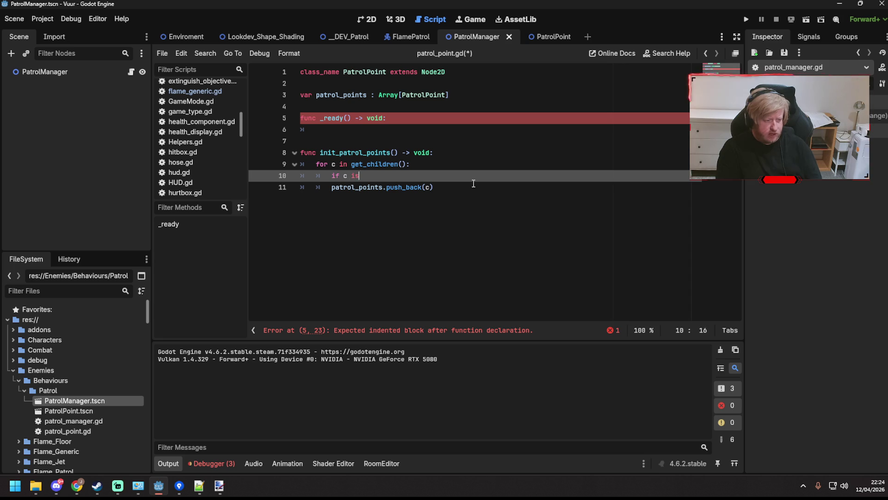
pyautogui.write('lPoint:')
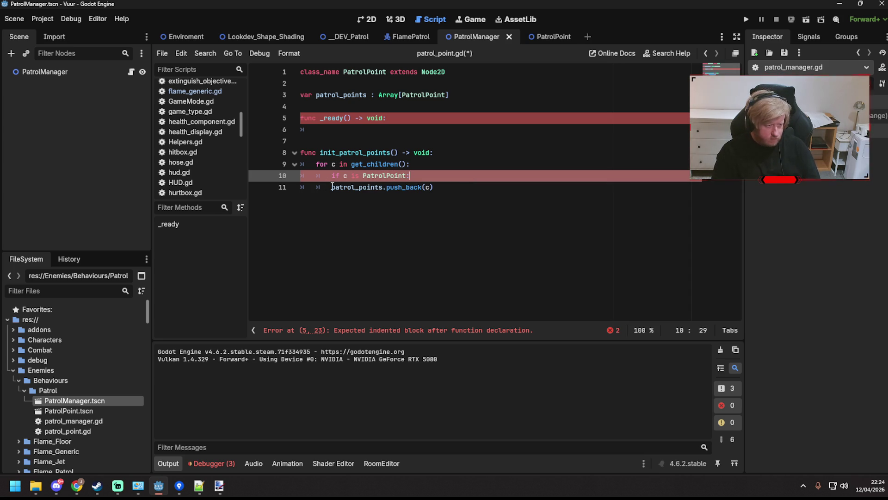
pyautogui.click(332, 186)
pyautogui.press('Tab')
pyautogui.click(414, 118)
pyautogui.click(342, 131)
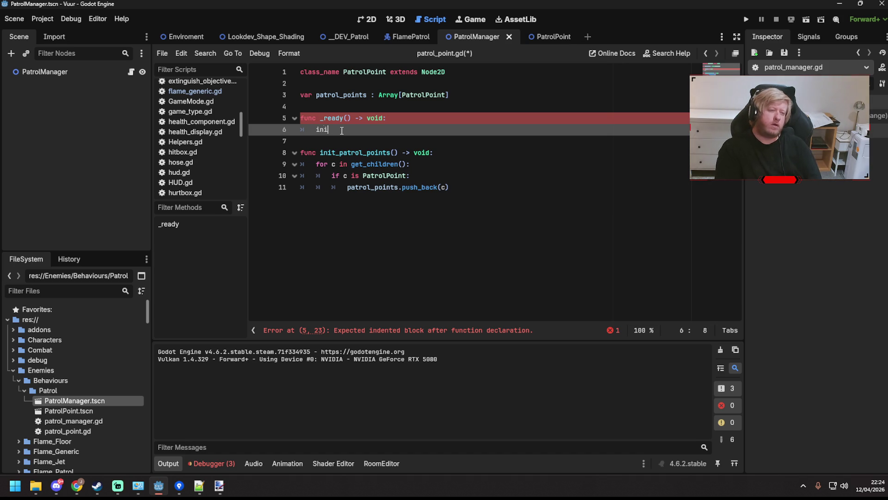
pyautogui.write('ts()')
pyautogui.hotkey('ctrl', 'Home')
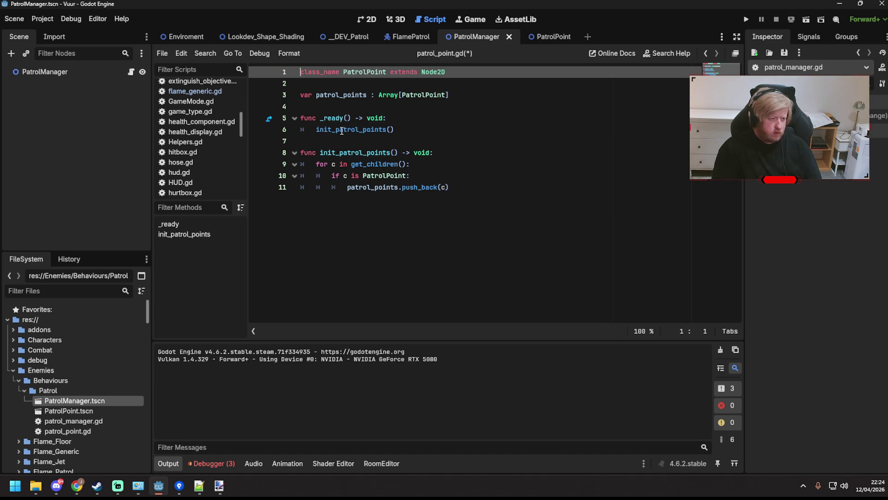
pyautogui.press('Return')
pyautogui.press('Up')
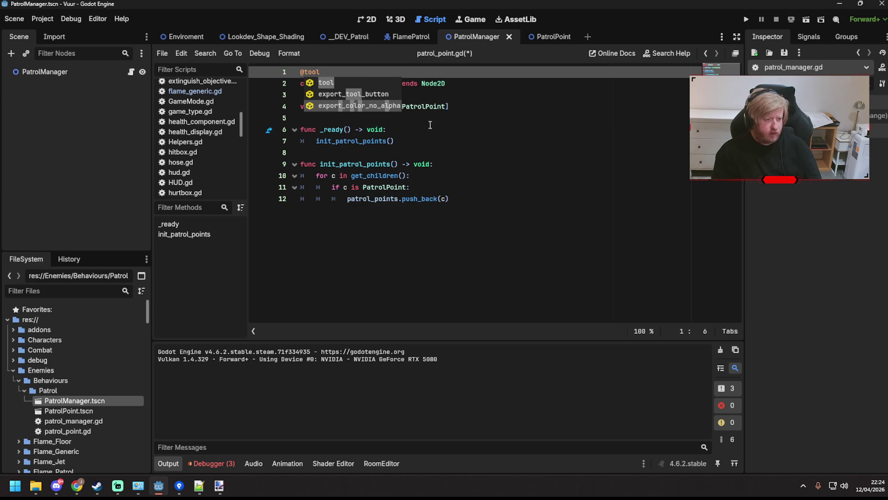
pyautogui.click(519, 218)
pyautogui.hotkey('ctrl', 's')
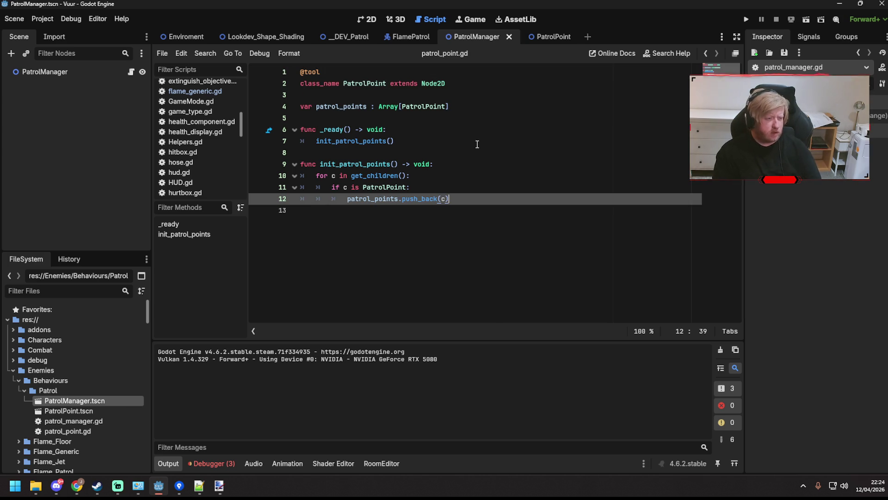
pyautogui.click(474, 215)
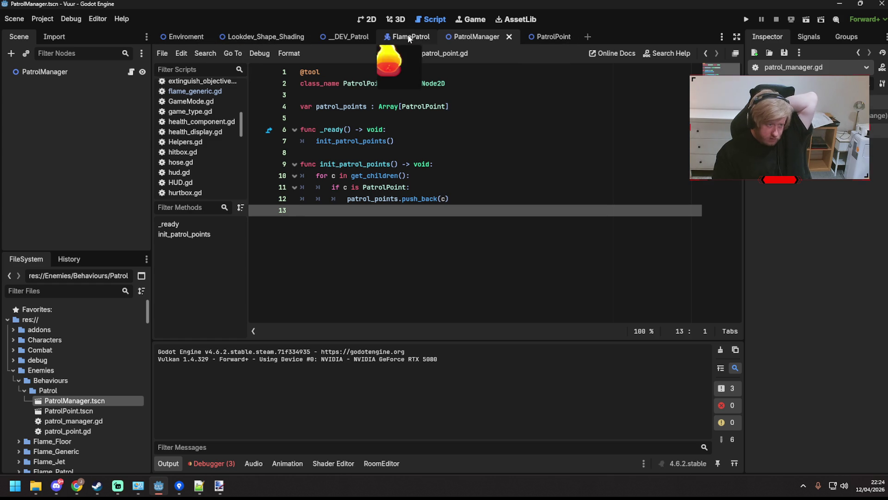
# Instance PatrolManager.tscn into the __DEV_Patrol 2D view and drag patrol_point.gd onto it.
pyautogui.click(346, 36)
pyautogui.click(364, 21)
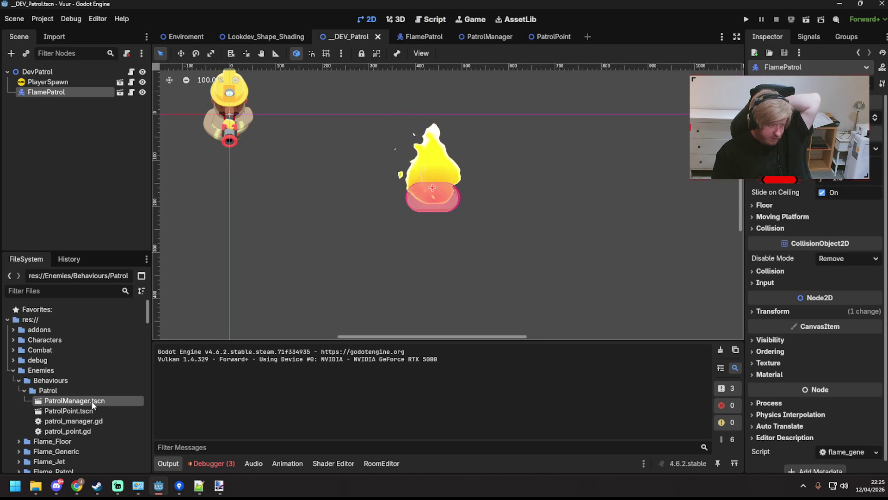
pyautogui.moveTo(91, 398); pyautogui.dragTo(275, 186)
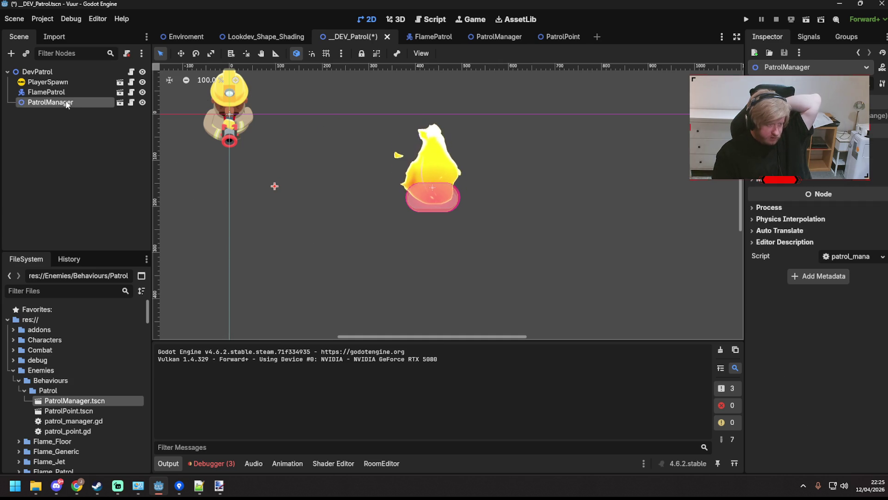
pyautogui.click(77, 431)
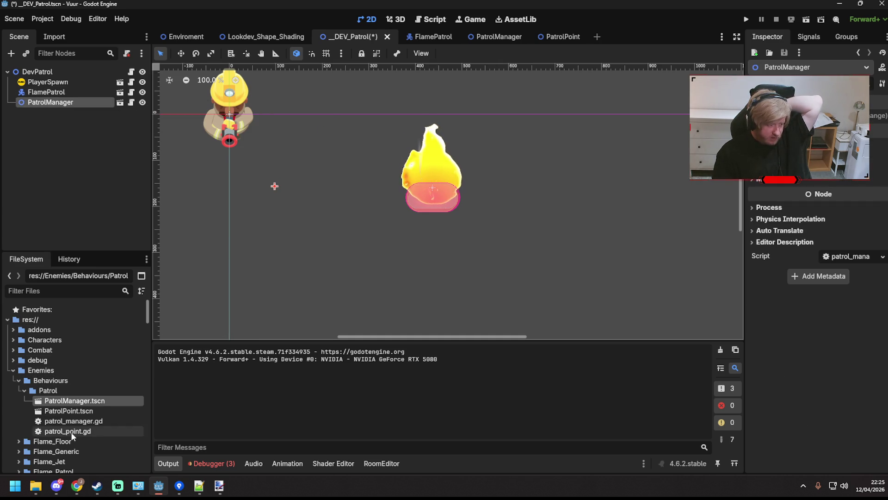
pyautogui.moveTo(77, 432)
pyautogui.mouseDown()
pyautogui.moveTo(63, 160)
pyautogui.moveTo(71, 102)
pyautogui.mouseUp()
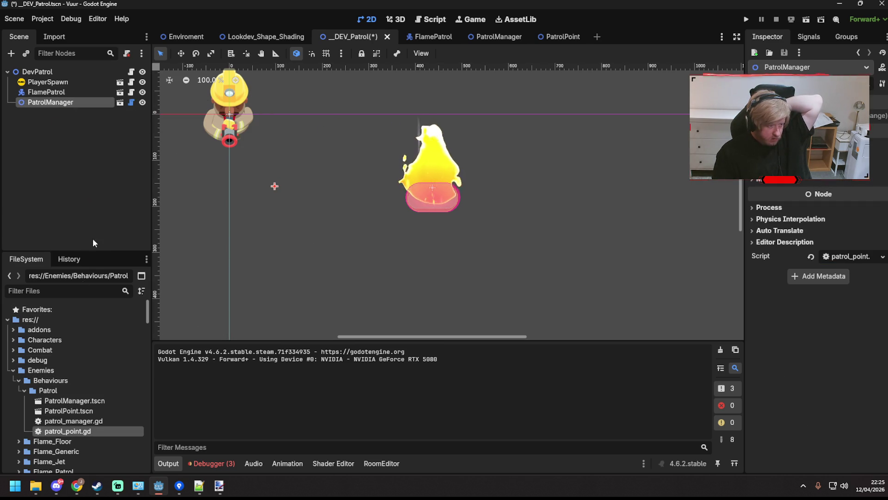
pyautogui.moveTo(68, 438)
pyautogui.mouseDown()
pyautogui.moveTo(89, 123)
pyautogui.moveTo(72, 102)
pyautogui.mouseUp()
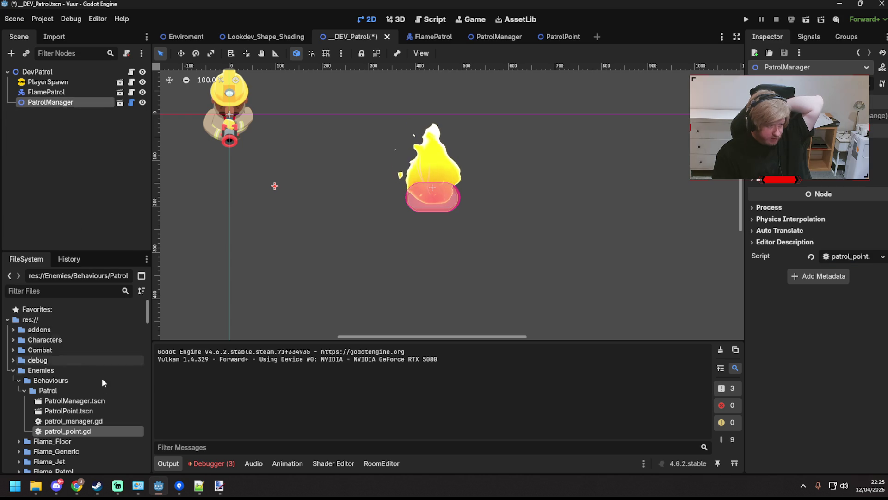
pyautogui.moveTo(86, 432)
pyautogui.mouseDown()
pyautogui.moveTo(111, 312)
pyautogui.moveTo(73, 103)
pyautogui.mouseUp()
# Set PatrolManager's Script to patrol_manager.gd and add a PatrolPoint instance under it.
pyautogui.rightClick(52, 100)
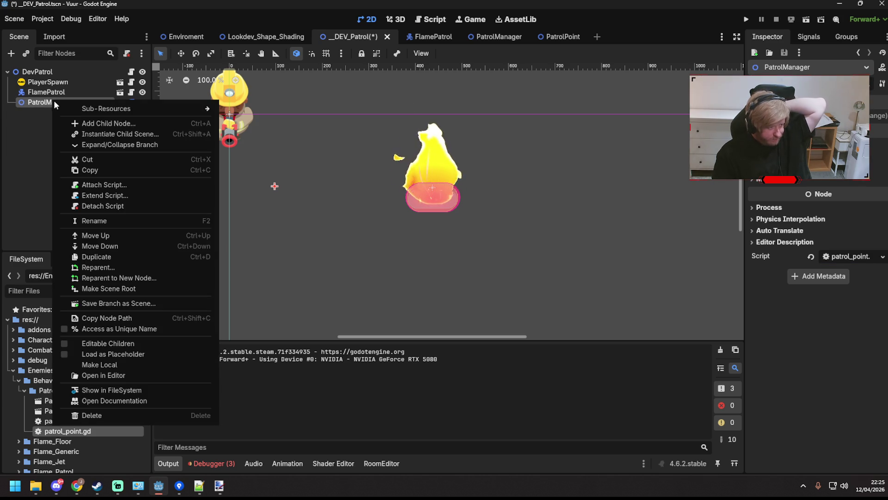
pyautogui.click(64, 342)
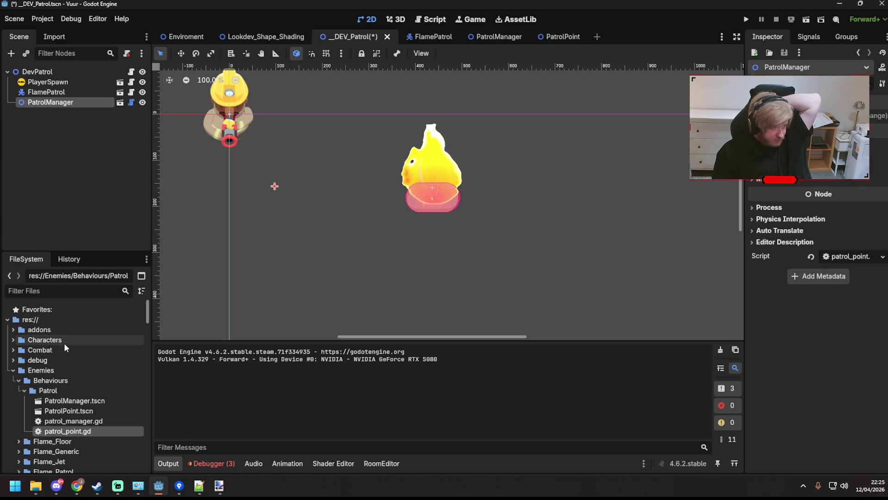
pyautogui.moveTo(75, 431)
pyautogui.mouseDown()
pyautogui.moveTo(51, 97)
pyautogui.moveTo(57, 106)
pyautogui.mouseUp()
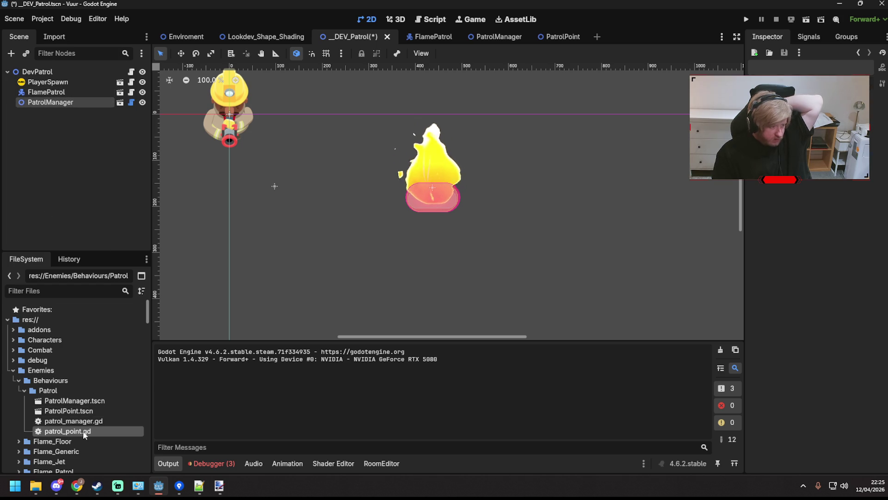
pyautogui.click(95, 97)
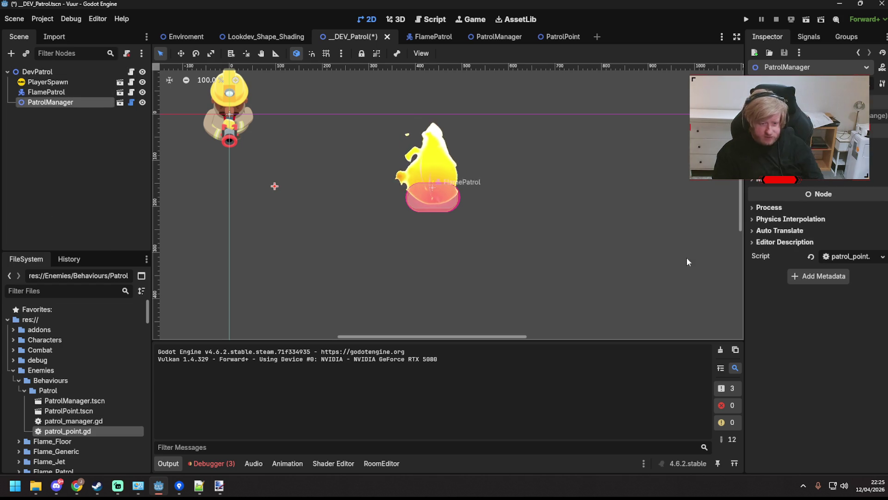
pyautogui.moveTo(105, 418)
pyautogui.mouseDown()
pyautogui.moveTo(587, 447)
pyautogui.moveTo(836, 263)
pyautogui.mouseUp()
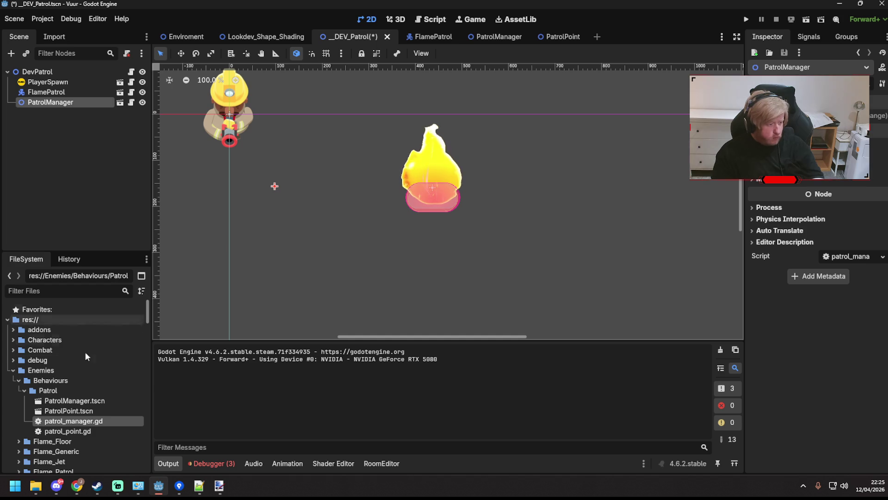
pyautogui.moveTo(90, 416)
pyautogui.mouseDown()
pyautogui.moveTo(111, 118)
pyautogui.moveTo(65, 103)
pyautogui.moveTo(69, 407)
pyautogui.moveTo(132, 297)
pyautogui.moveTo(78, 115)
pyautogui.moveTo(65, 102)
pyautogui.mouseUp()
# Drop another PatrolPoint.tscn onto PatrolManager as PatrolPoint3 and save __DEV_Patrol with Ctrl+S.
pyautogui.moveTo(90, 410)
pyautogui.mouseDown()
pyautogui.moveTo(99, 193)
pyautogui.moveTo(123, 113)
pyautogui.moveTo(95, 103)
pyautogui.mouseUp()
pyautogui.click(69, 113)
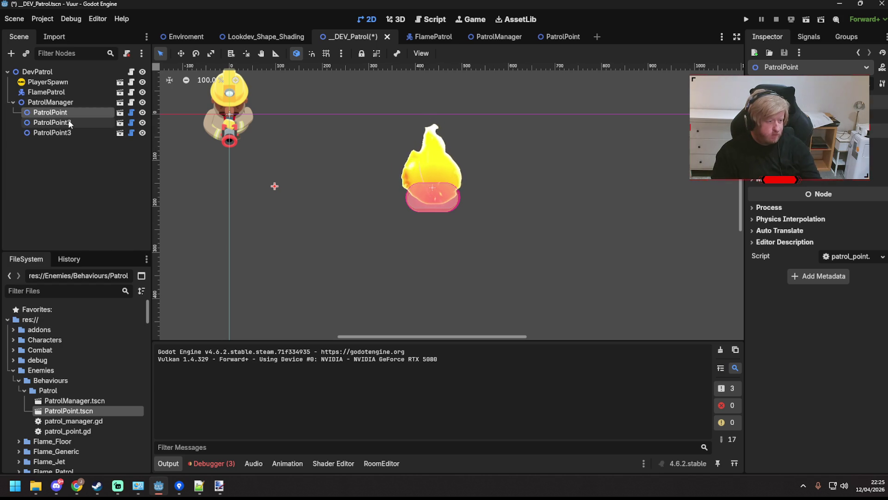
pyautogui.hotkey('ctrl', 's')
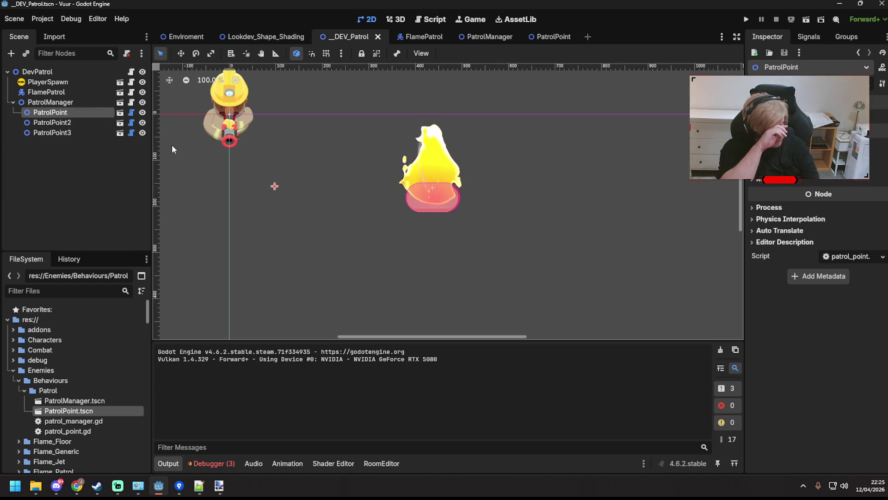
pyautogui.hotkey('ctrl', 's')
pyautogui.scroll(-10, 56, 347)
pyautogui.scroll(-15, 61, 345)
pyautogui.scroll(5, 70, 340)
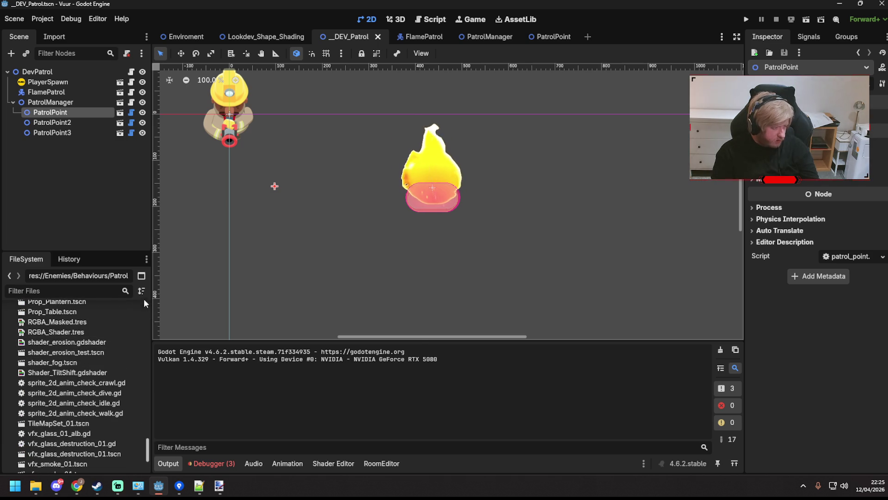
pyautogui.scroll(10, 110, 362)
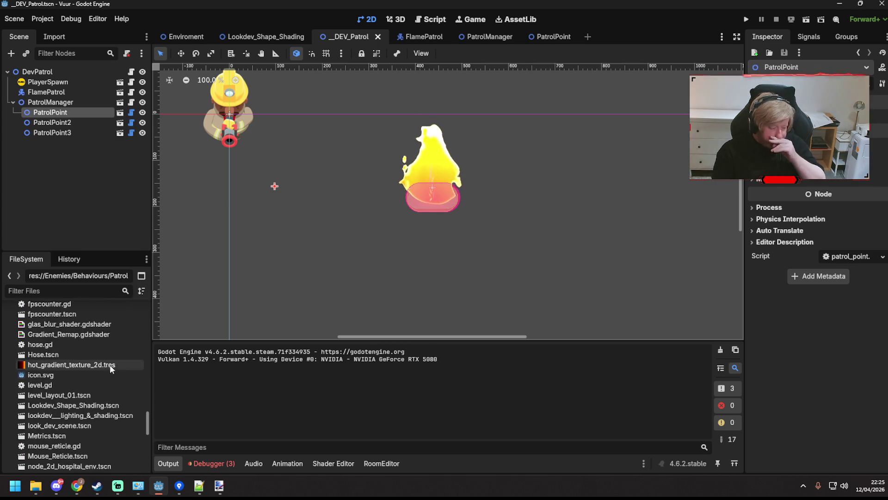
# Filter the FileSystem for 'ret' and select the Reticle_01.png texture.
pyautogui.scroll(2, 110, 365)
pyautogui.click(66, 290)
pyautogui.write('ret')
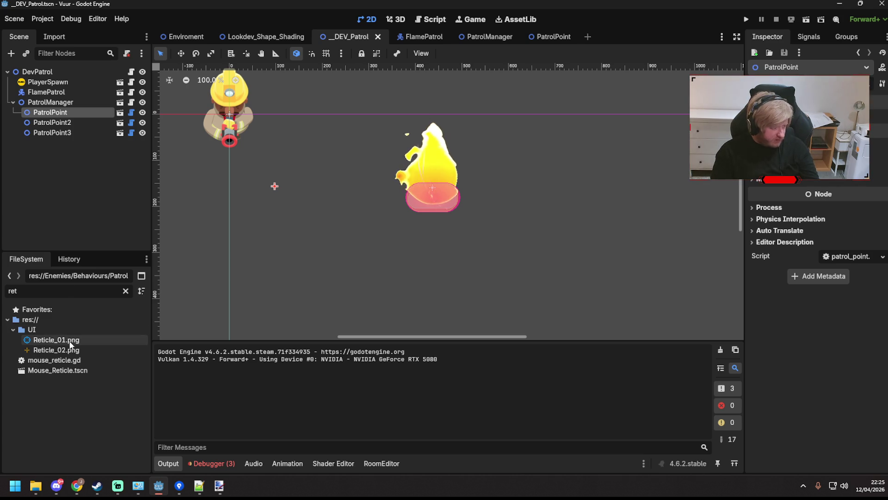
pyautogui.click(54, 340)
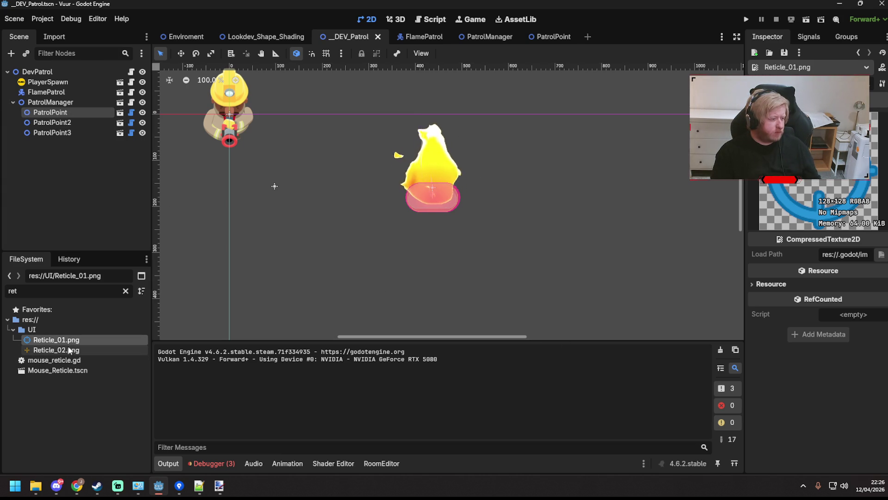
# Open the PatrolPoint scene and bring up options for its root node.
pyautogui.click(132, 112)
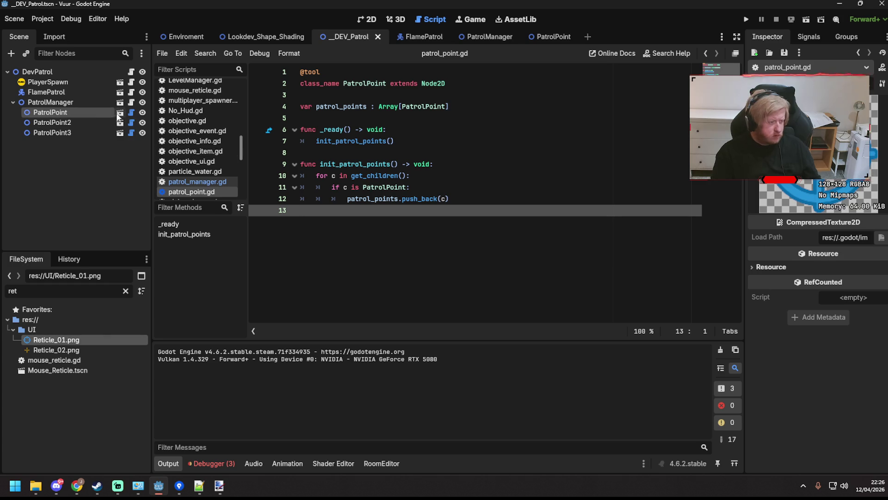
pyautogui.click(121, 113)
pyautogui.rightClick(87, 74)
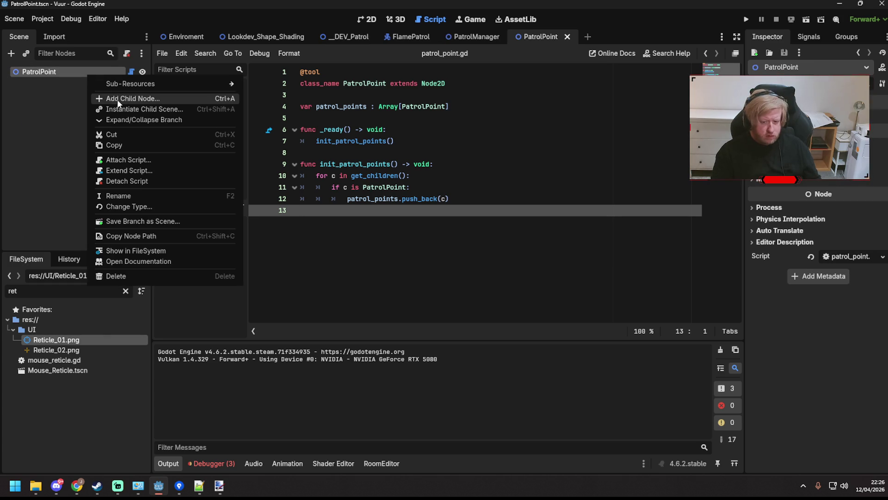
# Add a Sprite2D child to PatrolPoint with the Reticle_01.png texture and save the scene.
pyautogui.click(117, 99)
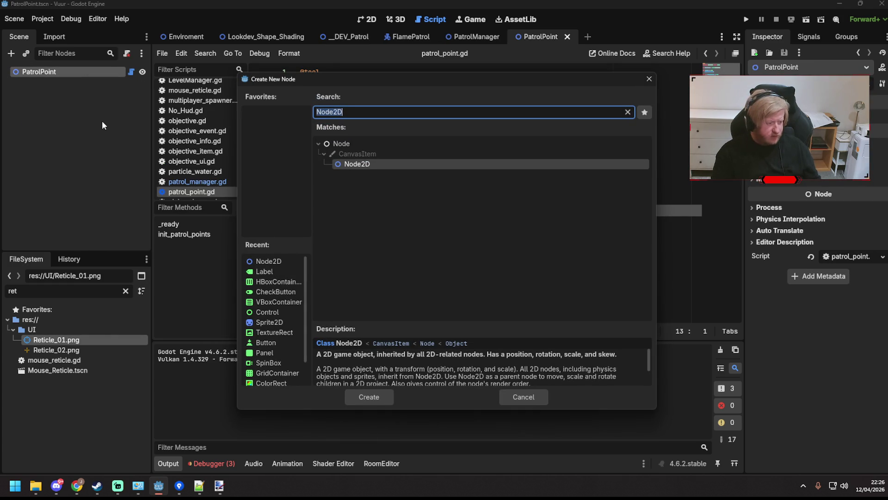
pyautogui.write('Sprite2D')
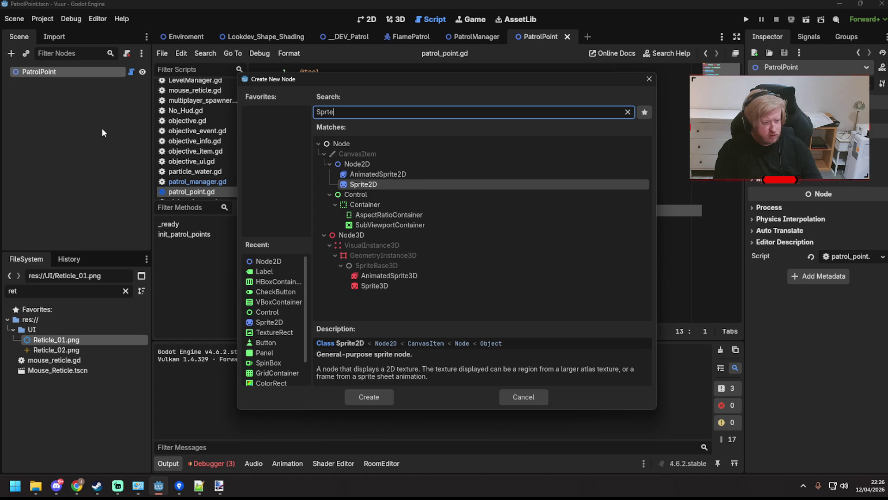
pyautogui.press('Return')
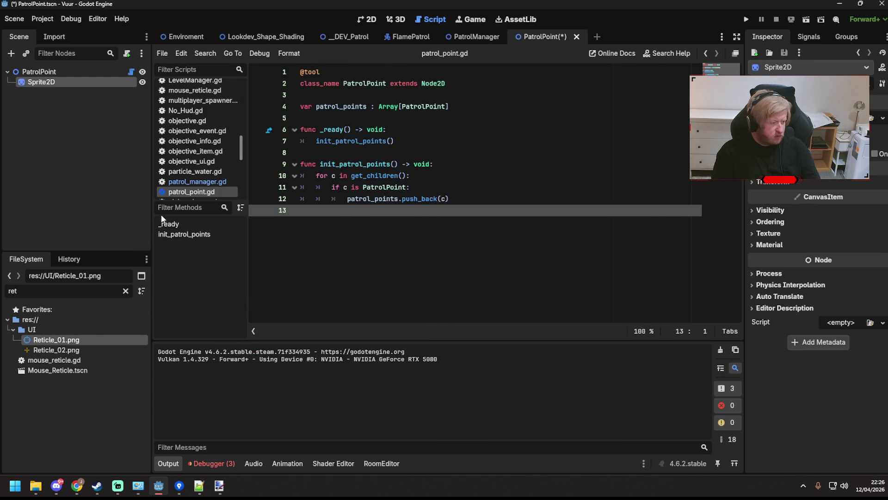
pyautogui.moveTo(81, 338)
pyautogui.mouseDown()
pyautogui.moveTo(728, 200)
pyautogui.moveTo(463, 176)
pyautogui.mouseUp()
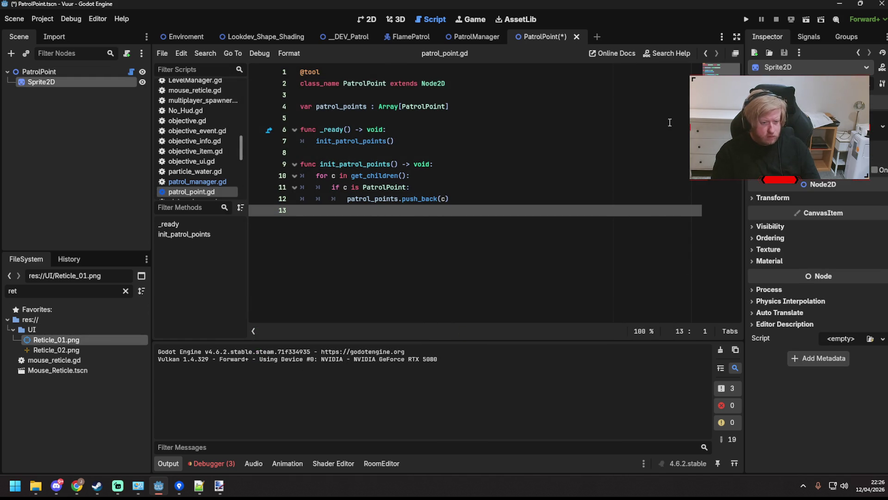
pyautogui.click(416, 130)
pyautogui.hotkey('ctrl', 's')
# Deselect the reticle sprite in the 2D view, then move to the PatrolManager scene.
pyautogui.click(359, 19)
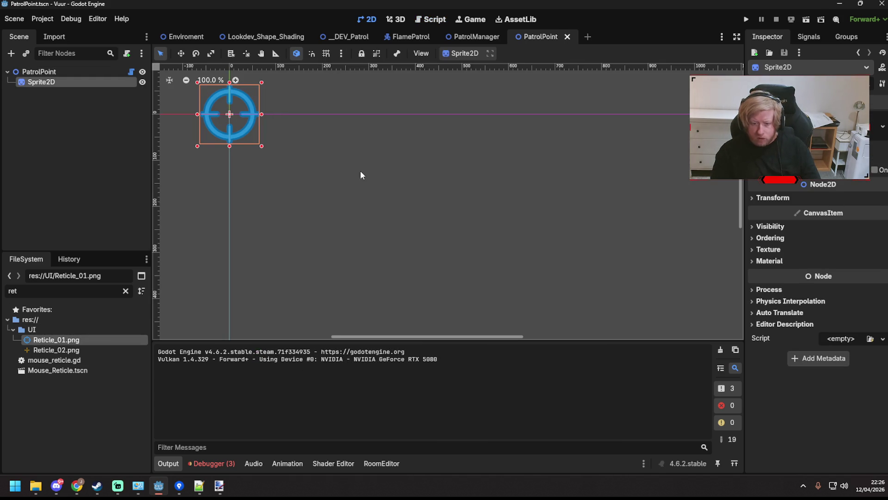
pyautogui.scroll(4, 350, 174)
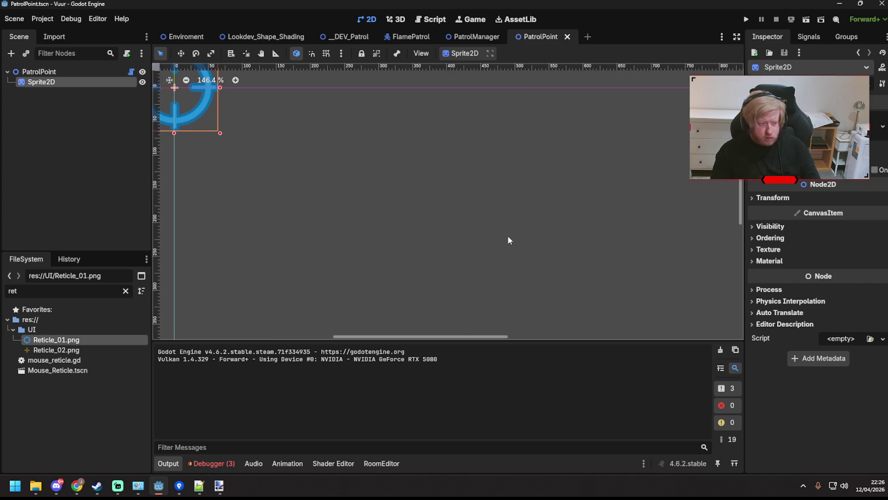
pyautogui.scroll(1, 423, 241)
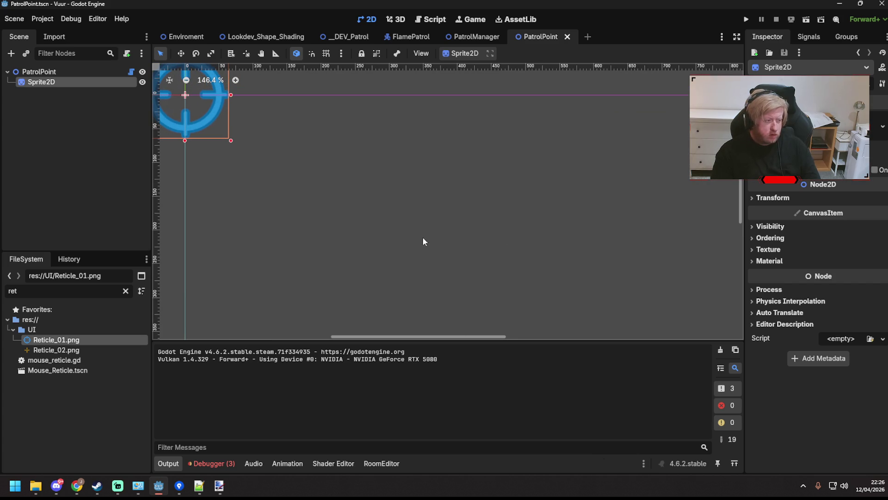
pyautogui.click(332, 182)
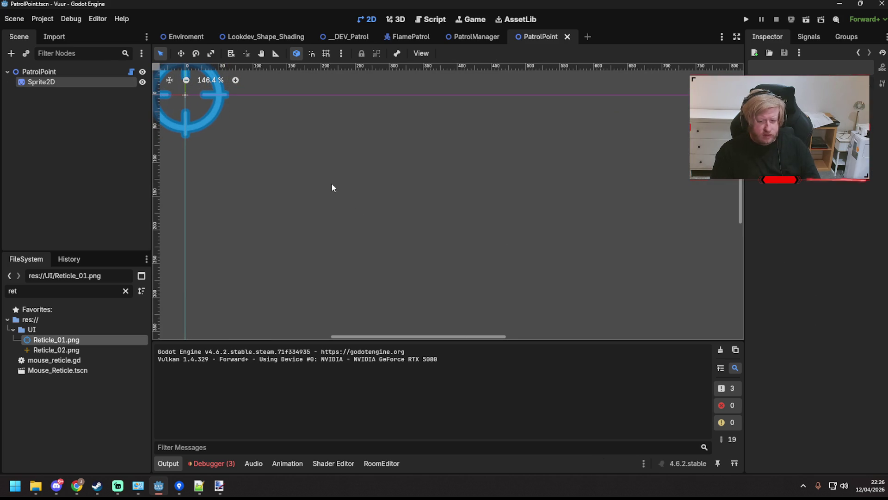
pyautogui.click(468, 37)
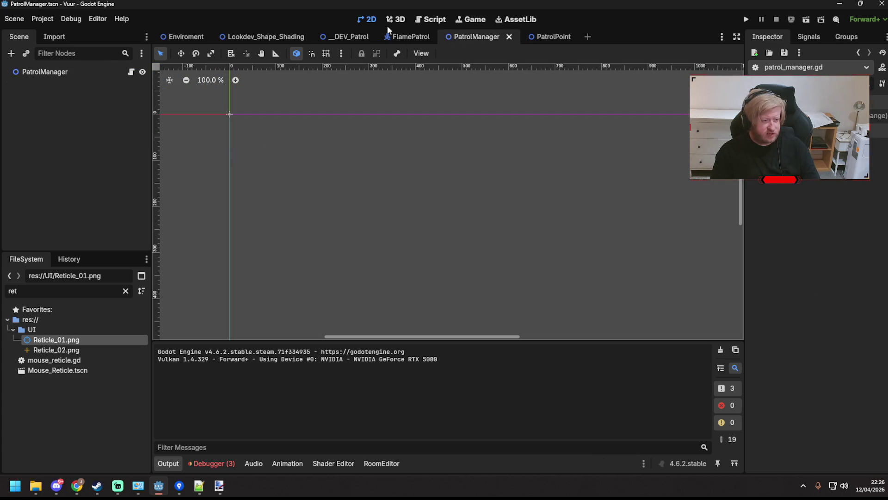
# In __DEV_Patrol, select the first PatrolPoint, clear the 'ret' filter, and open PatrolManager's script.
pyautogui.click(345, 33)
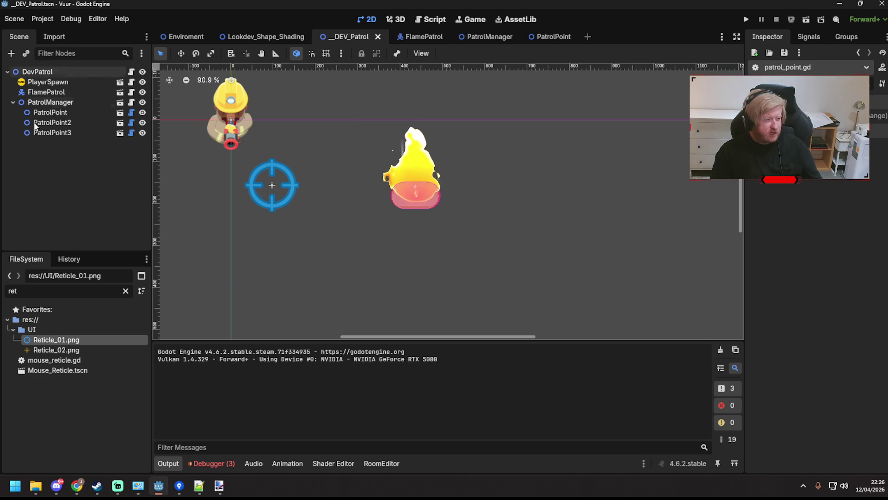
pyautogui.click(84, 116)
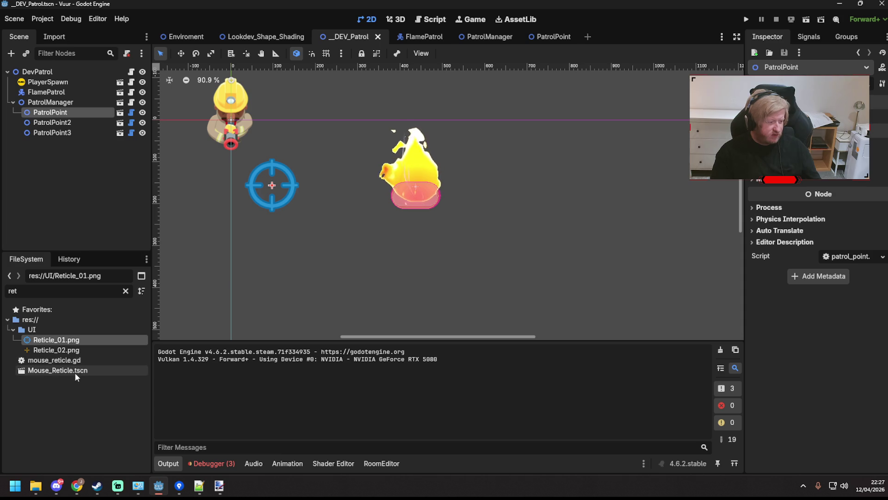
pyautogui.click(126, 290)
pyautogui.scroll(15, 100, 374)
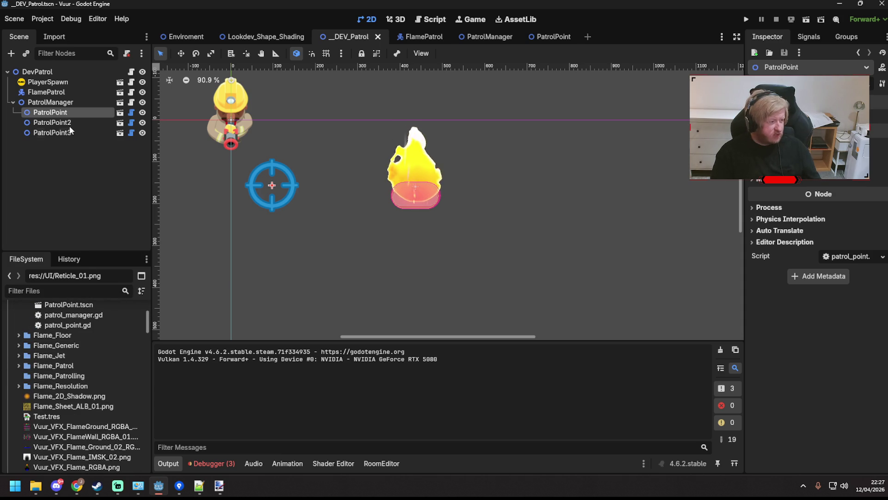
pyautogui.click(130, 102)
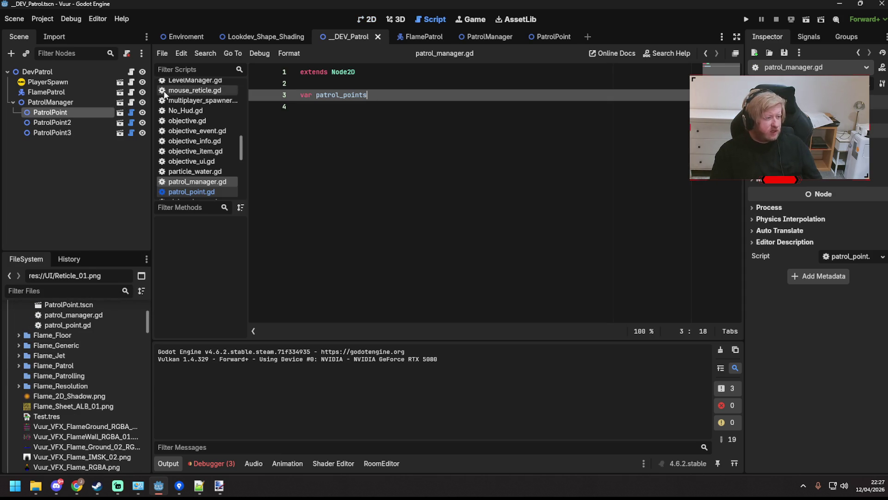
# Open PatrolPoint's script and delete the _ready and init_patrol_points functions, then undo.
pyautogui.click(131, 111)
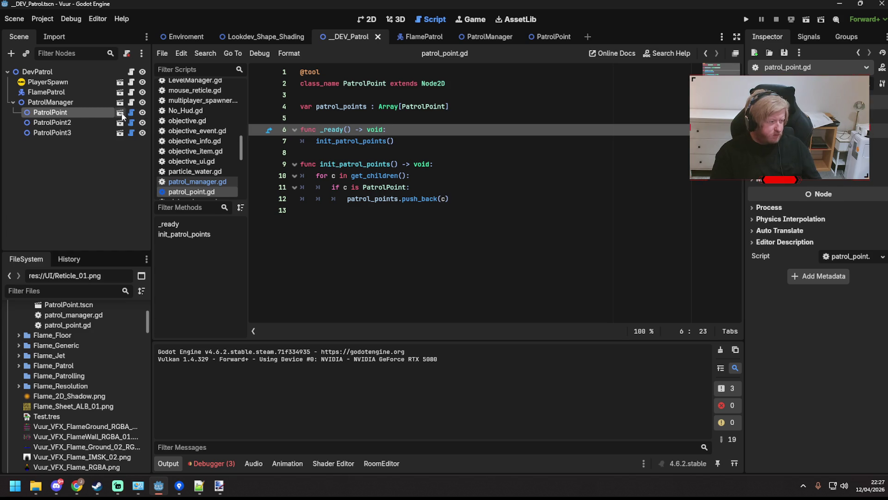
pyautogui.click(121, 113)
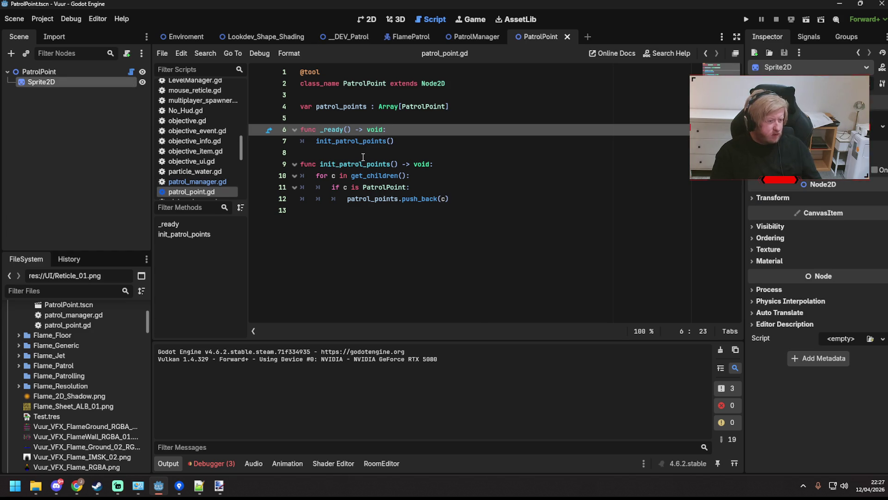
pyautogui.moveTo(482, 209)
pyautogui.mouseDown()
pyautogui.moveTo(306, 141)
pyautogui.moveTo(301, 130)
pyautogui.mouseUp()
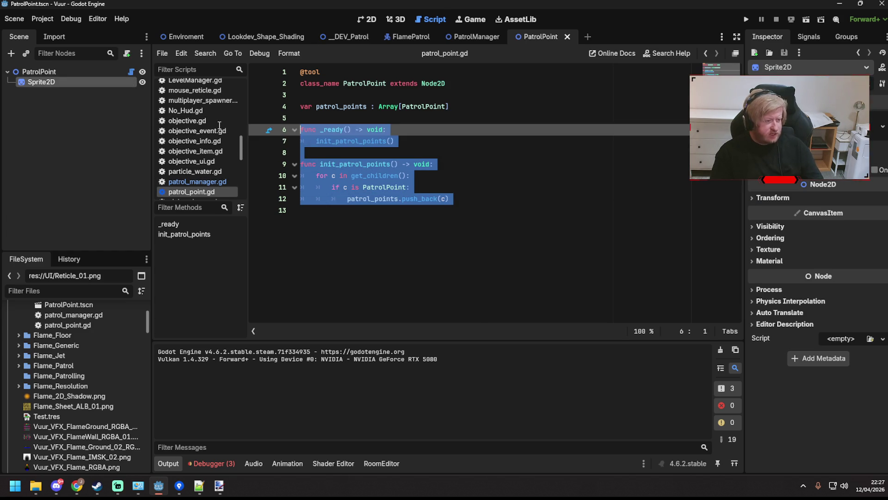
pyautogui.press('BackSpace')
pyautogui.hotkey('ctrl', 'z')
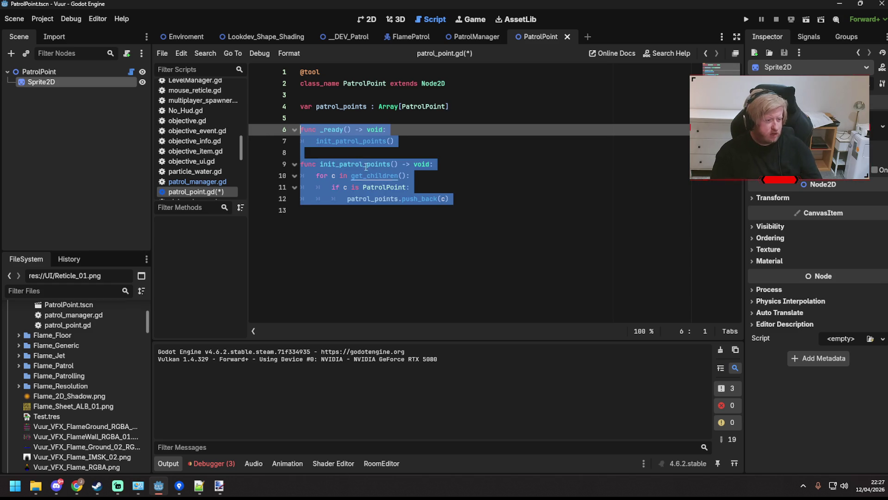
# Rename class_name PatrolPoint to PatrolManager, save, and open the old patrol_manager.gd.
pyautogui.click(351, 86)
pyautogui.hotkey('ctrl', 's')
pyautogui.moveTo(367, 84); pyautogui.dragTo(387, 83)
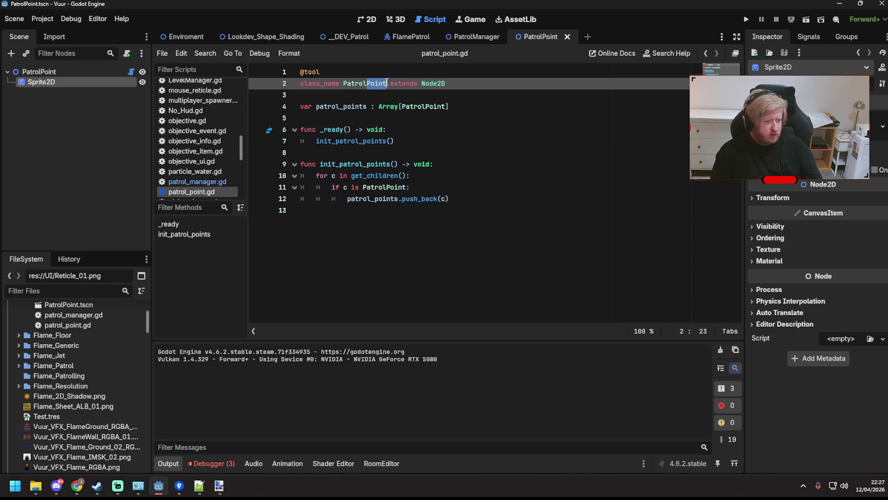
pyautogui.write('Manager')
pyautogui.hotkey('ctrl', 's')
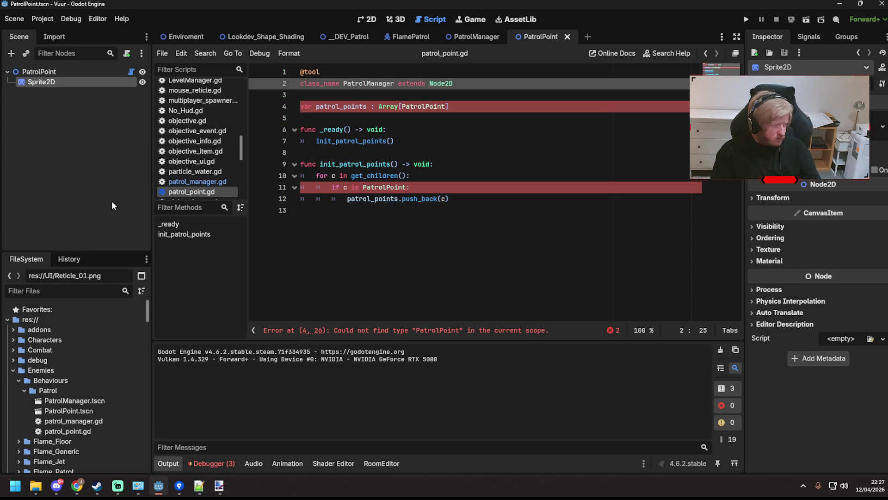
pyautogui.doubleClick(103, 421)
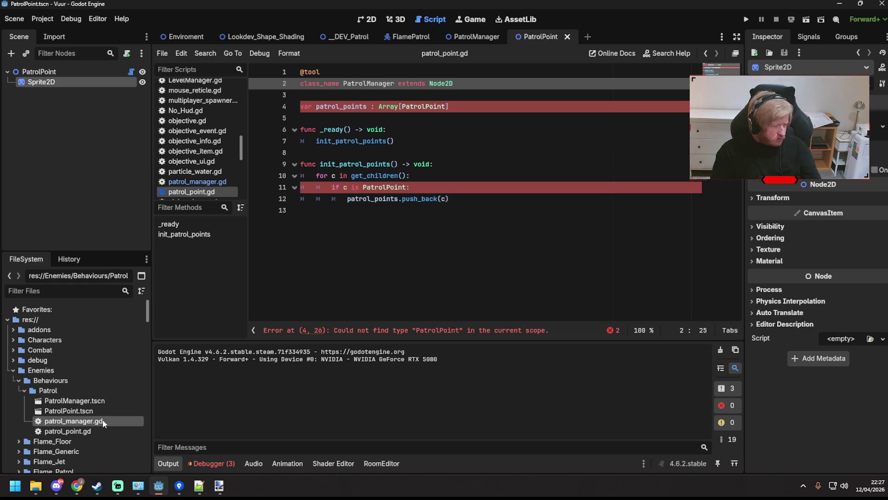
pyautogui.press('Delete')
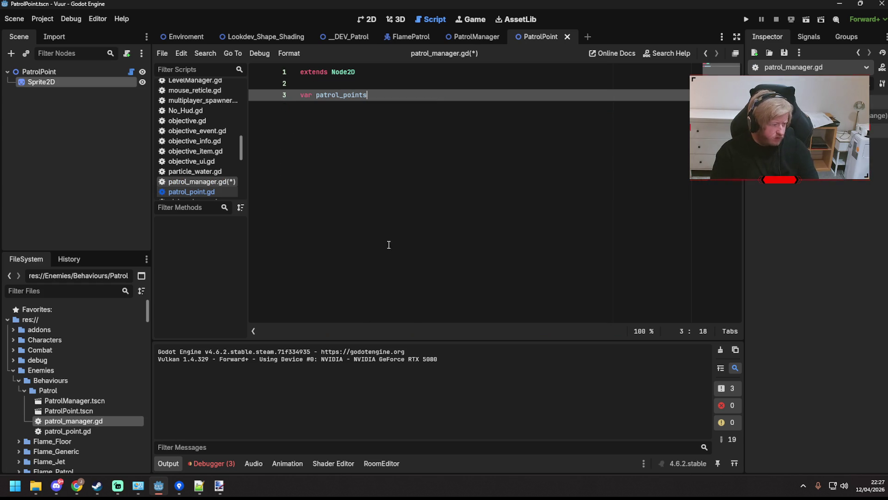
# Delete the old patrol_manager.gd file from the FileSystem.
pyautogui.click(105, 418)
pyautogui.press('Delete')
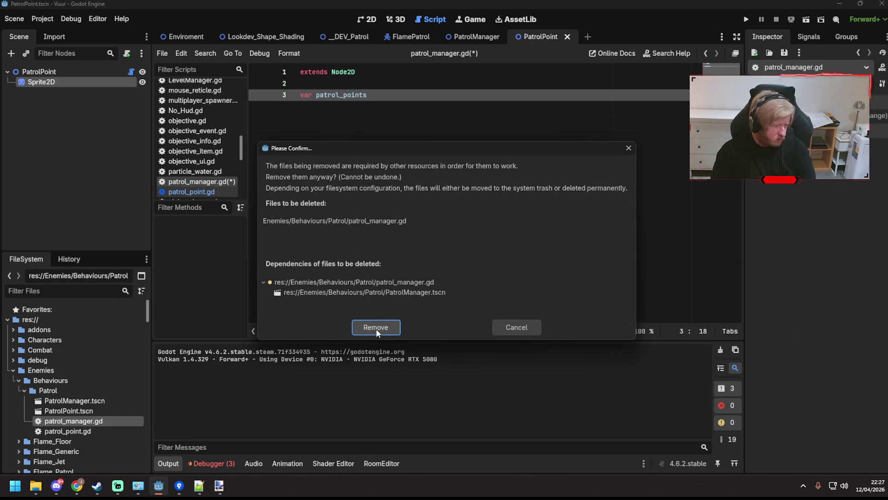
pyautogui.click(376, 327)
# Rename patrol_point.gd to patrol_manager.gd.
pyautogui.click(74, 421)
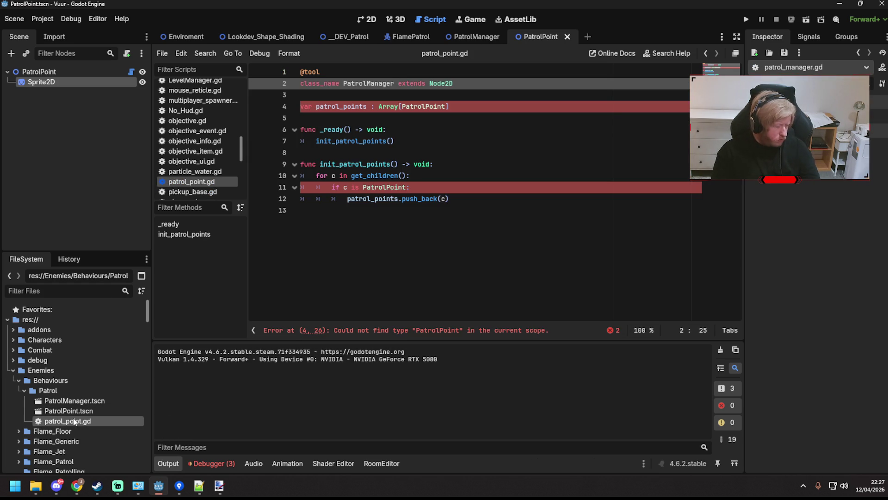
pyautogui.press('F2')
pyautogui.write('patro')
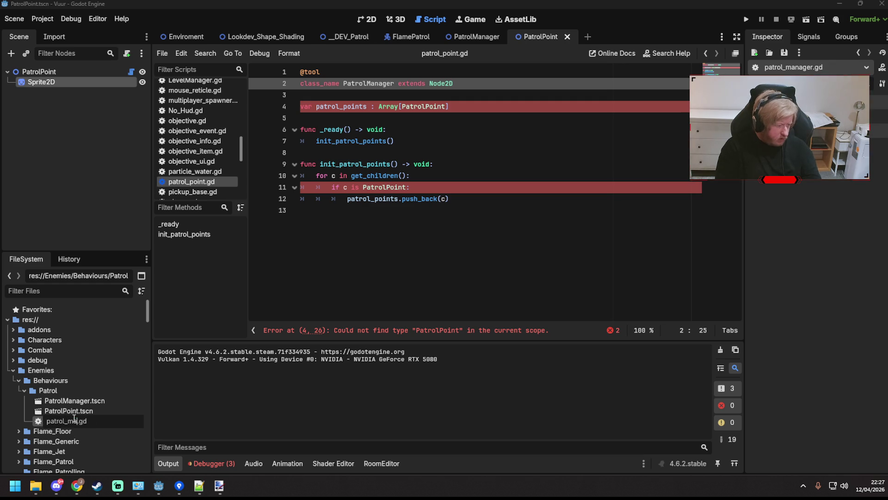
pyautogui.write('er')
pyautogui.press('Return')
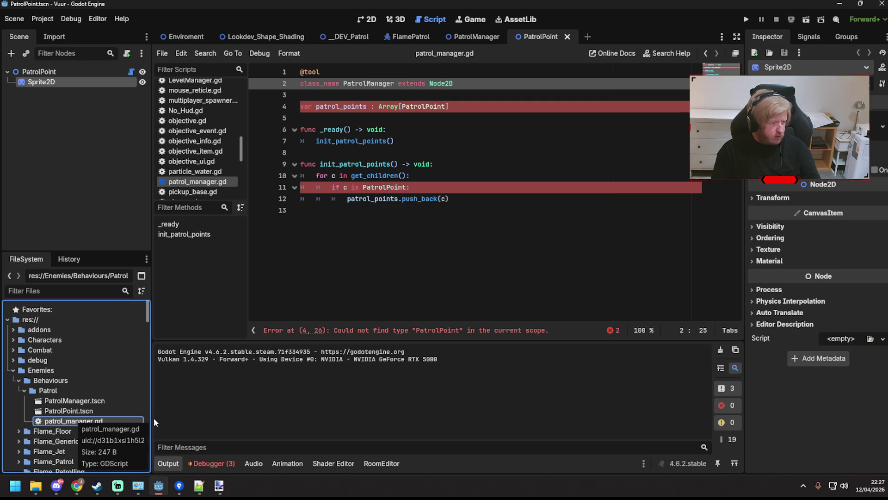
pyautogui.click(407, 210)
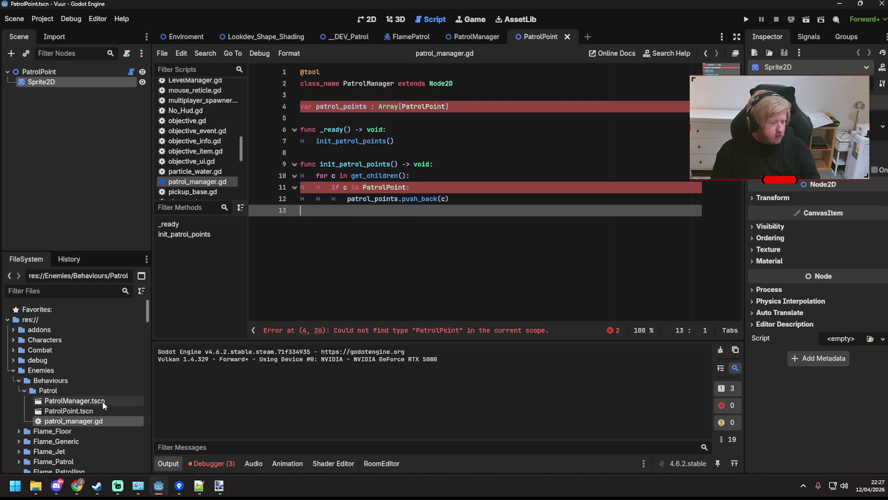
# Look at PatrolPoint.tscn's file options without acting, then open the script-attachment choices.
pyautogui.rightClick(88, 411)
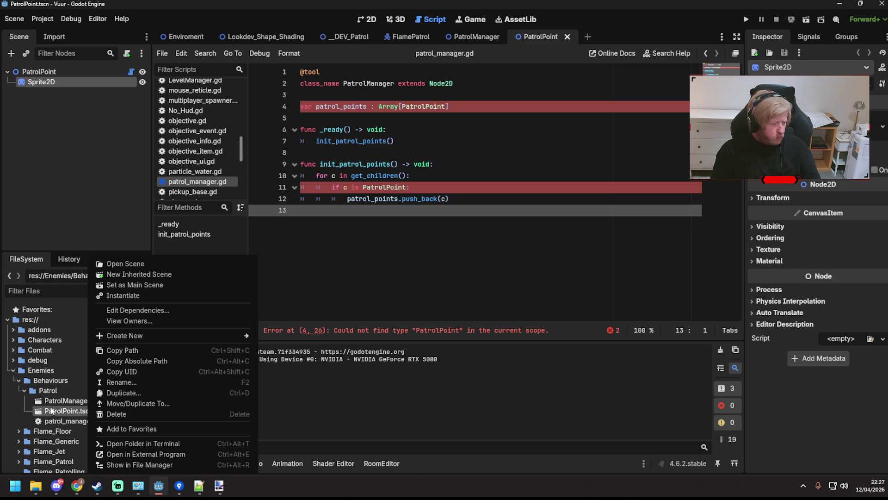
pyautogui.press('Escape')
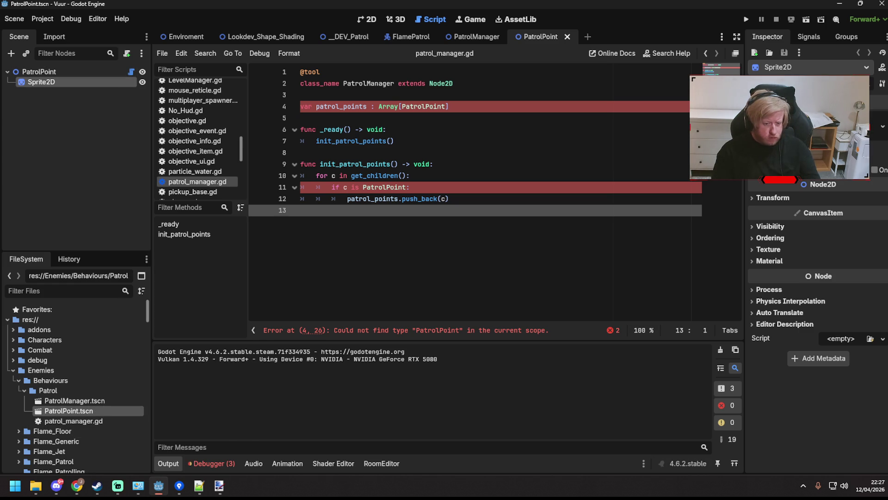
pyautogui.click(882, 339)
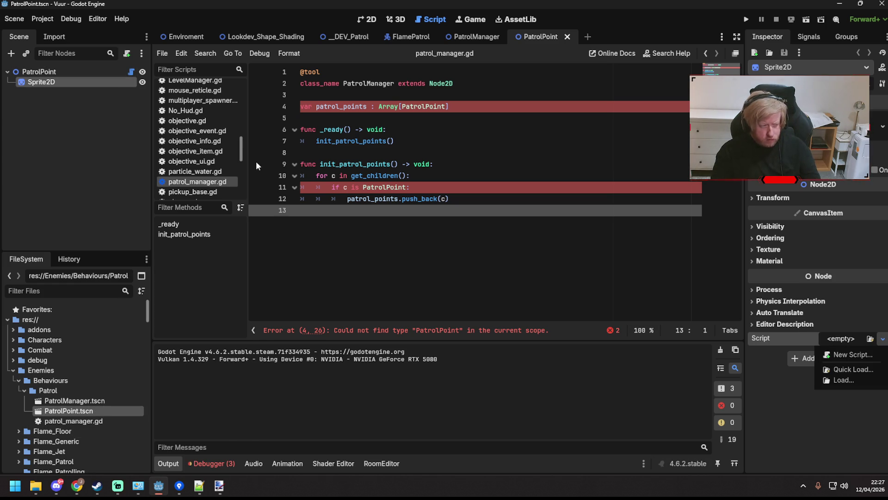
# Attach a new patrol_point.gd with class_name PatrolPoint to the PatrolPoint root and save.
pyautogui.rightClick(90, 70)
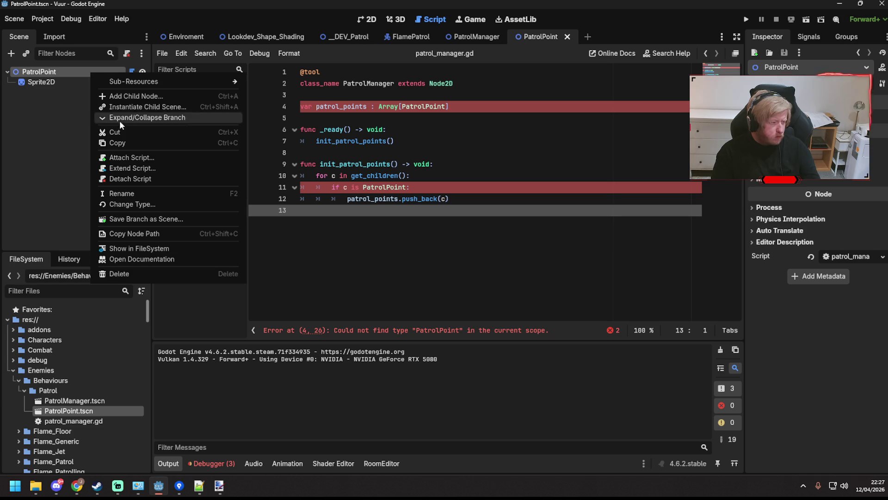
pyautogui.click(133, 159)
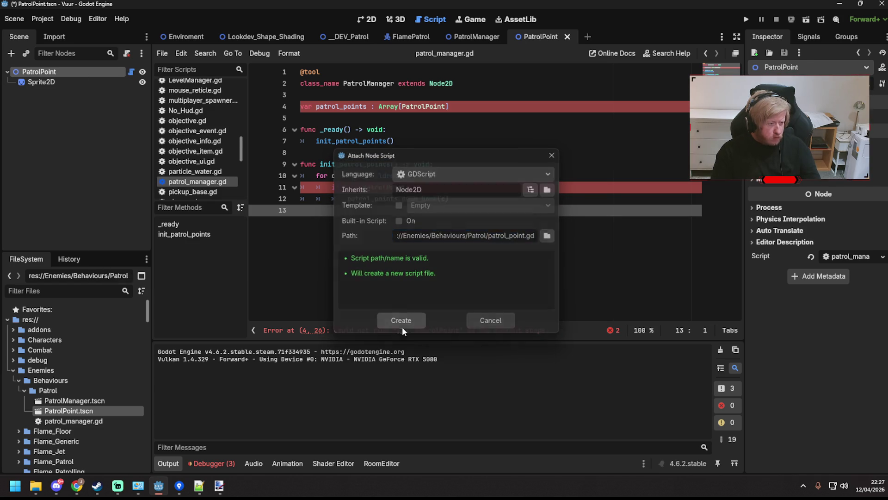
pyautogui.click(402, 324)
pyautogui.write('class_')
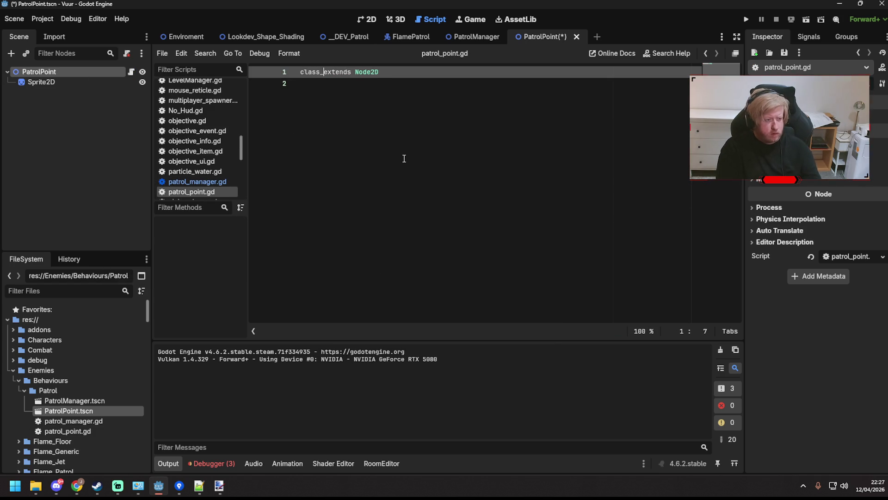
pyautogui.write('name PatrolPoint')
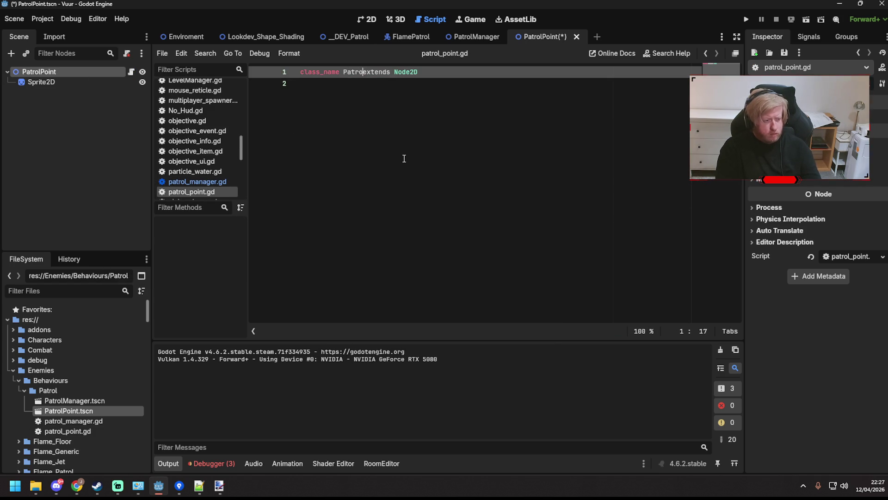
pyautogui.hotkey('ctrl', 's')
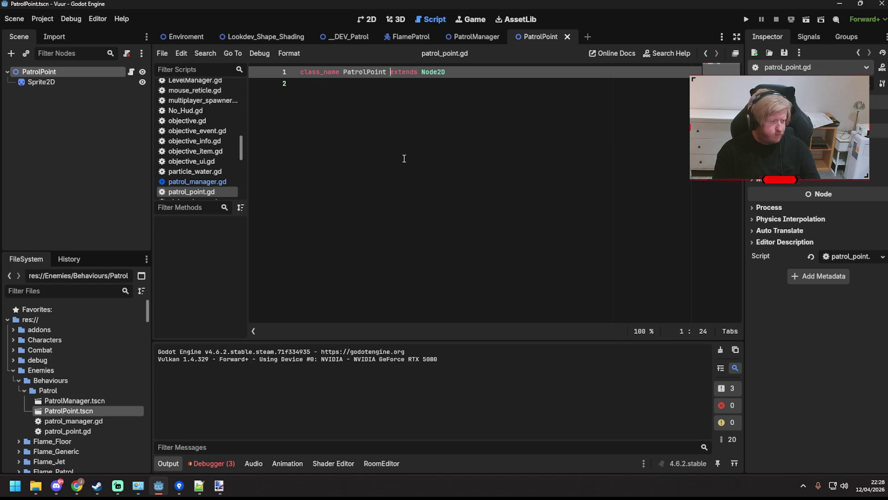
# Open patrol_manager.gd in the script editor and select its entire contents.
pyautogui.doubleClick(94, 421)
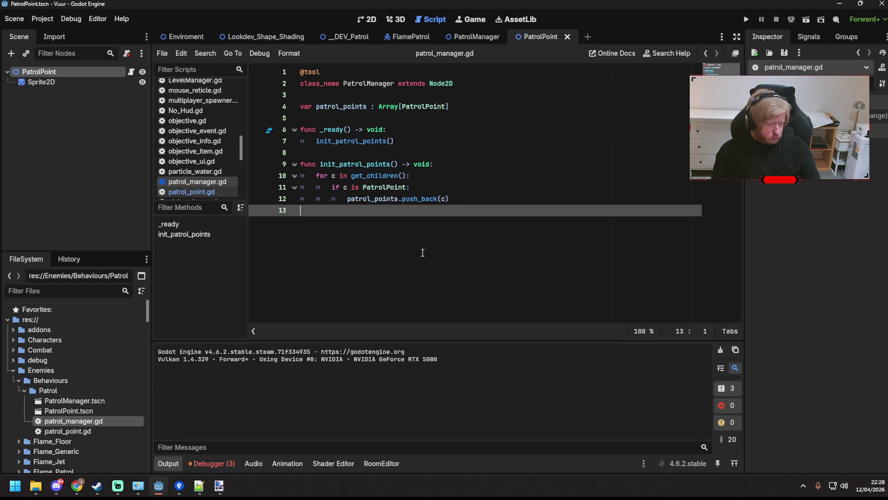
pyautogui.doubleClick(388, 84)
pyautogui.click(452, 246)
pyautogui.hotkey('ctrl', 'a')
# Attach patrol_manager.gd to the PatrolManager scene's root node, save, and return to __DEV_Patrol.
pyautogui.doubleClick(83, 401)
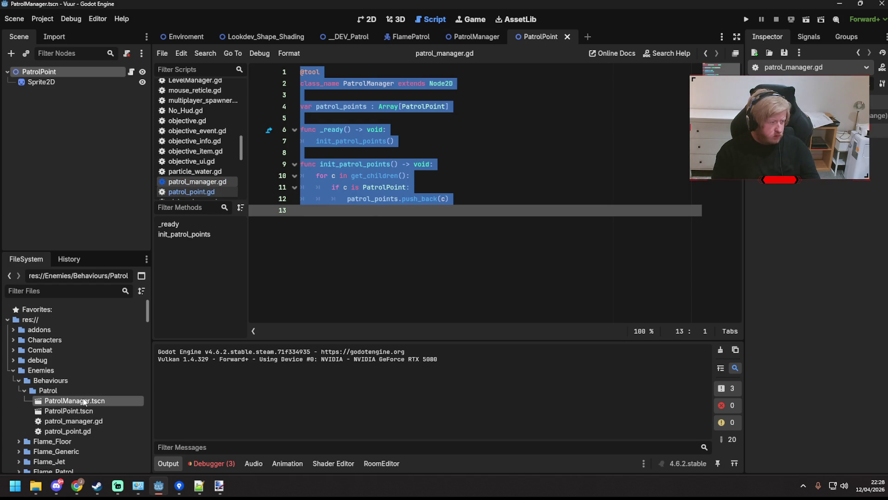
pyautogui.moveTo(86, 415); pyautogui.dragTo(91, 74)
pyautogui.click(472, 167)
pyautogui.hotkey('ctrl', 's')
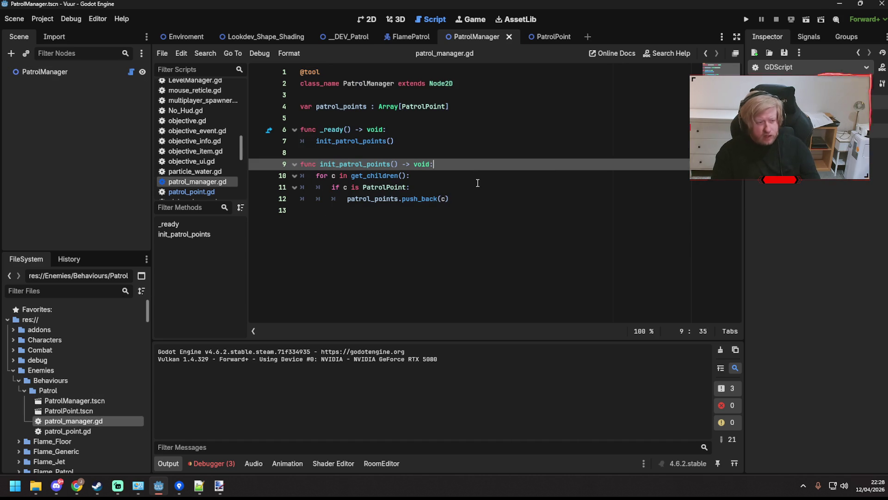
pyautogui.click(369, 17)
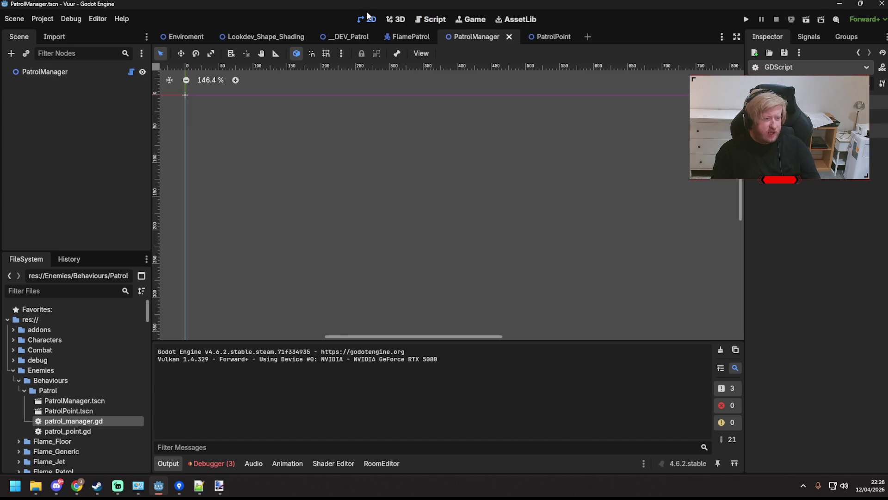
pyautogui.click(348, 37)
# Inspect the PatrolManager, PatrolPoint nodes and the FlamePatrol enemy in the test scene.
pyautogui.click(93, 101)
pyautogui.click(85, 123)
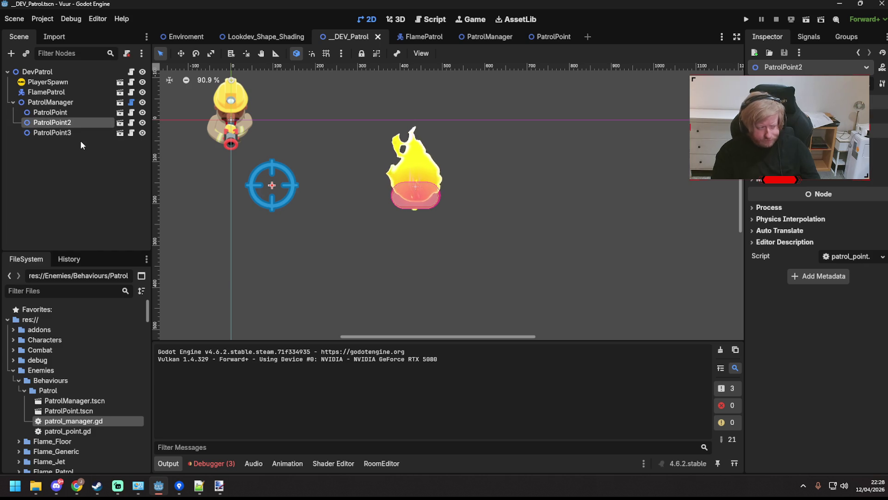
pyautogui.click(86, 133)
pyautogui.click(85, 103)
pyautogui.click(373, 193)
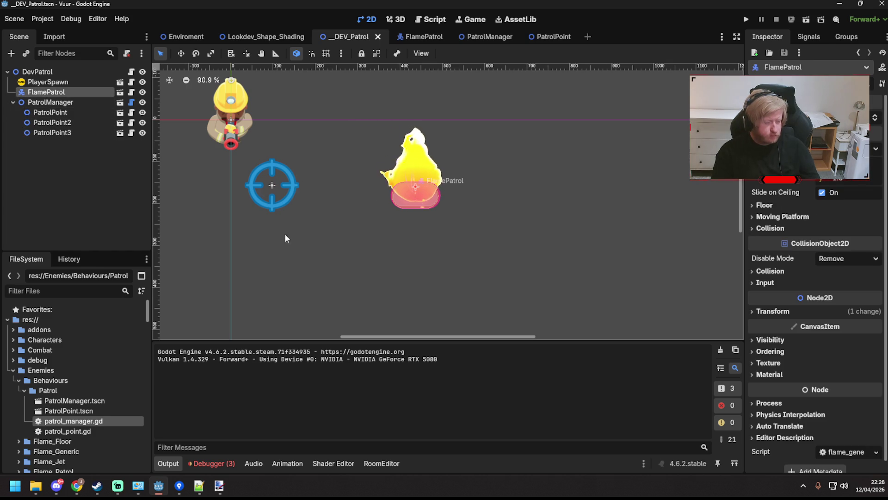
pyautogui.click(93, 113)
# Review patrol_manager.gd and patrol_point.gd, then open the PatrolPoint scene.
pyautogui.click(135, 112)
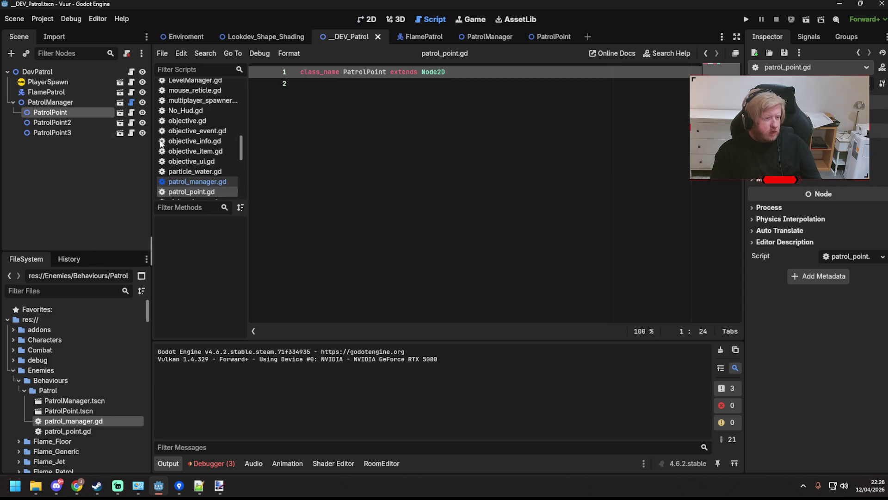
pyautogui.click(208, 183)
pyautogui.click(514, 250)
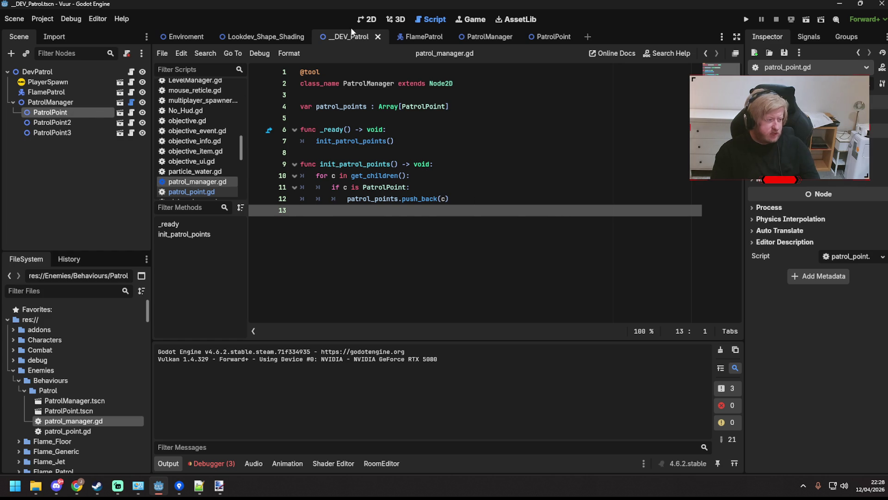
pyautogui.click(131, 113)
pyautogui.click(120, 113)
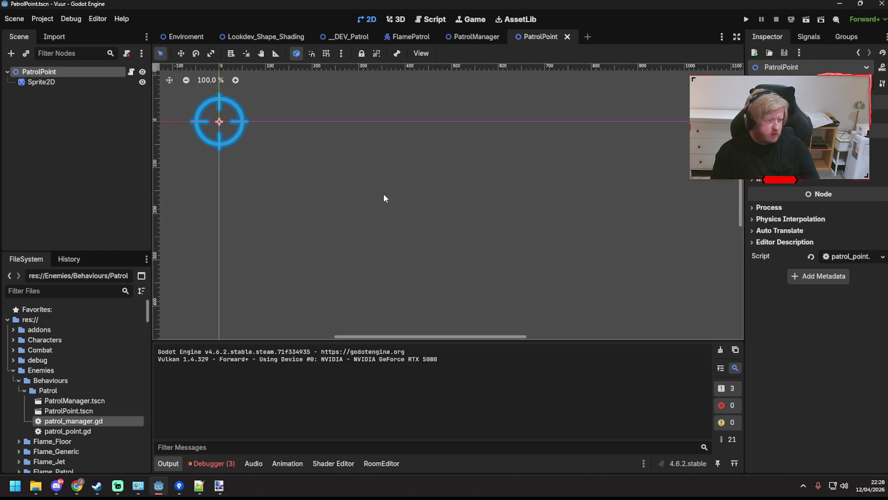
# Add a Label child node to PatrolPoint.
pyautogui.rightClick(55, 74)
pyautogui.click(101, 100)
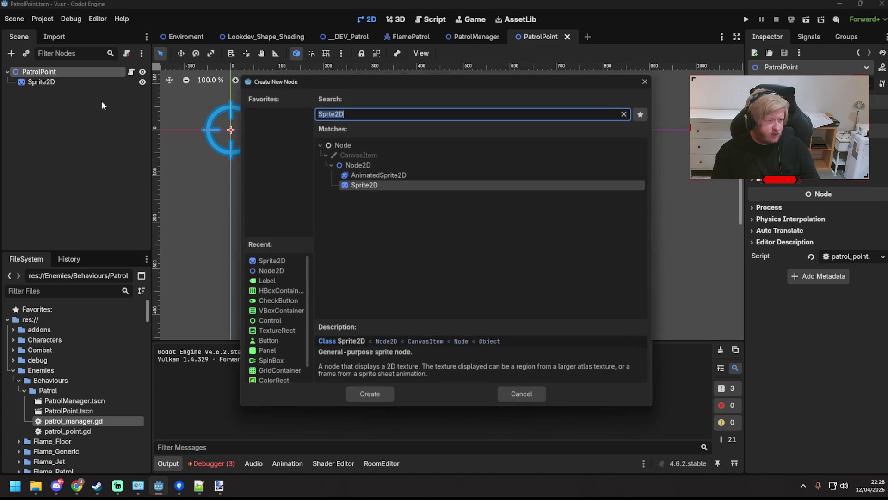
pyautogui.write('Label')
pyautogui.press('Return')
# Set the Sprite2D scale to 0.4 and save the scene.
pyautogui.click(116, 82)
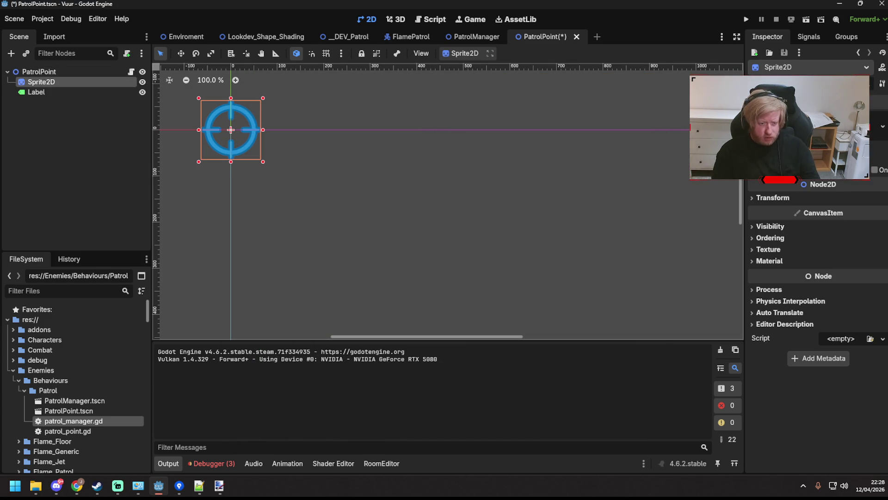
pyautogui.click(752, 198)
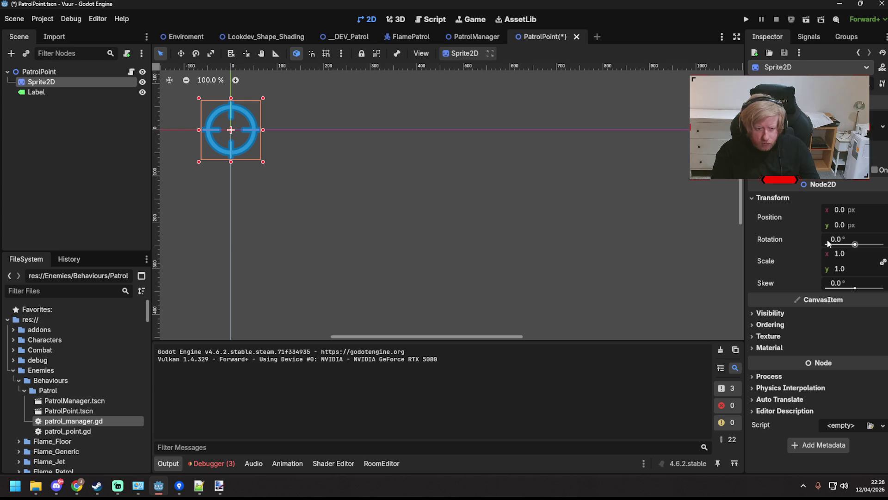
pyautogui.scroll(4, 817, 231)
pyautogui.scroll(-4, 816, 231)
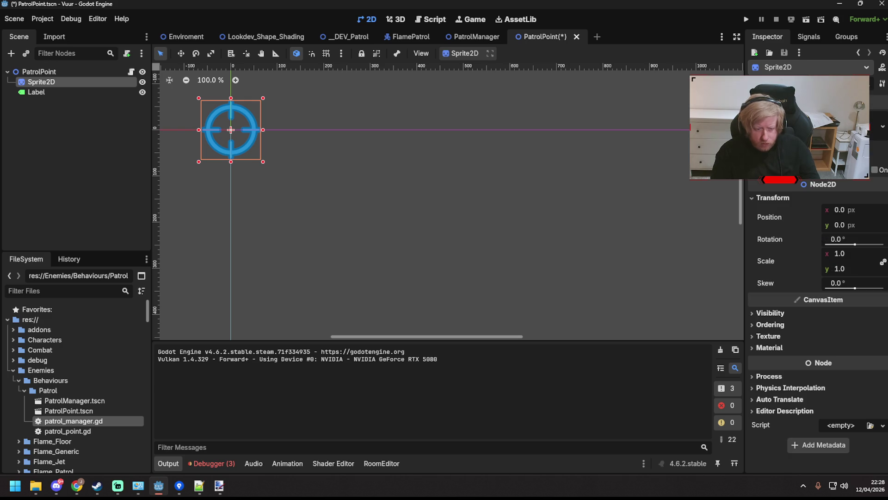
pyautogui.scroll(2, 817, 273)
pyautogui.click(773, 229)
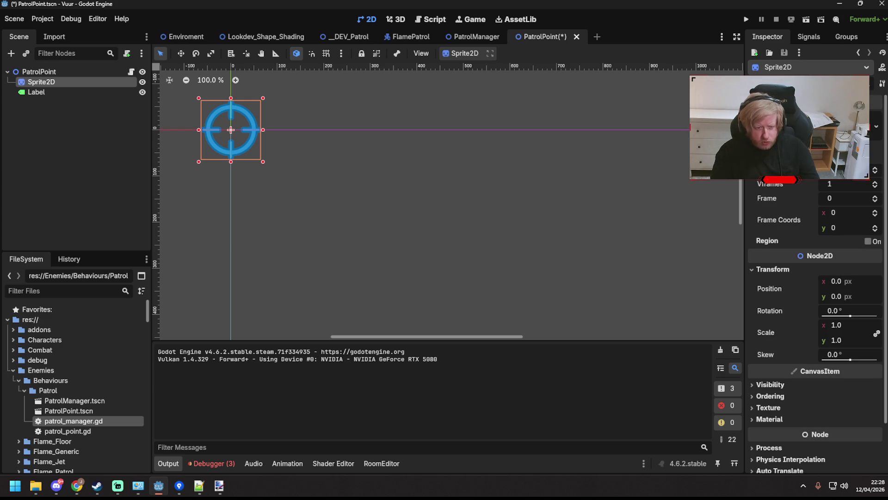
pyautogui.scroll(-2, 816, 273)
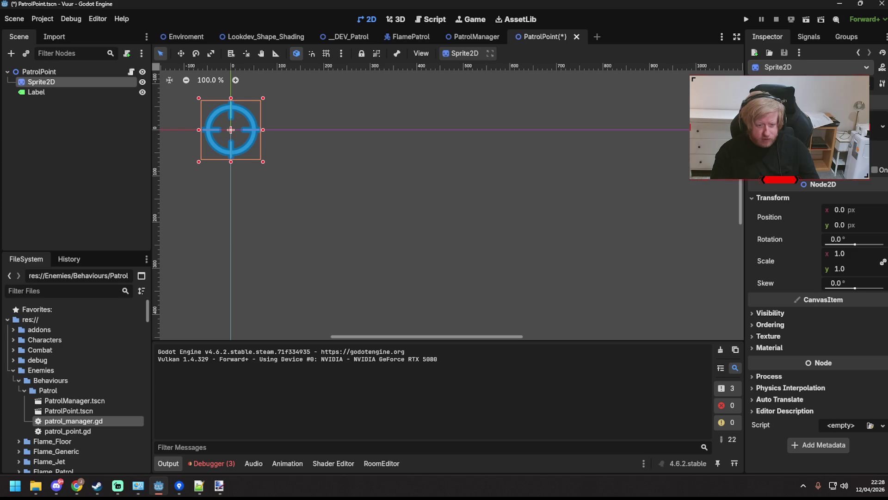
pyautogui.click(854, 254)
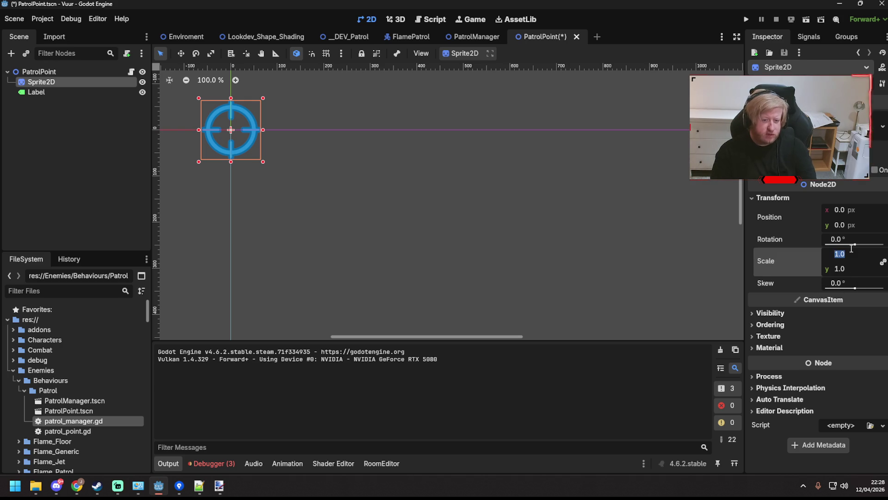
pyautogui.press('BackSpace')
pyautogui.press('BackSpace')
pyautogui.press('BackSpace')
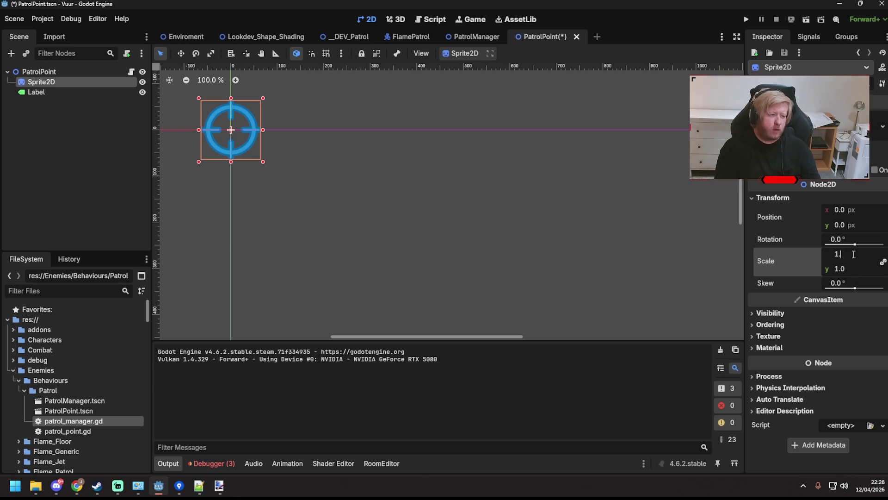
pyautogui.press('Return')
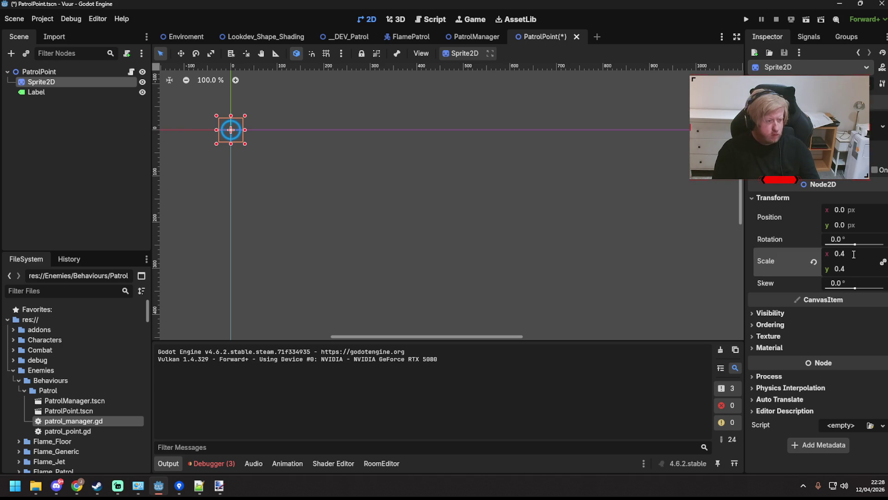
pyautogui.hotkey('ctrl', 's')
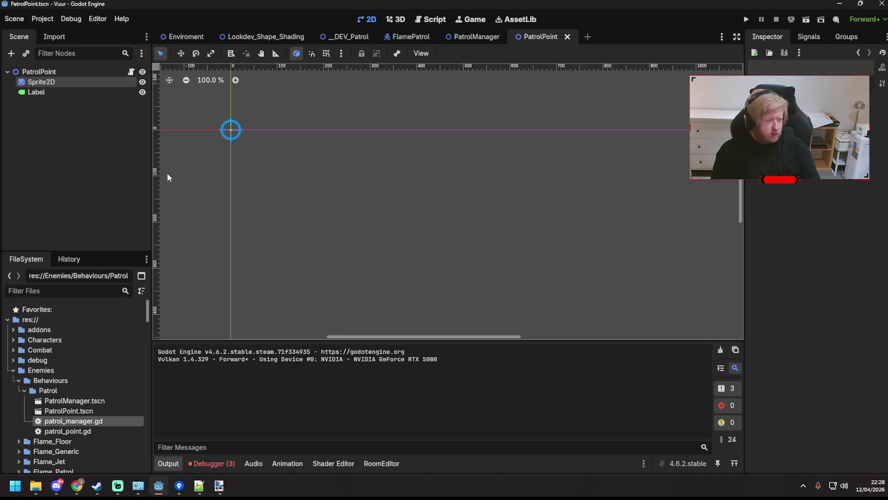
# Move the Label above the reticle, set Horizontal Alignment to Center, and save.
pyautogui.click(91, 93)
pyautogui.scroll(4, 231, 146)
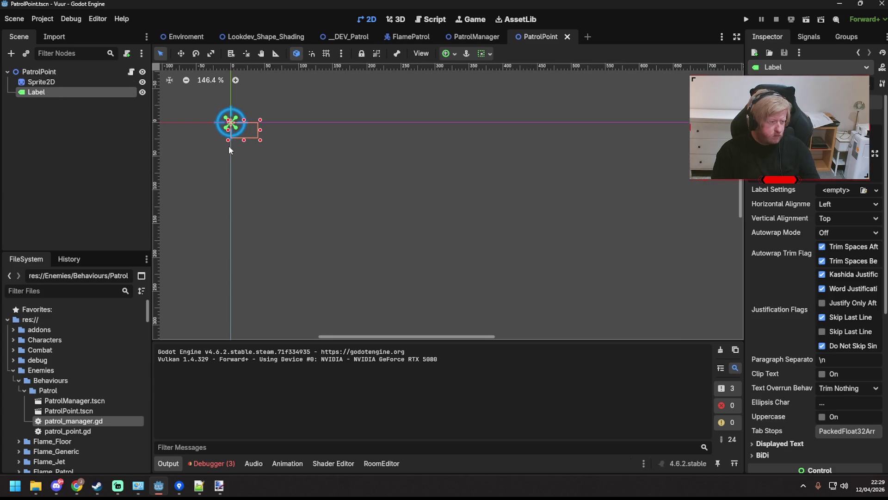
pyautogui.moveTo(205, 155)
pyautogui.mouseDown()
pyautogui.moveTo(270, 213)
pyautogui.moveTo(271, 151)
pyautogui.mouseUp()
pyautogui.press('w')
pyautogui.press('q')
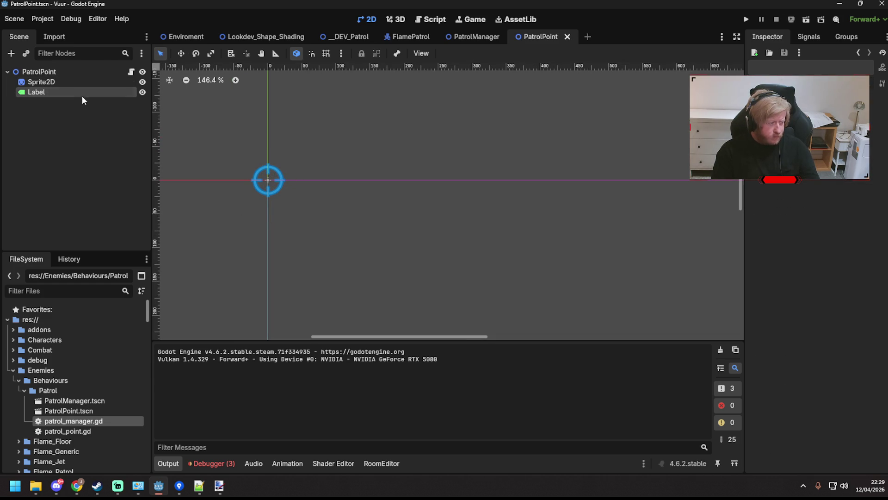
pyautogui.click(847, 204)
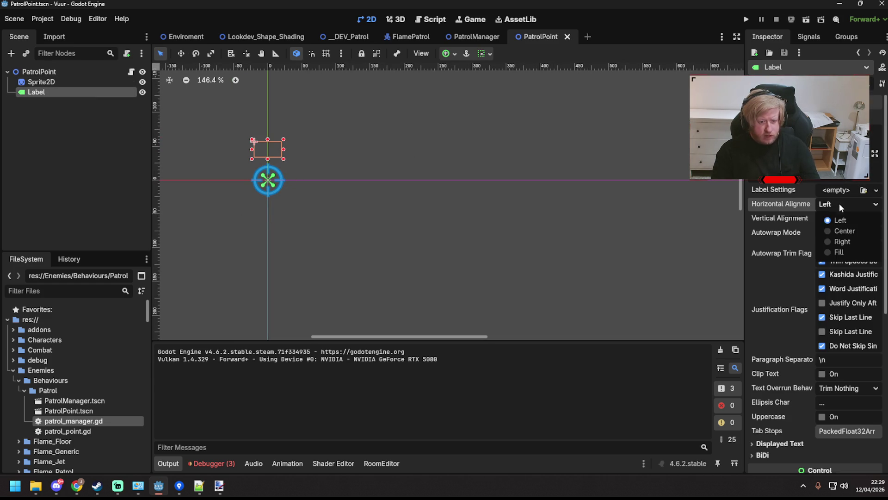
pyautogui.click(835, 233)
pyautogui.hotkey('ctrl', 's')
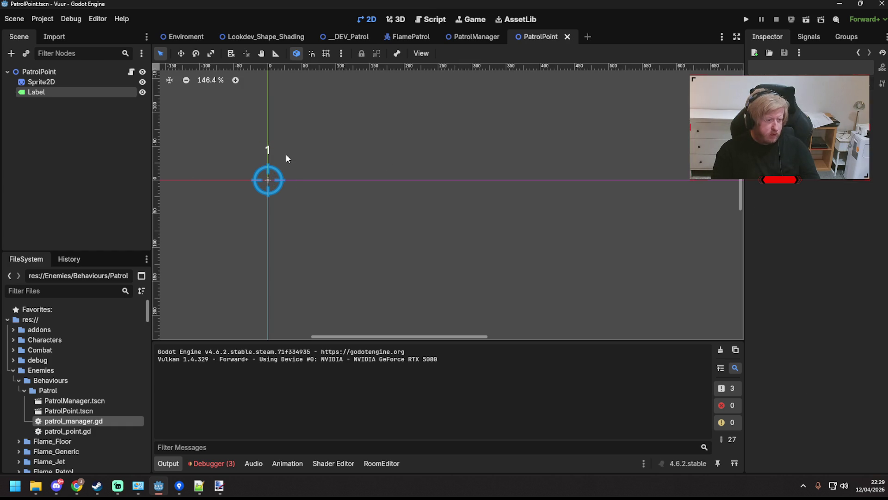
pyautogui.click(423, 19)
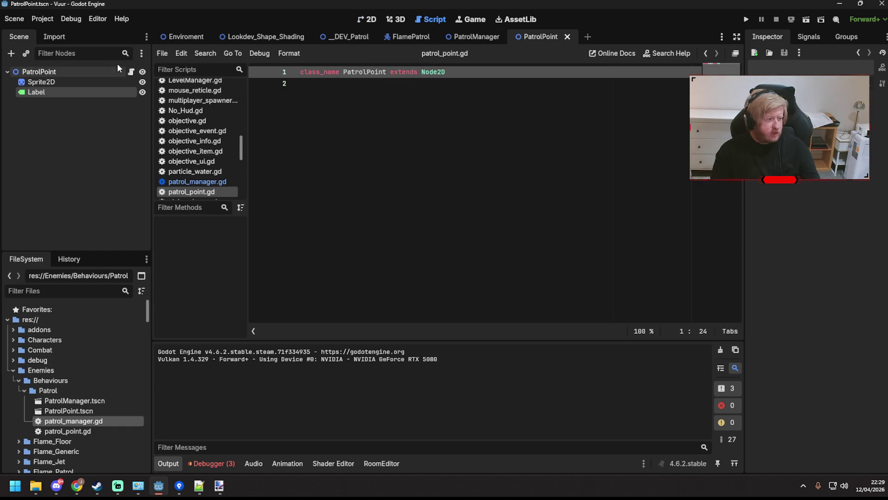
pyautogui.click(414, 164)
pyautogui.press('Return')
pyautogui.write('fuc')
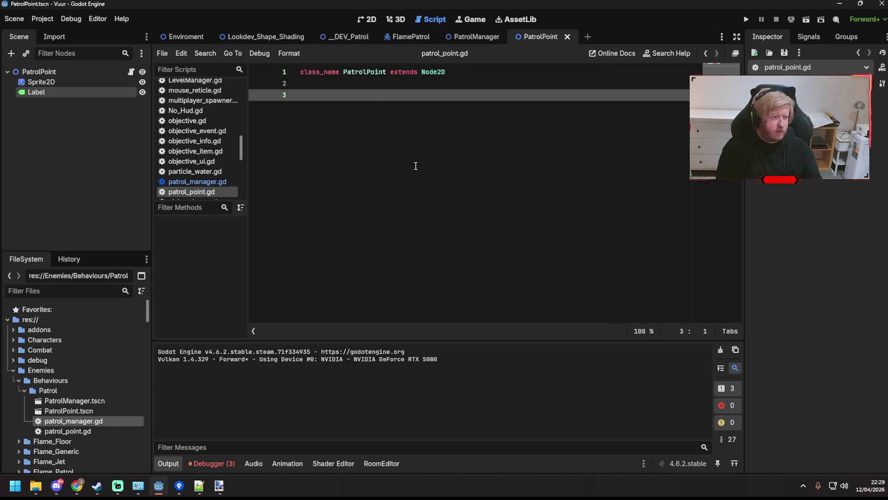
pyautogui.press('BackSpace')
pyautogui.write('nc set_point')
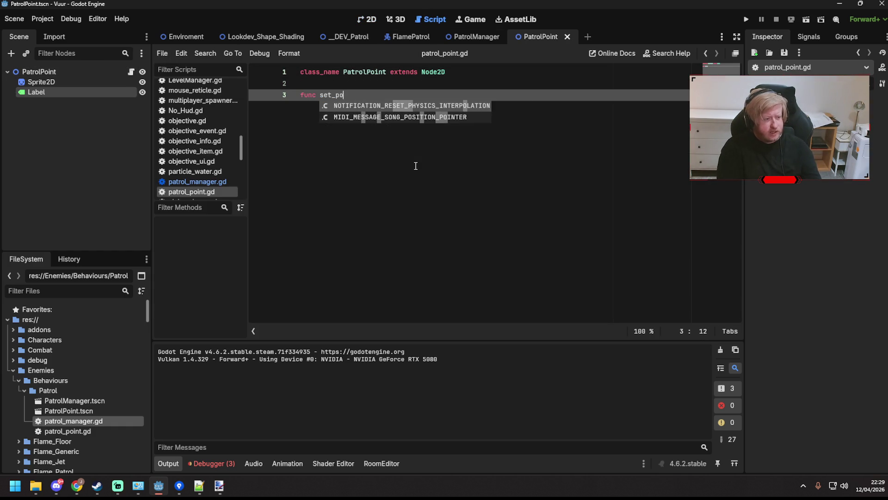
pyautogui.write('() -> voi')
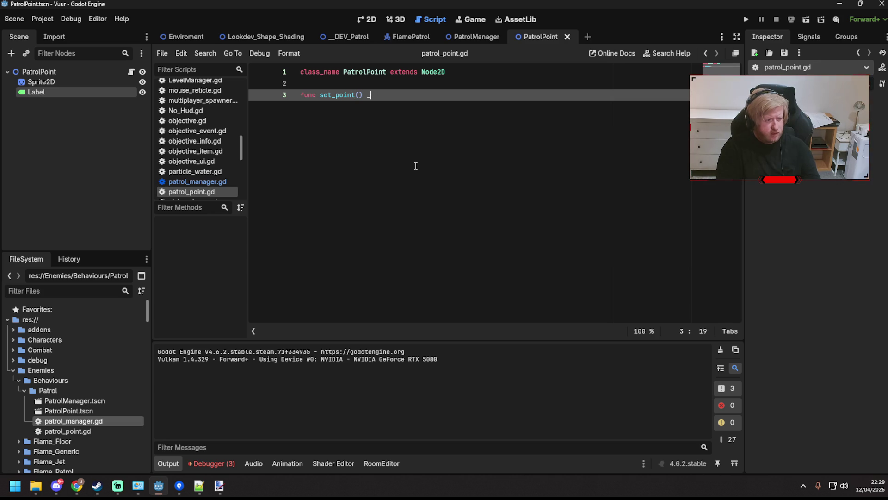
pyautogui.write('d:')
pyautogui.press('Return')
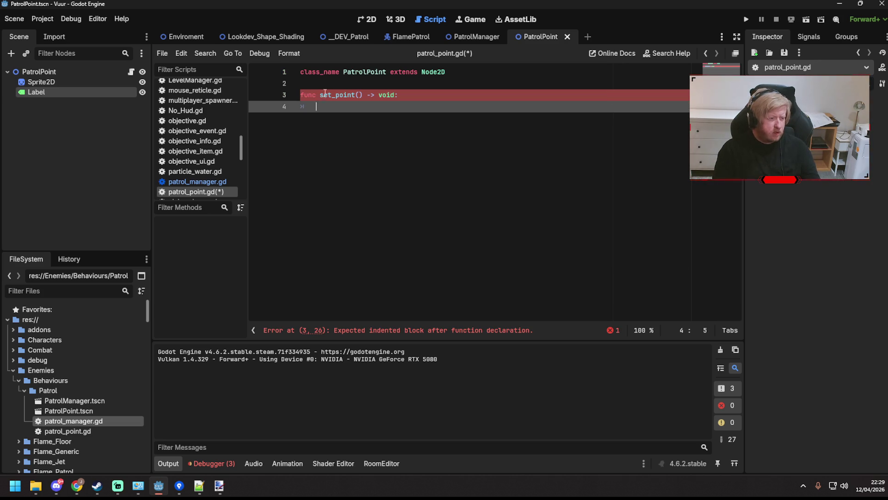
pyautogui.click(359, 96)
pyautogui.write('rank')
pyautogui.moveTo(83, 93)
pyautogui.mouseDown()
pyautogui.moveTo(241, 95)
pyautogui.moveTo(316, 86)
pyautogui.mouseUp()
pyautogui.press('Return')
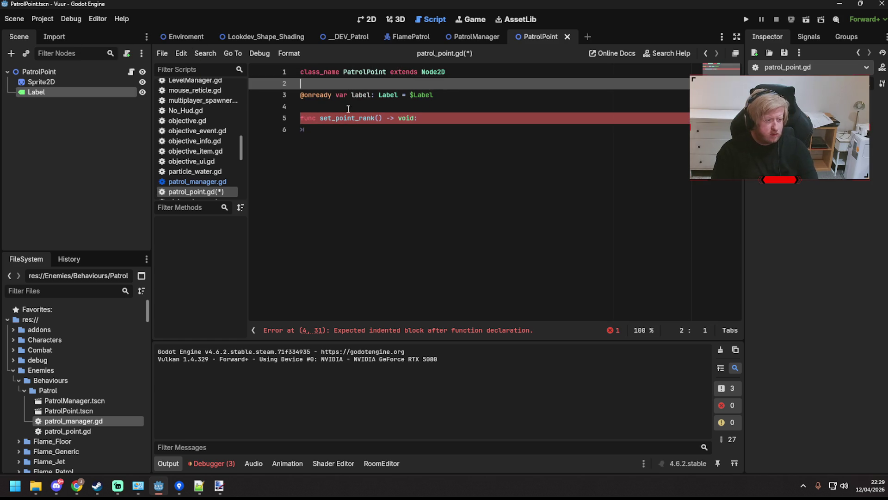
# Give set_point_rank an int parameter and a line setting the label text.
pyautogui.click(394, 130)
pyautogui.press('Up')
pyautogui.press('End')
pyautogui.hotkey('ctrl', 'Left')
pyautogui.hotkey('ctrl', 'Left')
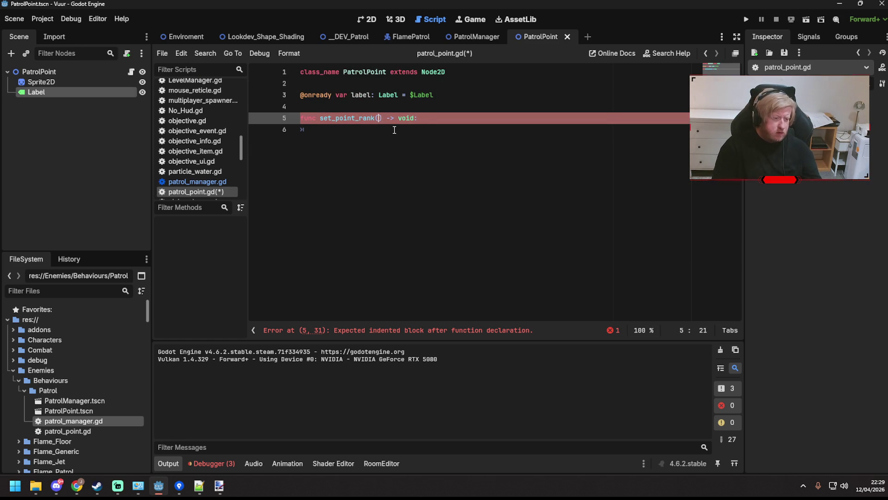
pyautogui.write('int')
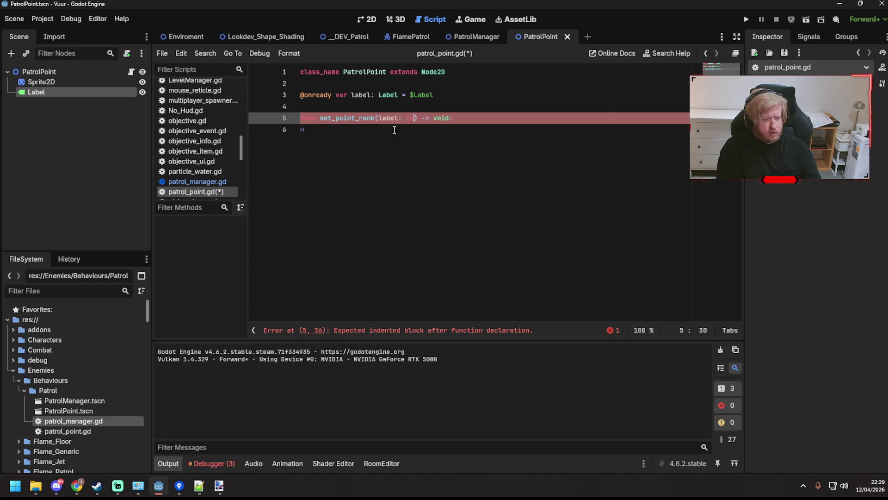
pyautogui.press('Down')
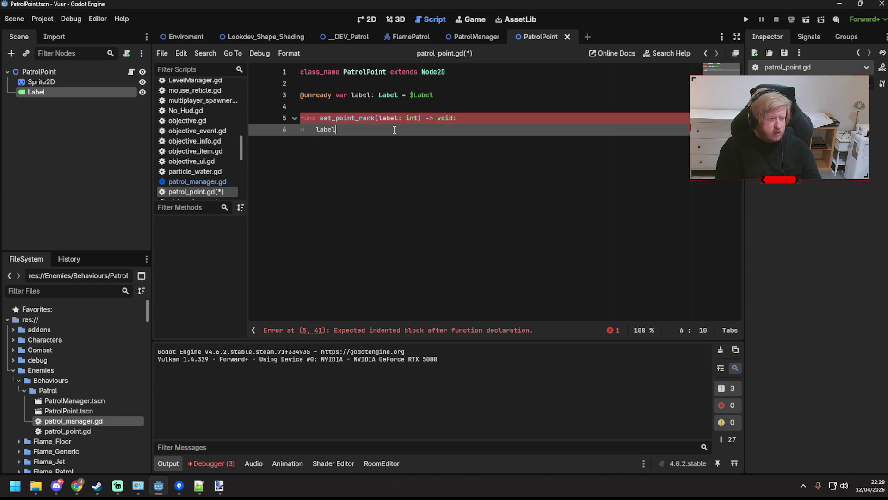
pyautogui.write('xt')
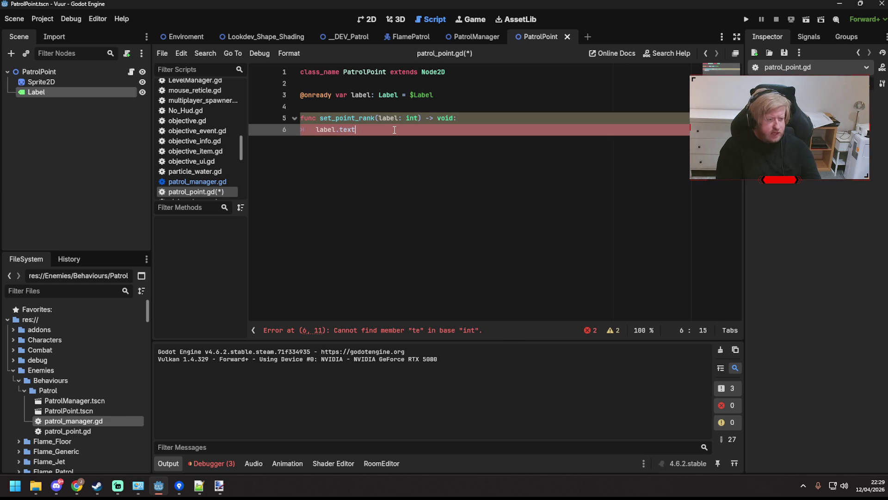
pyautogui.write('label)')
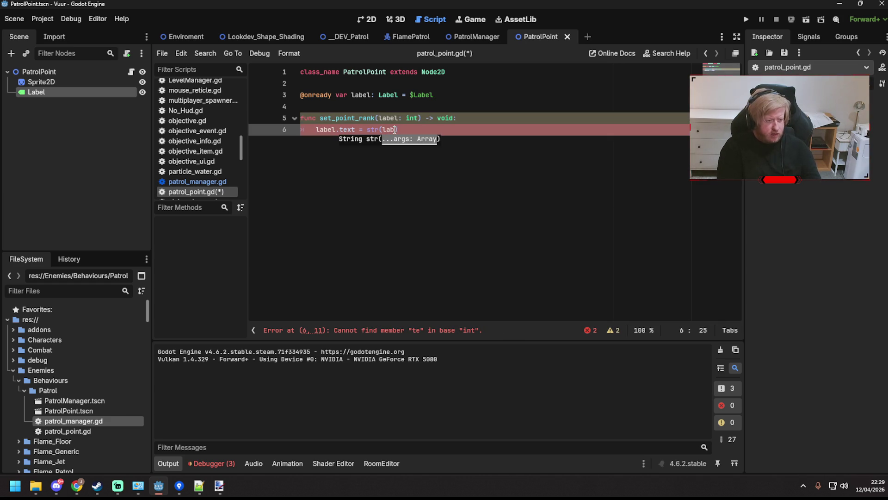
# Rename the parameter to new_rank and save patrol_point.gd.
pyautogui.press('Up')
pyautogui.press('Right')
pyautogui.press('Right')
pyautogui.press('Right')
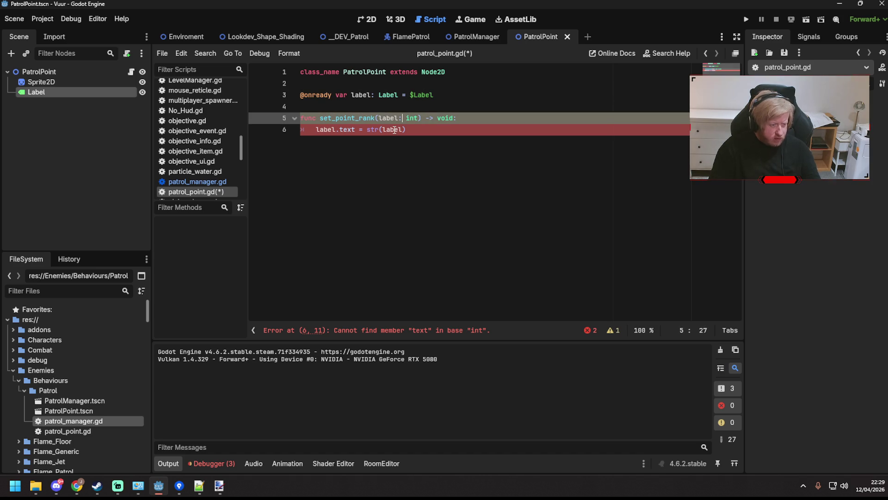
pyautogui.press('Delete')
pyautogui.press('BackSpace')
pyautogui.press('BackSpace')
pyautogui.press('BackSpace')
pyautogui.write('rank')
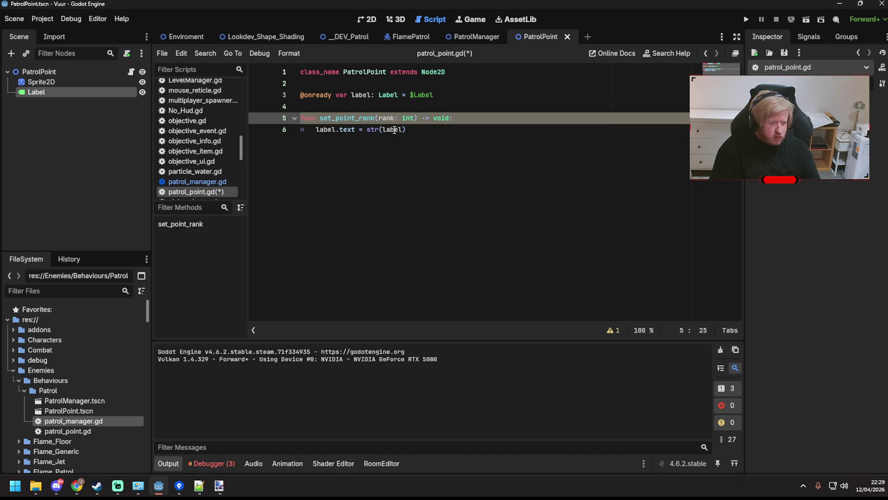
pyautogui.hotkey('ctrl', 'Left')
pyautogui.write('new_')
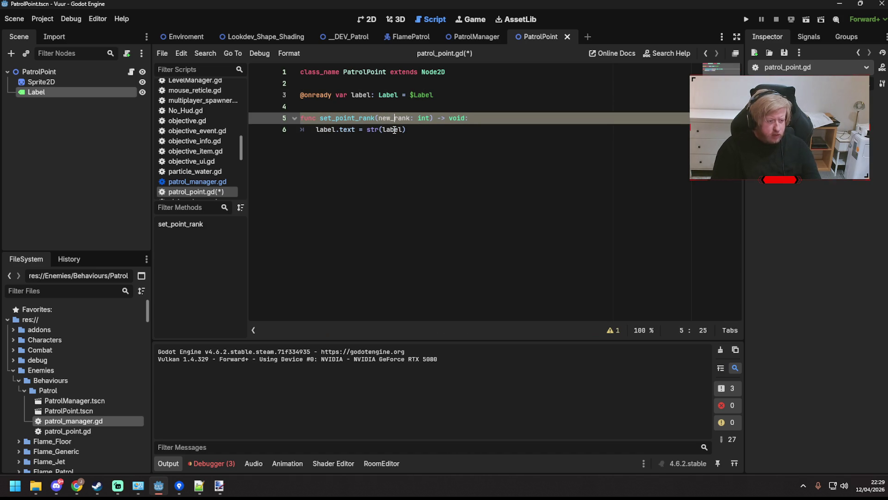
pyautogui.press('Down')
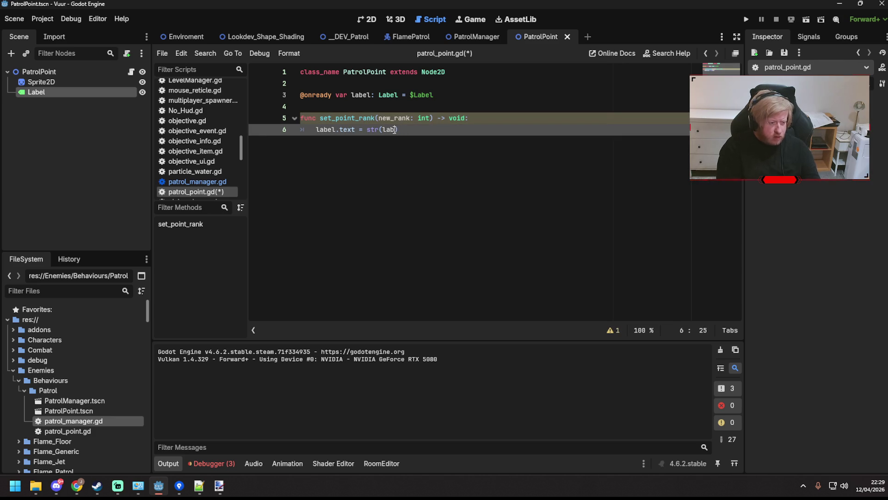
pyautogui.hotkey('ctrl', 's')
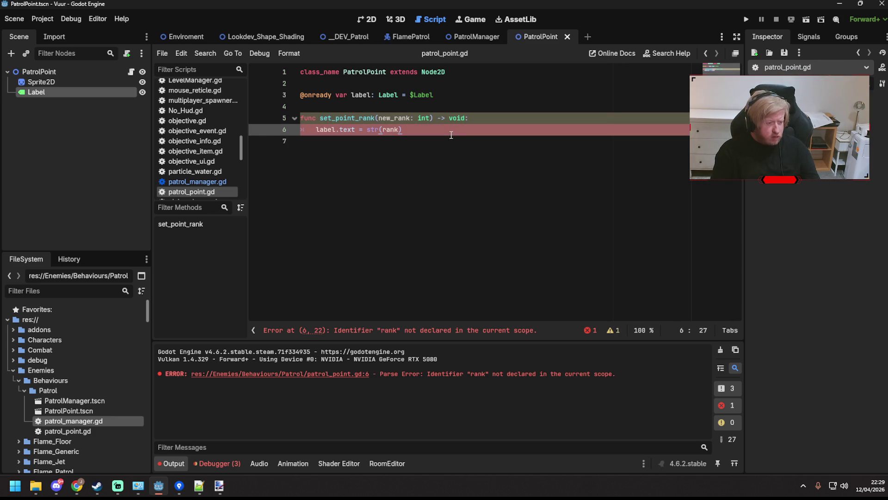
# Delete the whole set_point_rank function.
pyautogui.click(446, 104)
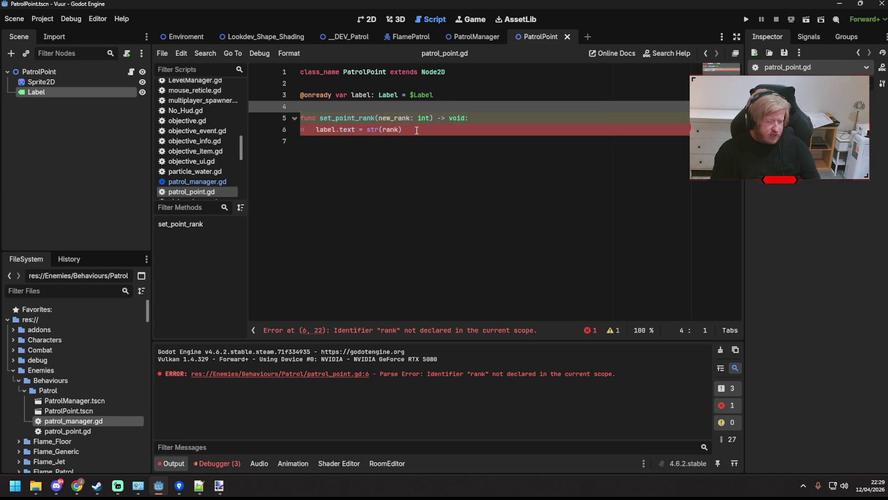
pyautogui.moveTo(417, 130); pyautogui.dragTo(259, 106)
pyautogui.press('BackSpace')
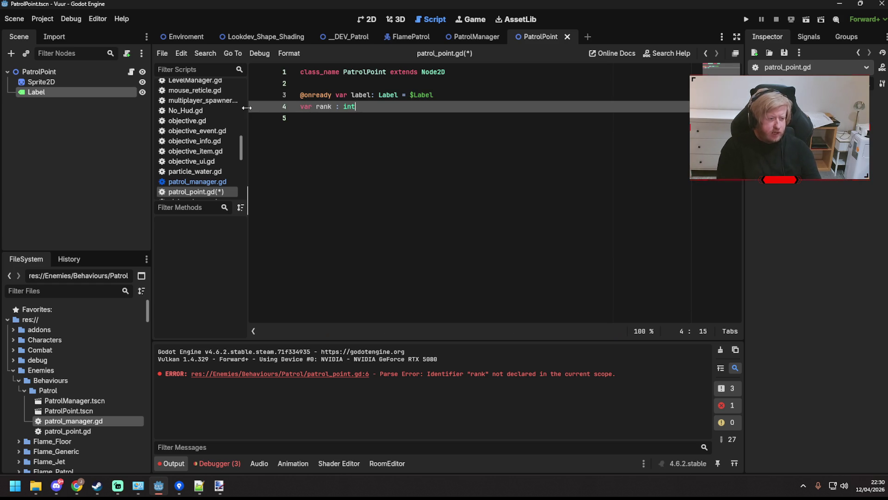
# Add a set(_v) block under var rank assigning rank = _v and label.text = str(rank).
pyautogui.hotkey('ctrl', 's')
pyautogui.press('Return')
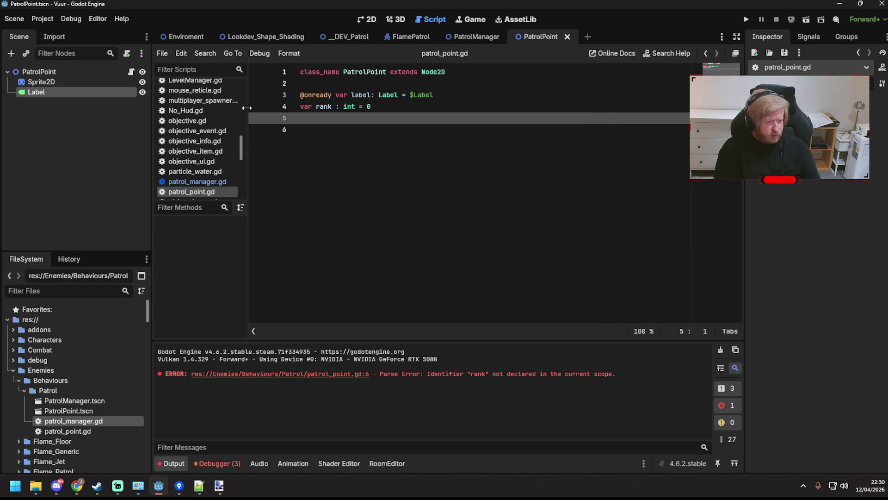
pyautogui.press('BackSpace')
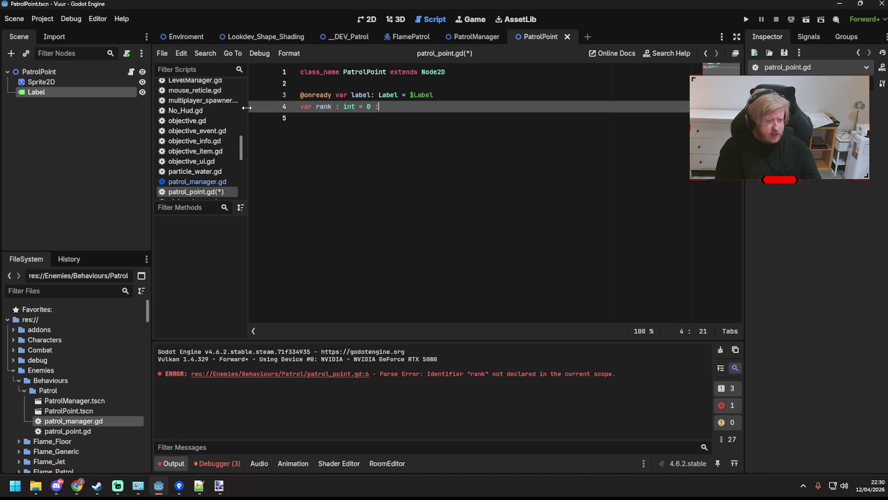
pyautogui.press('Return')
pyautogui.write('set(_v)')
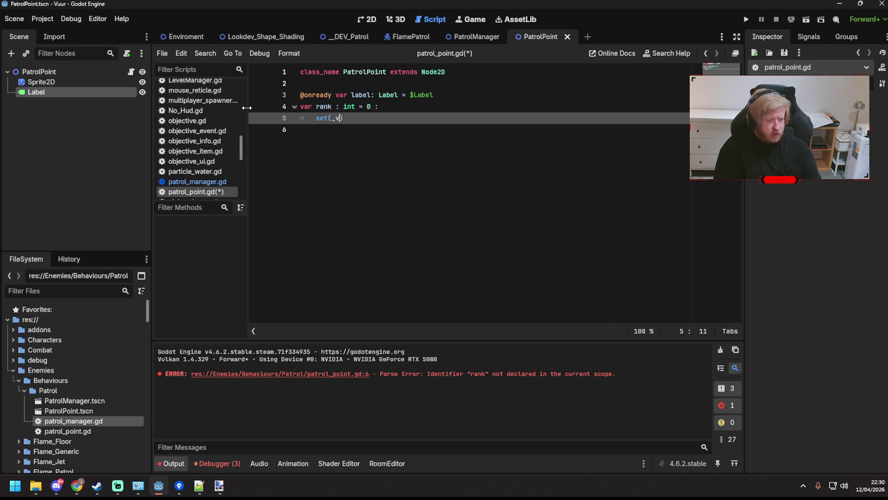
pyautogui.write(' :')
pyautogui.press('Return')
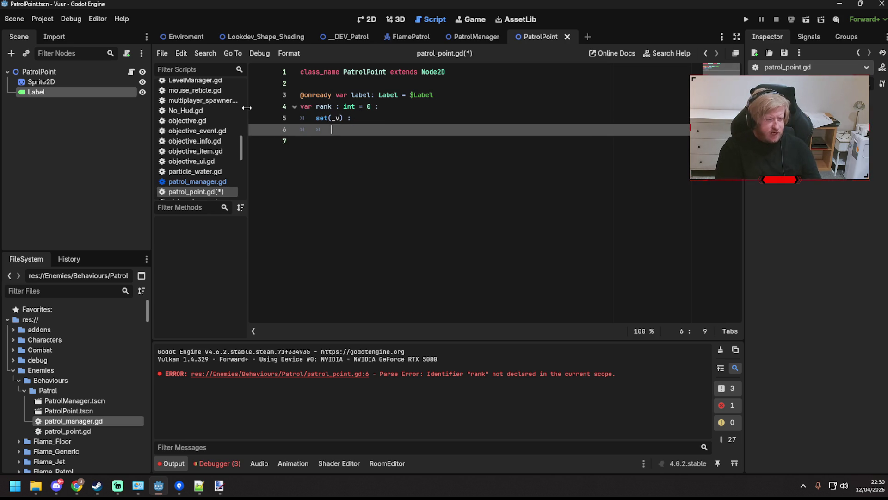
pyautogui.write('nk = _v')
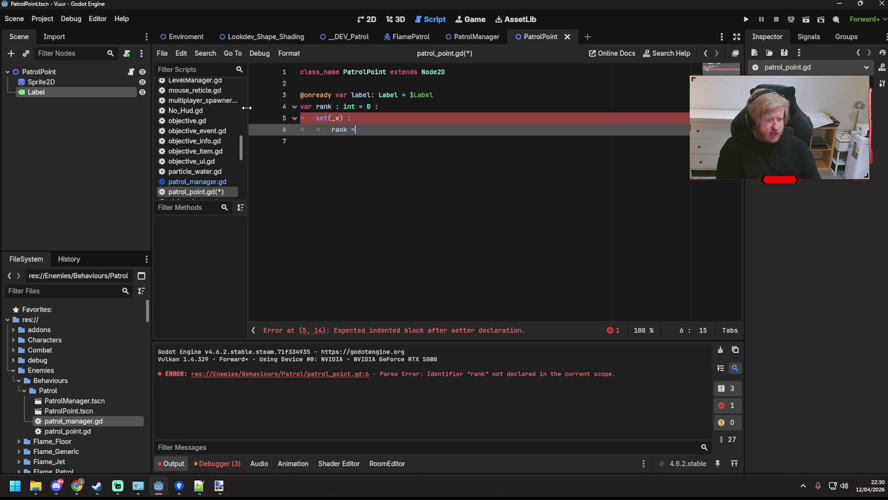
pyautogui.press('Return')
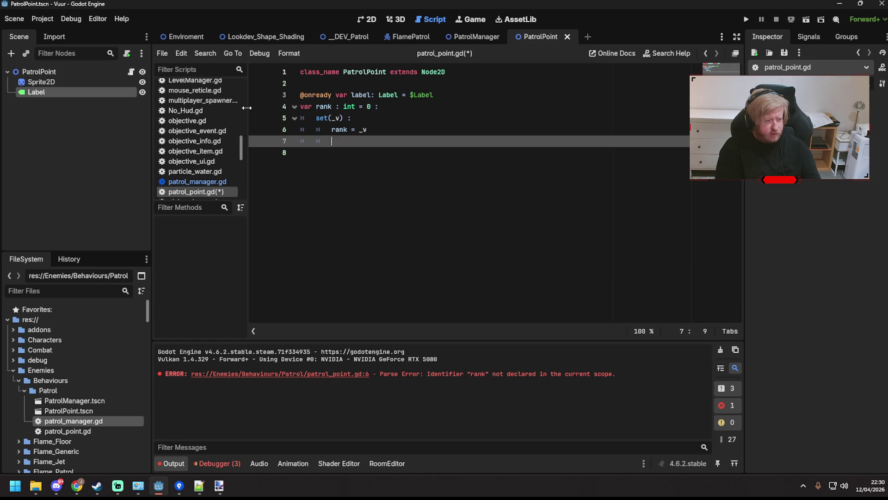
pyautogui.write('.text = ')
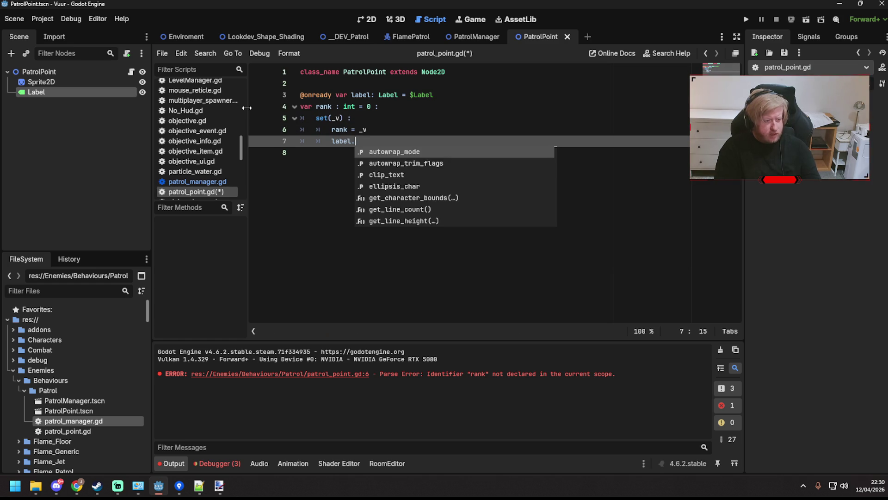
pyautogui.write('str(rank')
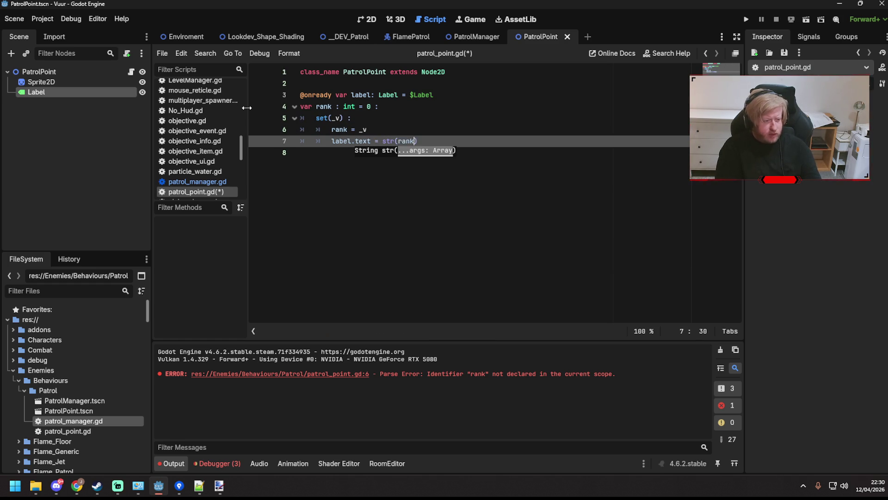
pyautogui.press('Down')
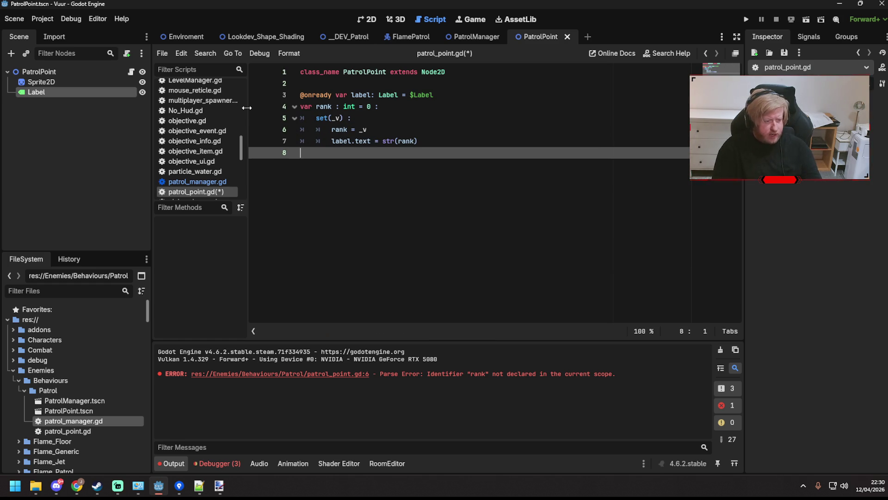
pyautogui.press('Left')
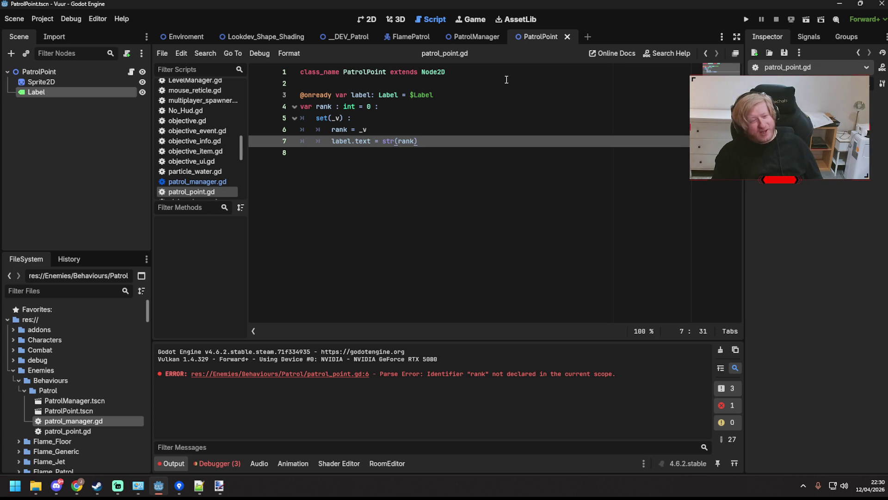
# Inspect the PatrolPoint scene in 2D, selecting its Label and PatrolPoint root nodes.
pyautogui.click(366, 19)
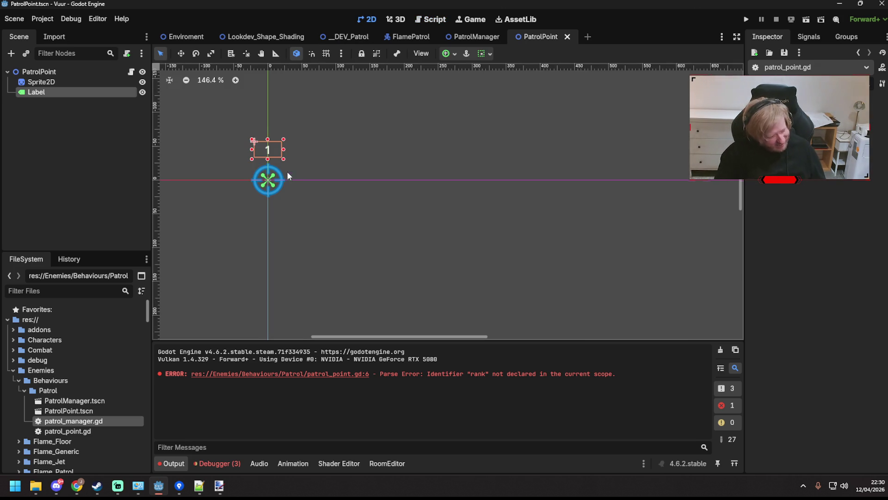
pyautogui.scroll(3, 287, 169)
pyautogui.click(362, 168)
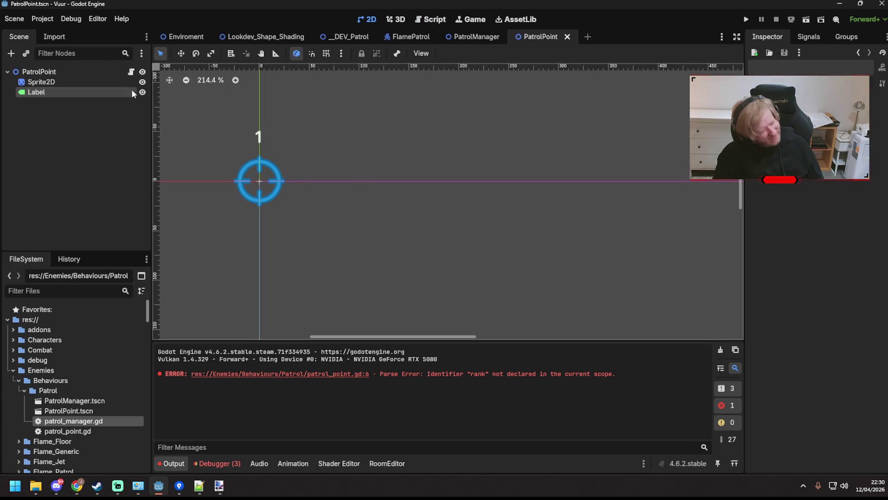
pyautogui.click(87, 92)
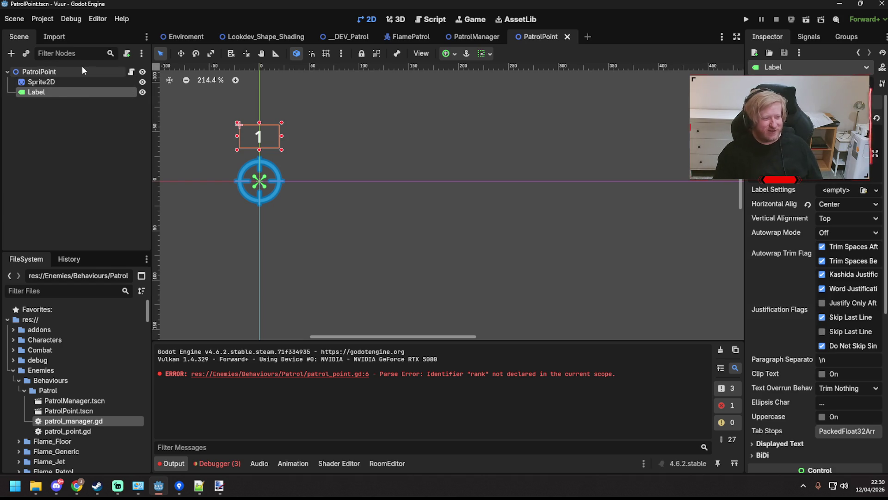
pyautogui.click(86, 71)
pyautogui.click(422, 134)
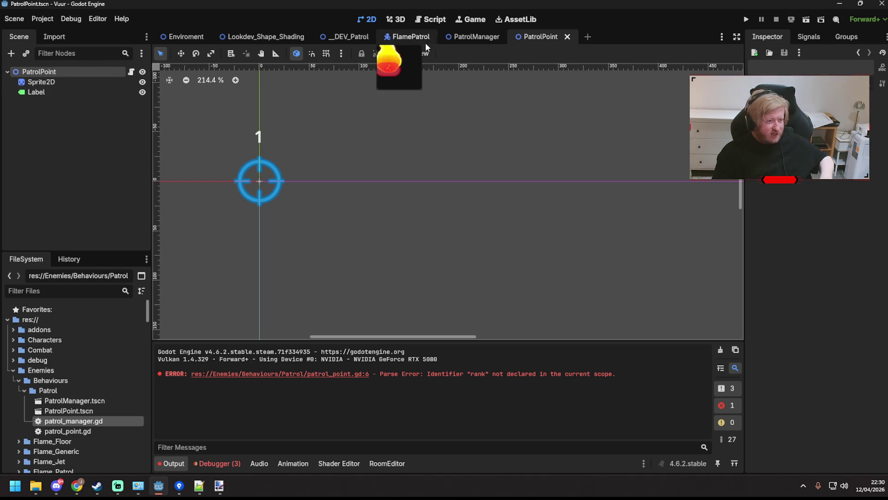
# In the __DEV_Patrol scene, select PatrolPoint2, then open the PatrolManager's script.
pyautogui.click(337, 37)
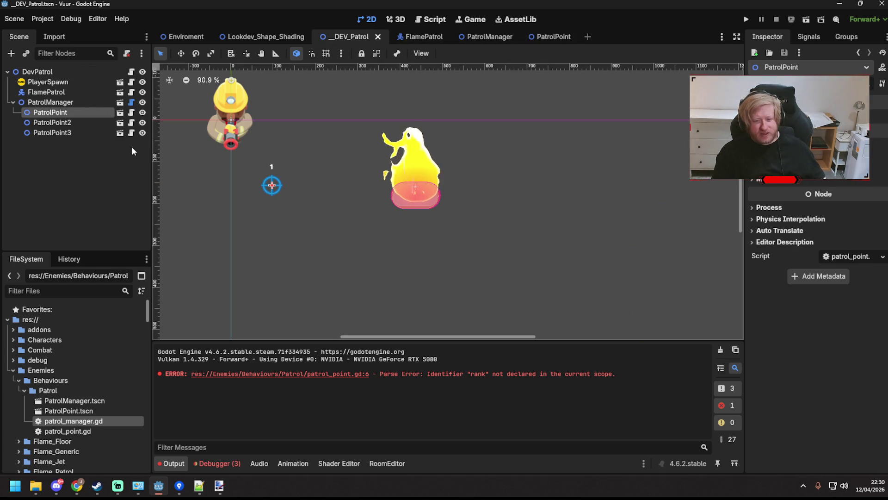
pyautogui.click(76, 121)
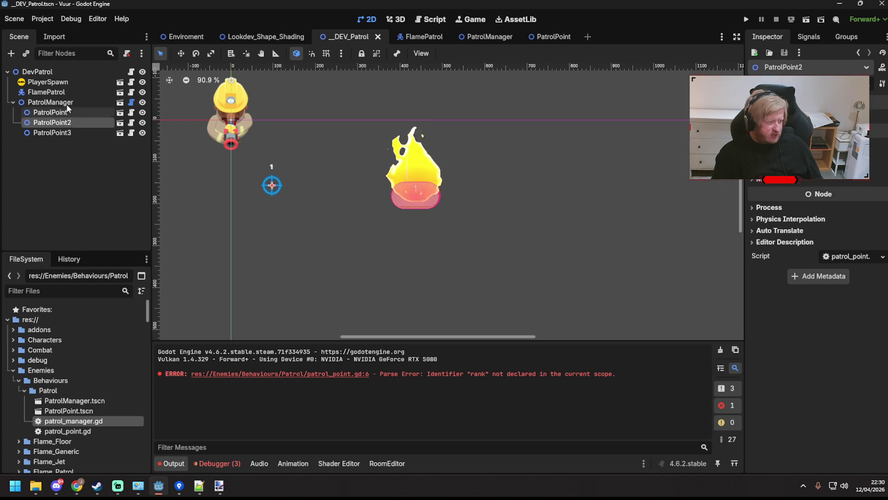
pyautogui.click(69, 102)
pyautogui.click(131, 102)
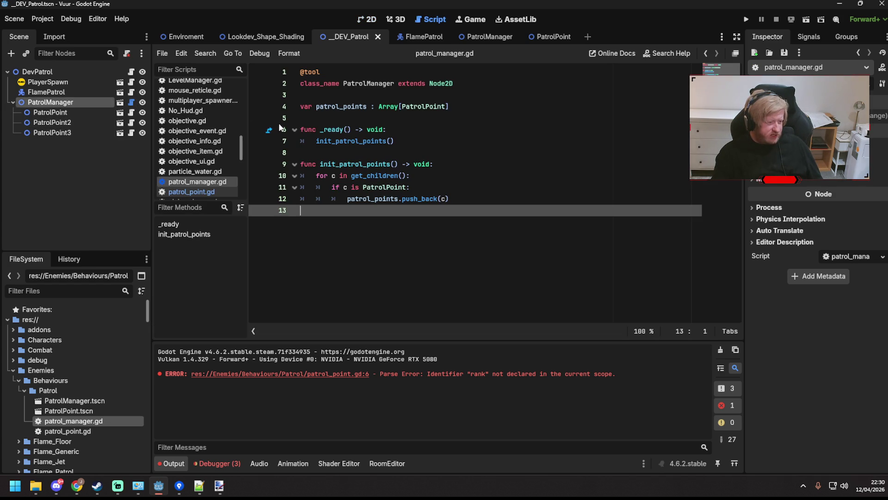
# Add a new line after init_patrol_points() in _ready and type NOTIF.
pyautogui.moveTo(341, 126)
pyautogui.click(433, 121)
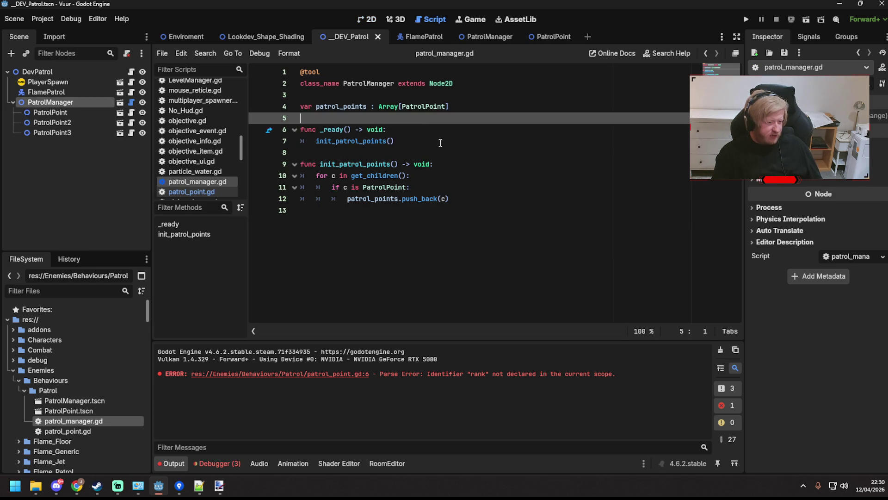
pyautogui.click(437, 144)
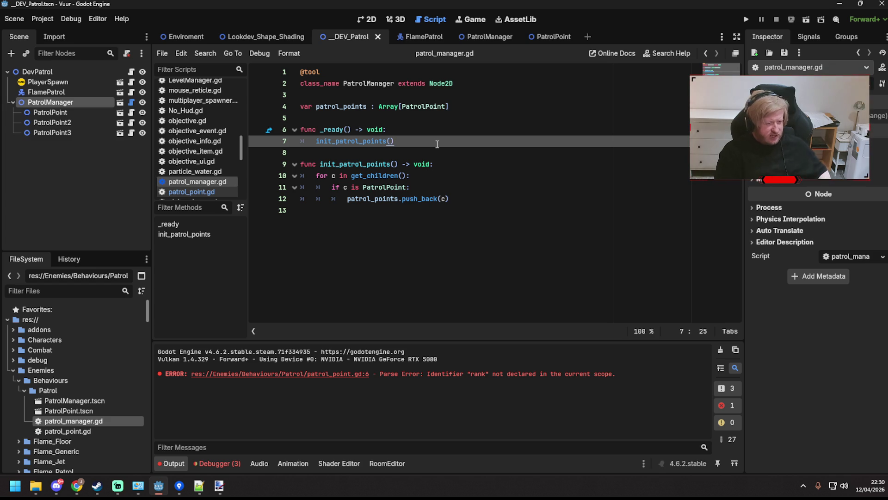
pyautogui.press('Return')
pyautogui.write('S')
pyautogui.press('BackSpace')
pyautogui.write('NOTIF')
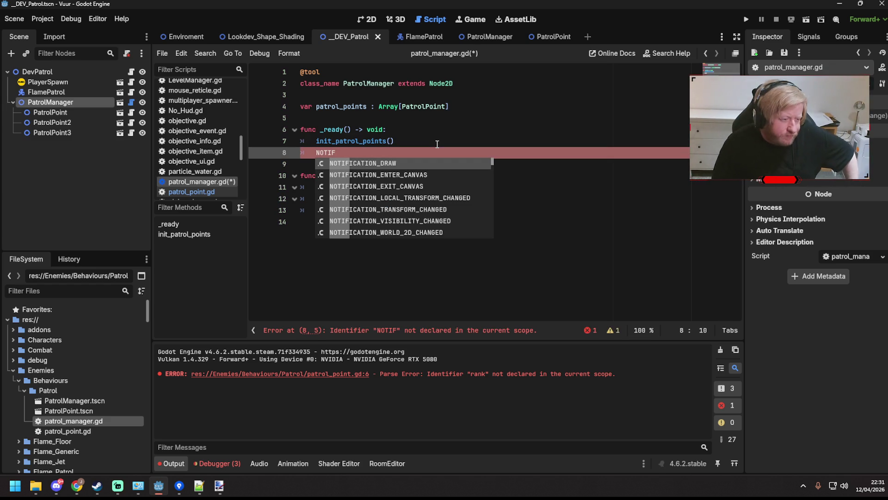
# Browse the NOTIFICATION suggestions and insert NOTIFICATION_CHILD_ORDER_CHANGED on line 8.
pyautogui.press('Down')
pyautogui.press('Down')
pyautogui.press('Down')
pyautogui.press('Down')
pyautogui.press('Down')
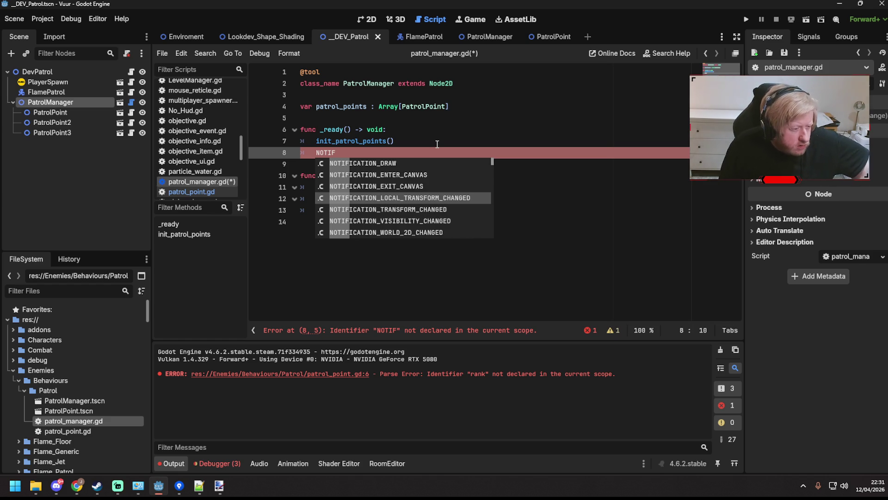
pyautogui.press('Down')
pyautogui.press('Down')
pyautogui.press('Down')
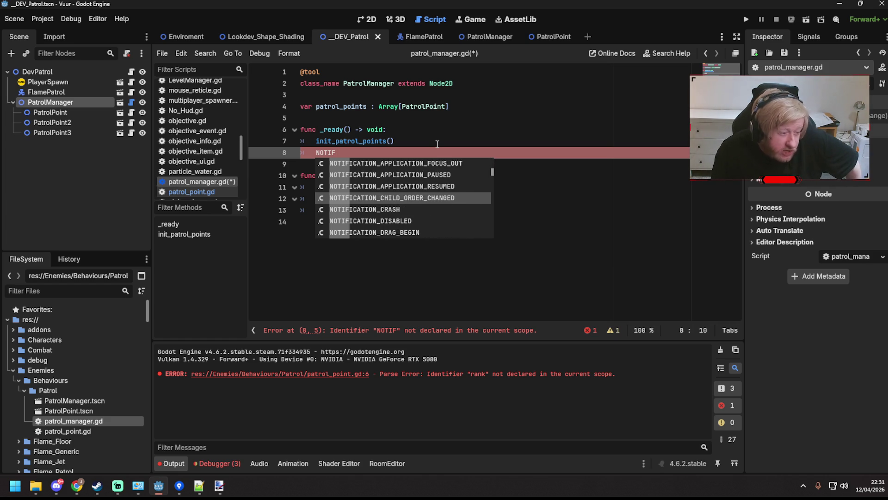
pyautogui.press('Down')
pyautogui.press('Down')
pyautogui.press('Down')
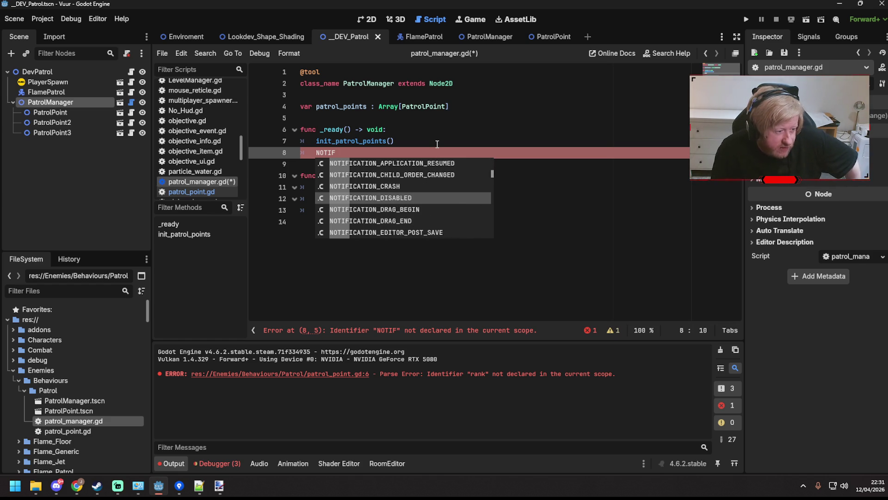
pyautogui.press('Down')
pyautogui.press('Down')
pyautogui.press('Down')
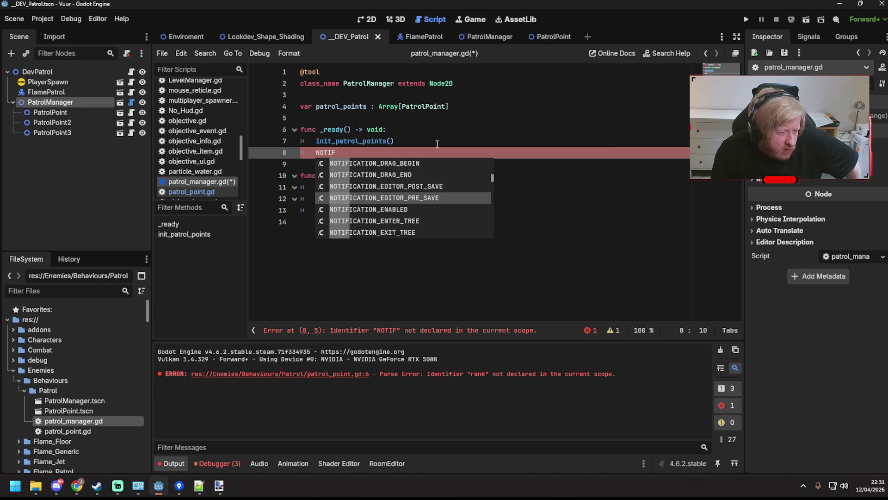
pyautogui.press('Down')
pyautogui.press('Down')
pyautogui.press('Down')
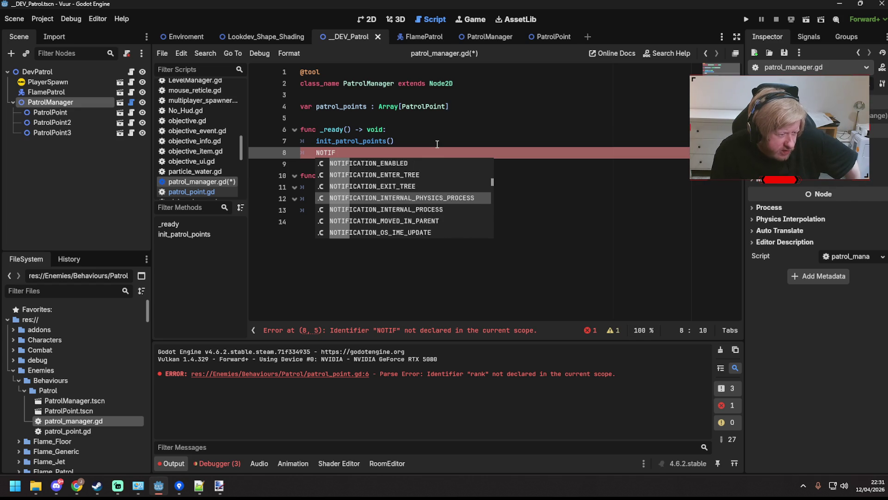
pyautogui.press('Down')
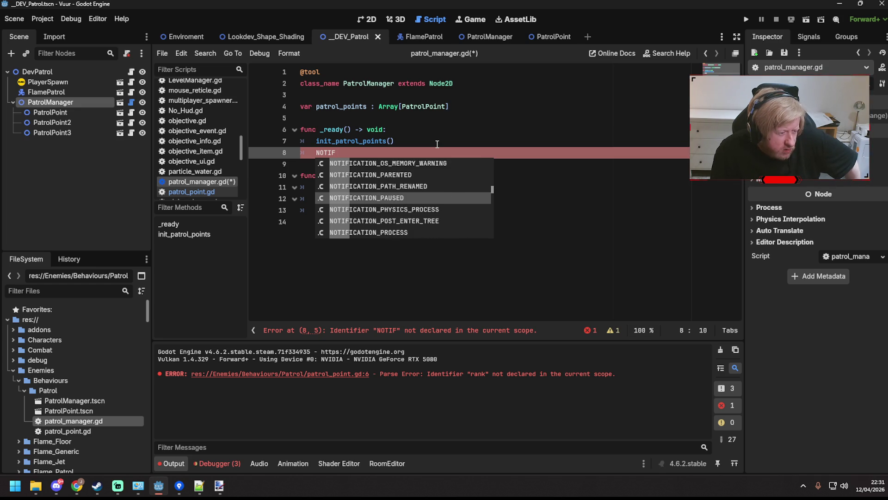
pyautogui.press('Down')
pyautogui.press('Down')
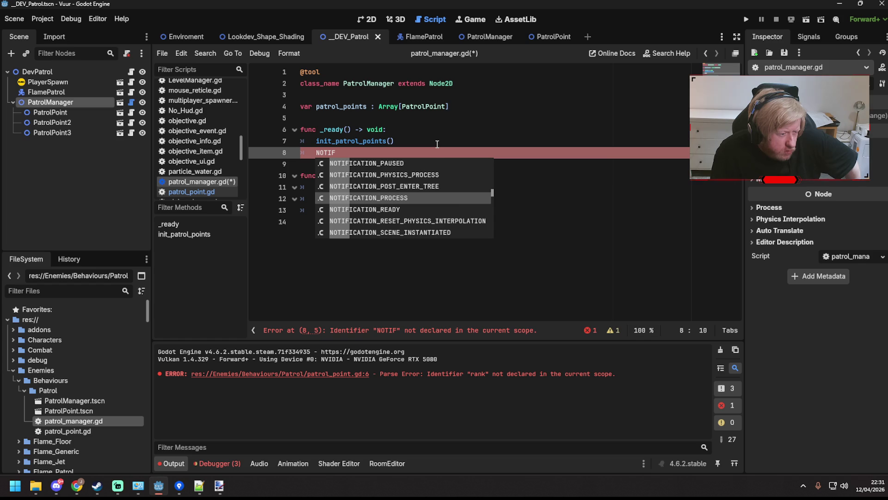
pyautogui.press('Down')
pyautogui.press('Down')
pyautogui.press('Down')
pyautogui.press('Down')
pyautogui.press('Down')
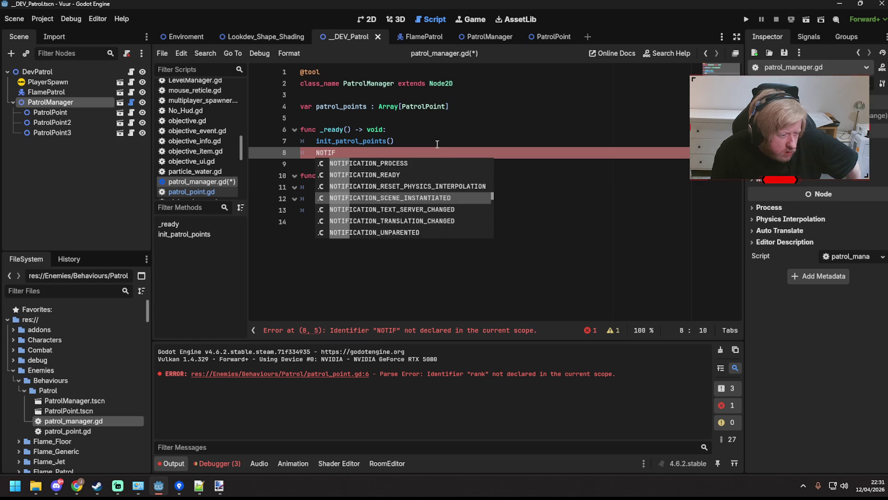
pyautogui.press('Down')
pyautogui.press('Down')
pyautogui.press('Down')
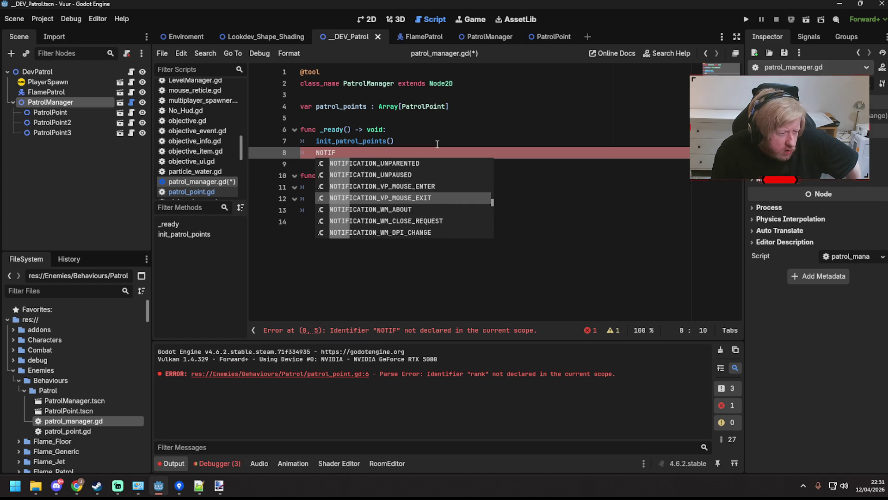
pyautogui.press('Down')
pyautogui.press('Down')
pyautogui.press('Down')
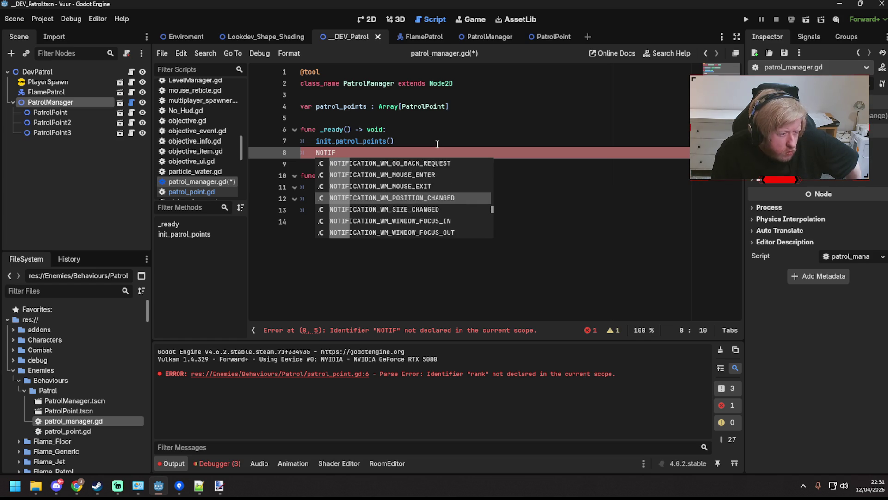
pyautogui.press('Down')
pyautogui.press('Down')
pyautogui.press('Up')
pyautogui.press('Up')
pyautogui.press('Up')
pyautogui.press('Up')
pyautogui.press('Up')
pyautogui.press('Up')
pyautogui.press('Up')
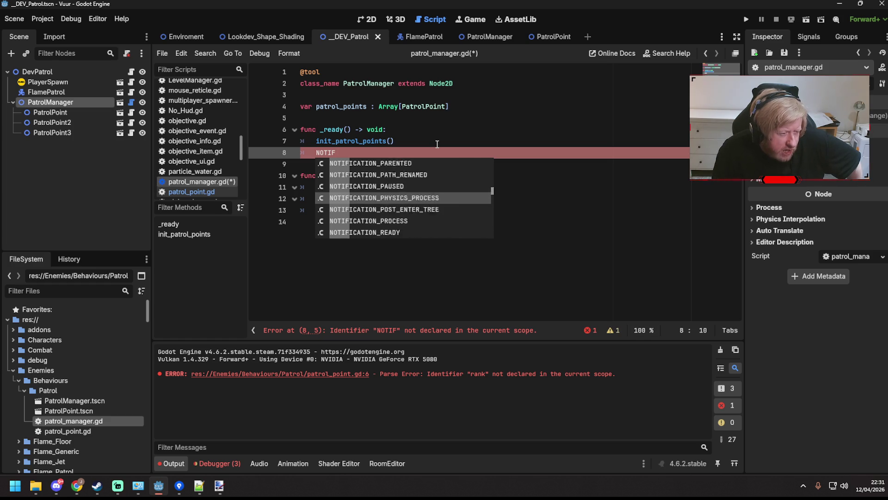
pyautogui.press('Up')
pyautogui.press('Up')
pyautogui.press('Up')
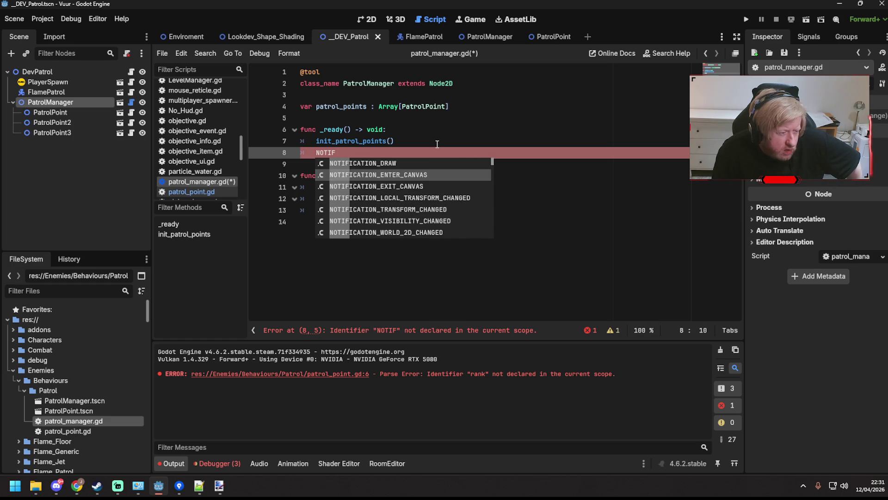
pyautogui.press('Down')
pyautogui.press('Down')
pyautogui.press('Down')
pyautogui.press('Down')
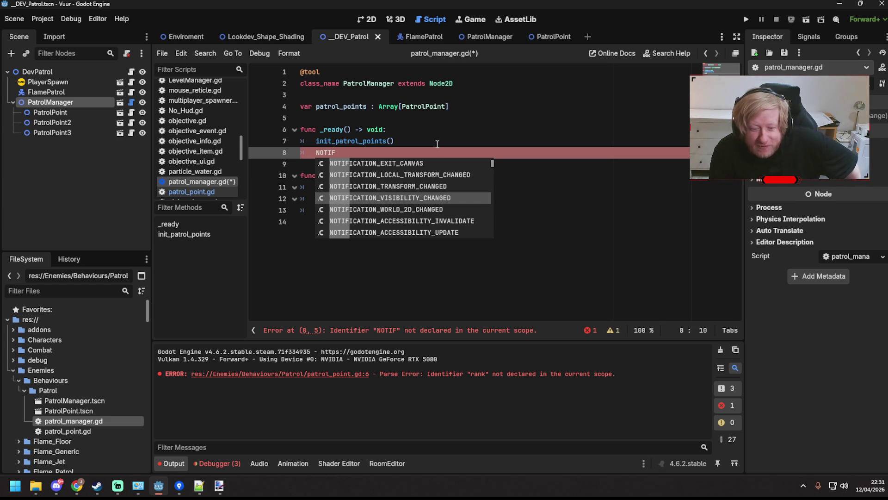
pyautogui.press('Down')
pyautogui.press('Down')
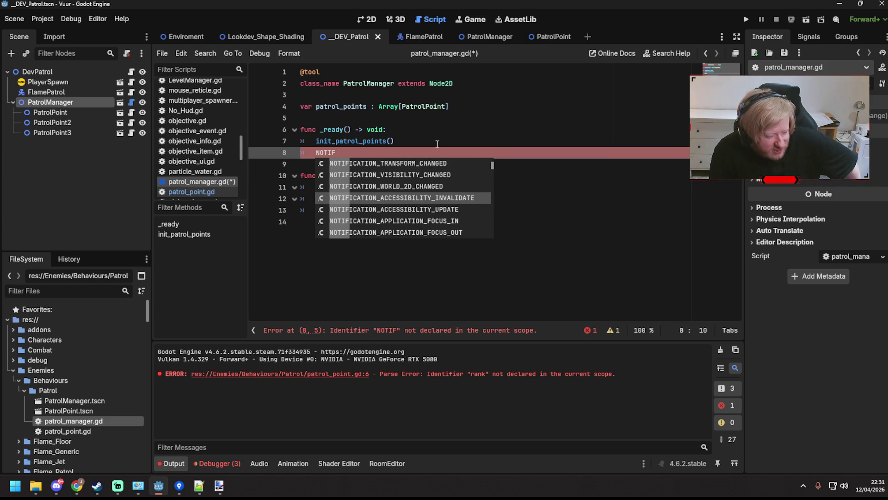
pyautogui.press('Down')
pyautogui.press('Down')
pyautogui.press('Down')
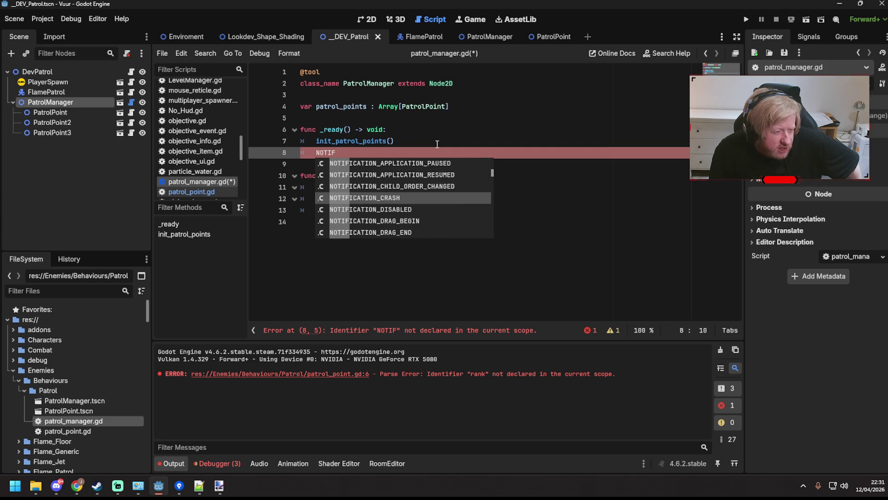
pyautogui.press('Up')
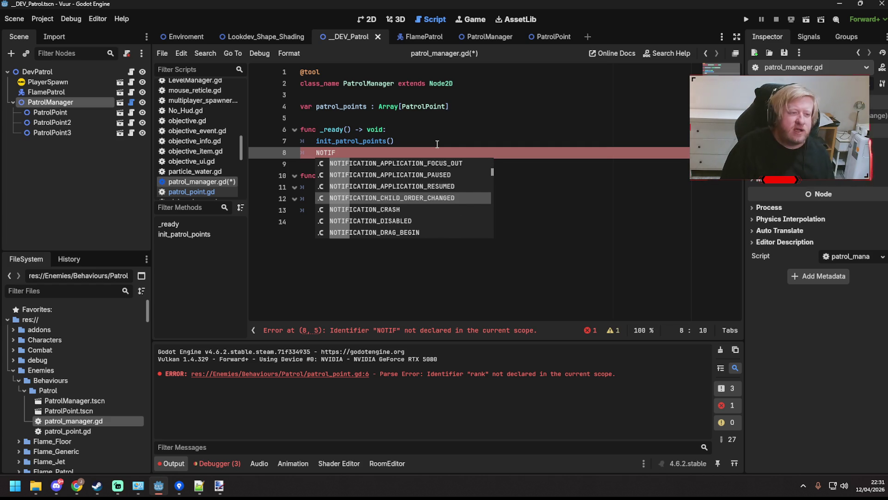
pyautogui.press('Return')
# Trim the stray .connec text and view the NOTIFICATION_CHILD_ORDER_CHANGED documentation.
pyautogui.write('.connect')
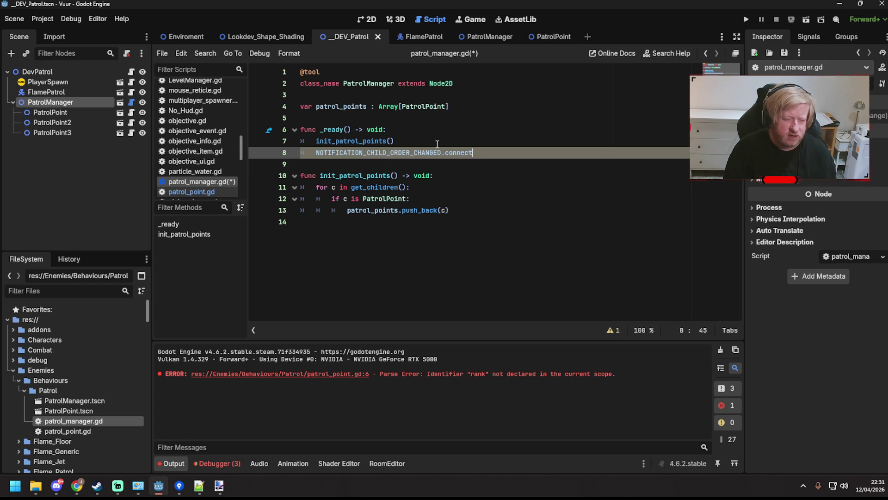
pyautogui.press('BackSpace')
pyautogui.press('BackSpace')
pyautogui.press('BackSpace')
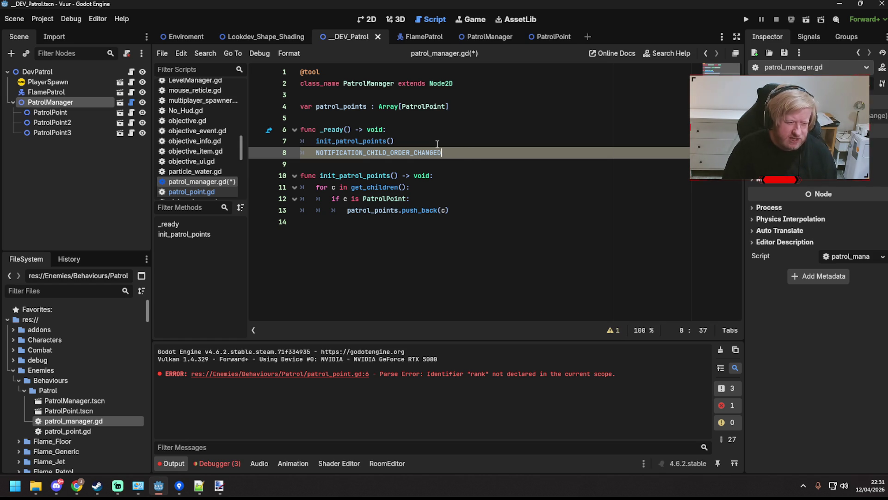
pyautogui.keyDown('ctrl'); pyautogui.click(398, 152); pyautogui.keyUp('ctrl')
pyautogui.scroll(3, 408, 134)
pyautogui.scroll(5, 410, 126)
pyautogui.moveTo(739, 148)
pyautogui.mouseDown()
pyautogui.moveTo(739, 64)
pyautogui.moveTo(739, 83)
pyautogui.mouseUp()
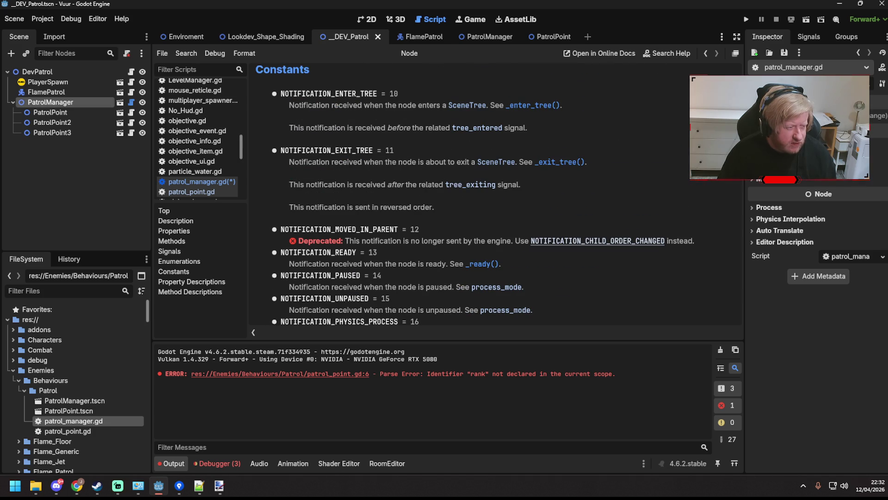
pyautogui.scroll(3, 441, 171)
pyautogui.scroll(-6, 402, 170)
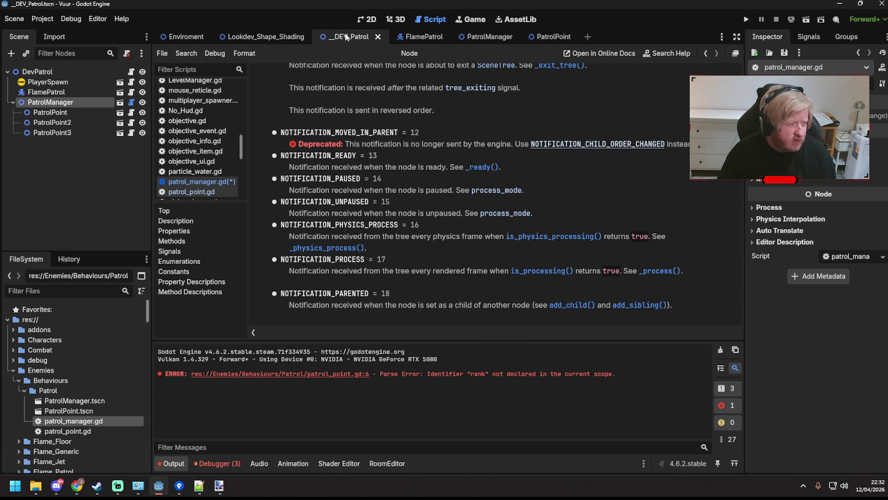
pyautogui.click(201, 182)
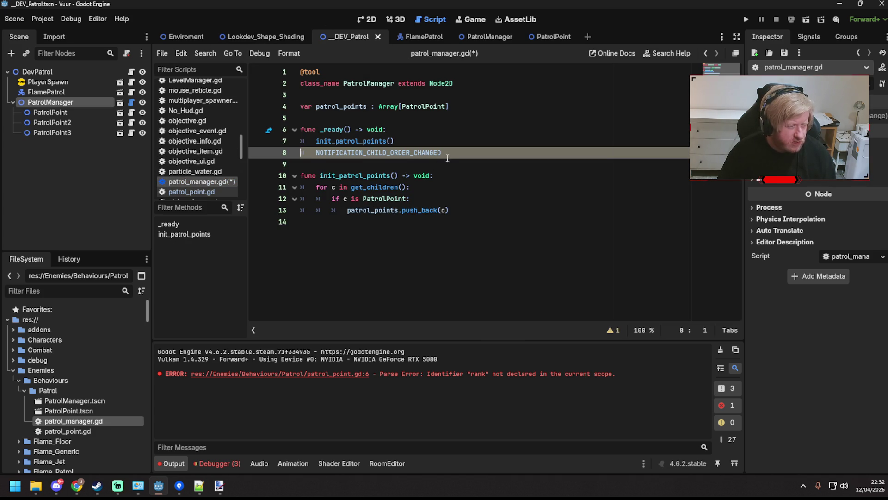
# Begin a 'notifications' line above line 8, then switch to the web browser.
pyautogui.click(454, 141)
pyautogui.press('Return')
pyautogui.write('notif')
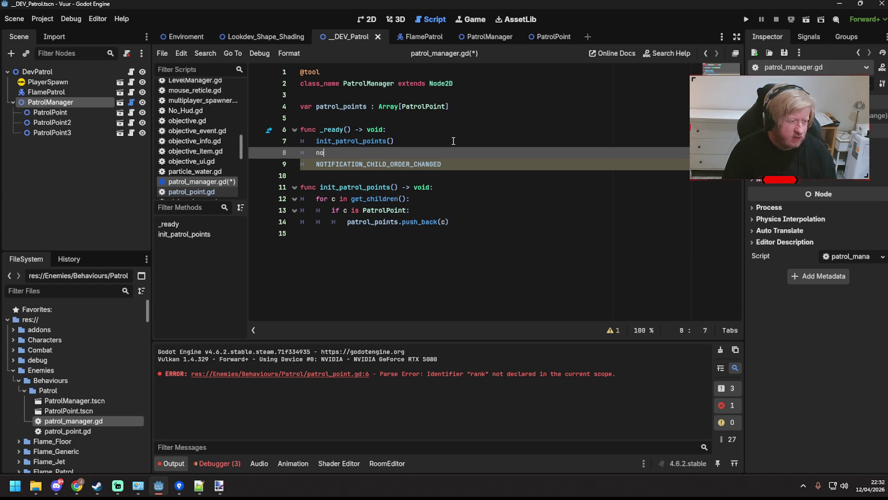
pyautogui.write('icat')
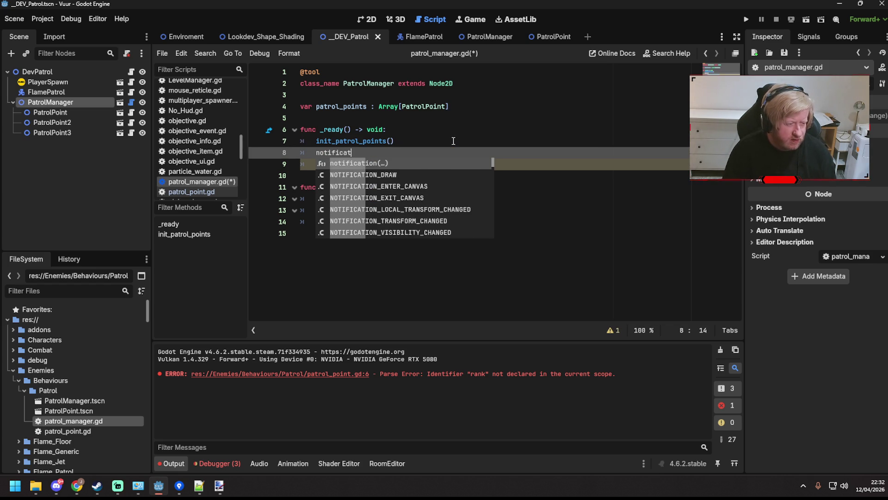
pyautogui.press('Return')
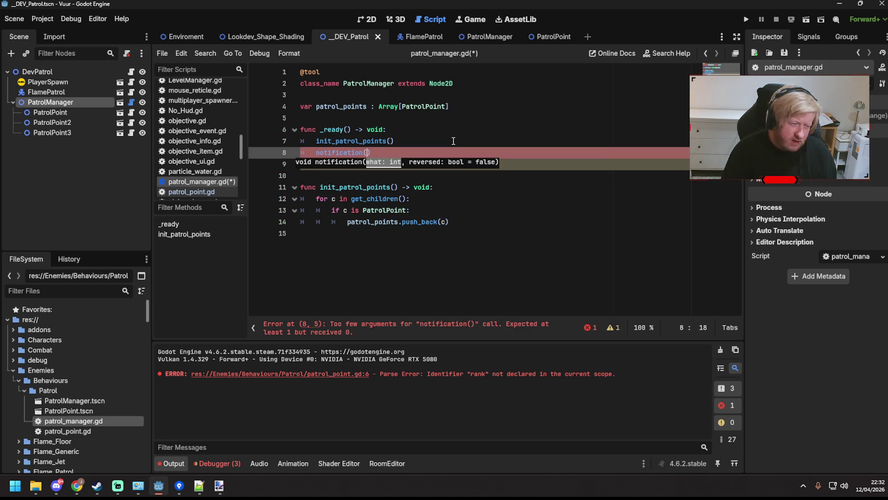
pyautogui.press('BackSpace')
pyautogui.press('BackSpace')
pyautogui.press('BackSpace')
pyautogui.write('ion')
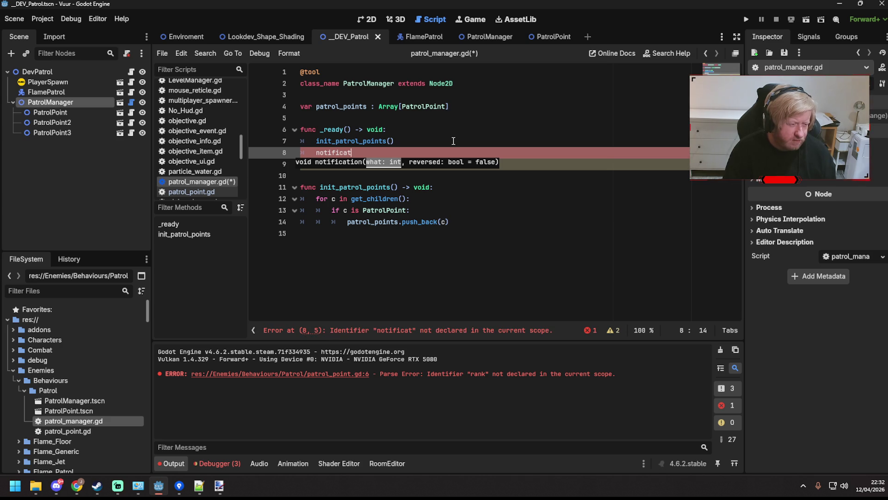
pyautogui.write('s')
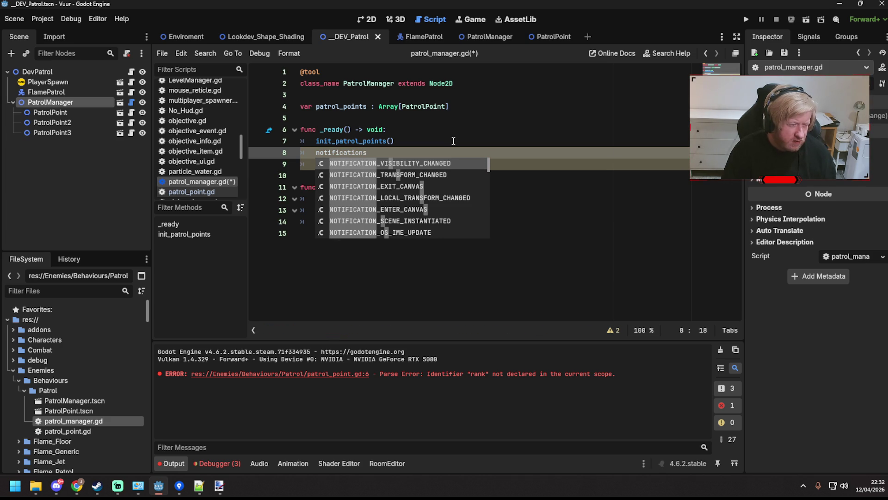
pyautogui.press('Down')
pyautogui.press('Down')
pyautogui.press('Down')
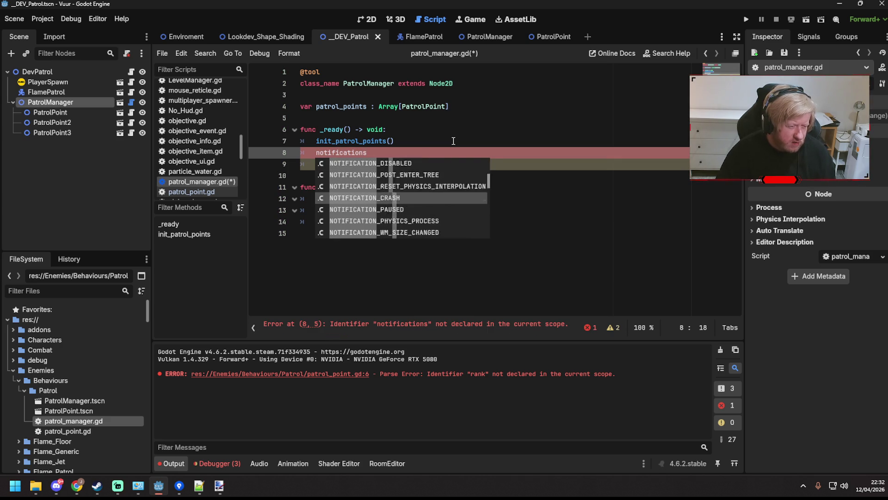
pyautogui.press('Down')
pyautogui.press('Down')
pyautogui.press('Down')
pyautogui.click(453, 140)
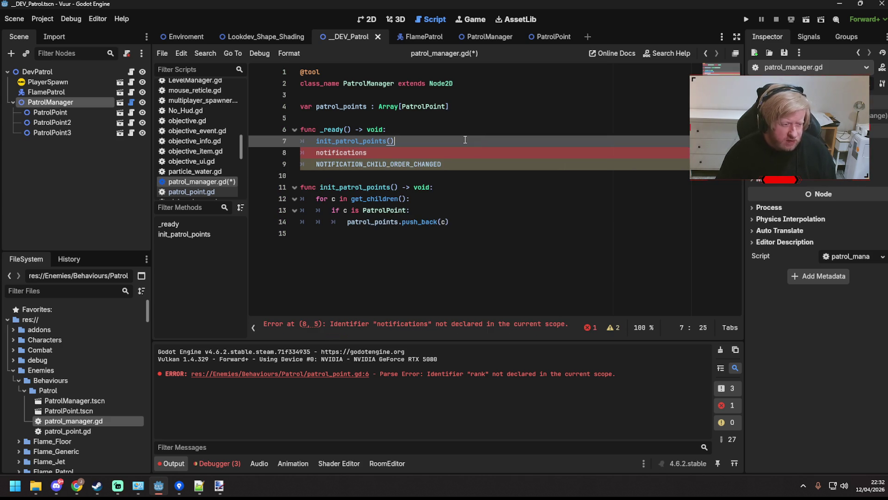
pyautogui.hotkey('alt', 'Tab')
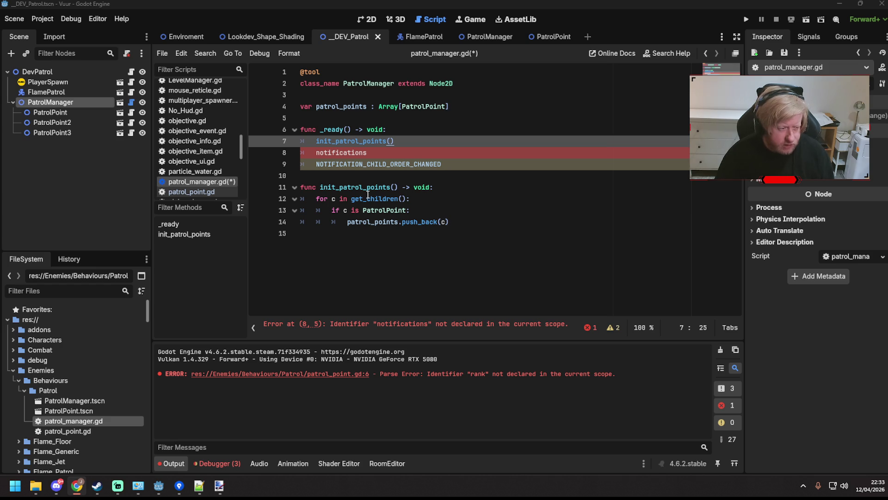
# Paste the _notification function below _ready and delete the leftover notification lines.
pyautogui.click(352, 177)
pyautogui.press('Return')
pyautogui.write('func _notification(what):     if what == NOTIFICATION_ENTER_TREE:         print("Node entered the tree")')
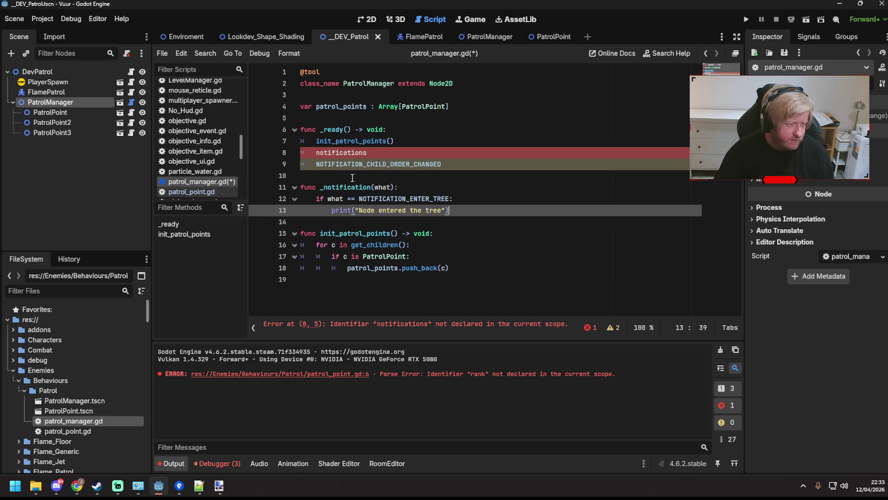
pyautogui.click(403, 169)
pyautogui.hotkey('shift', 'Up')
pyautogui.hotkey('shift', 'Up')
pyautogui.press('BackSpace')
# Re-indent the if and print lines with tabs and save patrol_manager.gd.
pyautogui.click(505, 172)
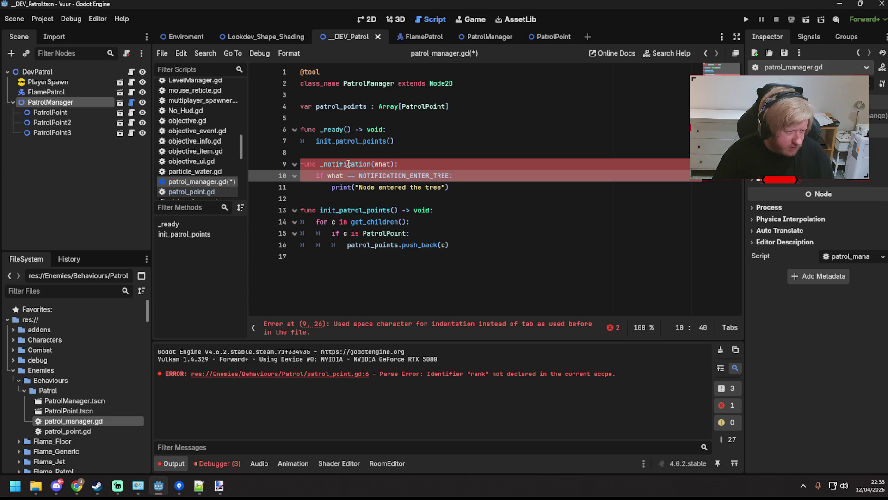
pyautogui.moveTo(348, 164)
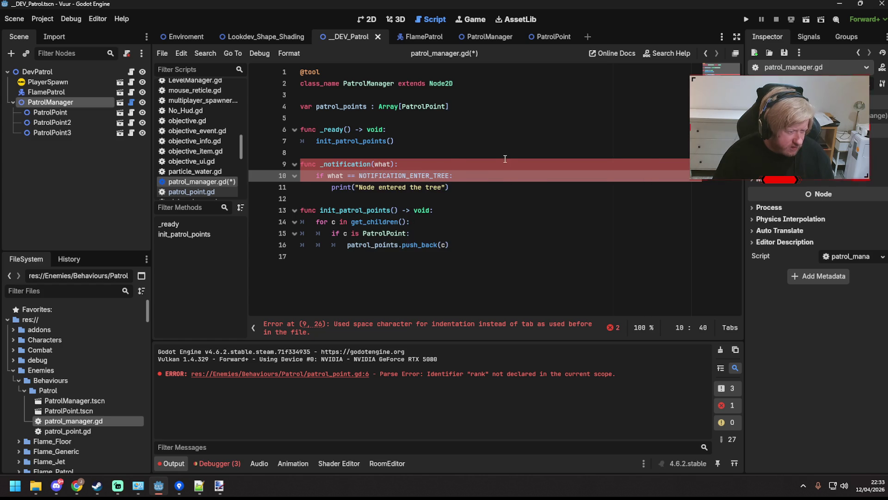
pyautogui.click(499, 167)
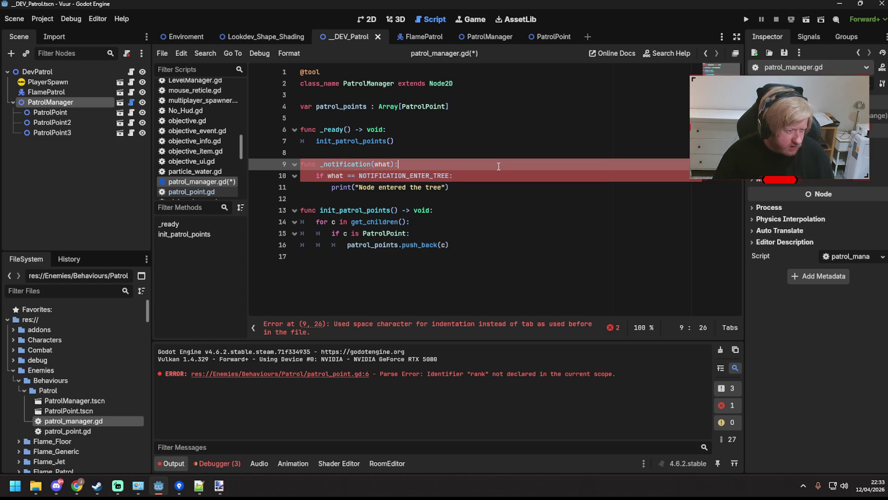
pyautogui.click(313, 175)
pyautogui.press('BackSpace')
pyautogui.press('BackSpace')
pyautogui.press('BackSpace')
pyautogui.press('Delete')
pyautogui.press('Tab')
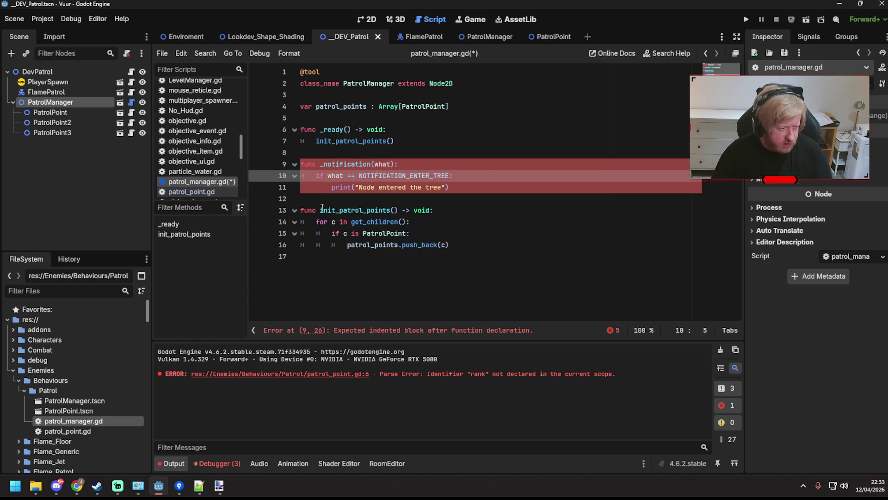
pyautogui.press('Down')
pyautogui.press('BackSpace')
pyautogui.press('Tab')
pyautogui.press('Tab')
pyautogui.click(501, 182)
pyautogui.hotkey('ctrl', 's')
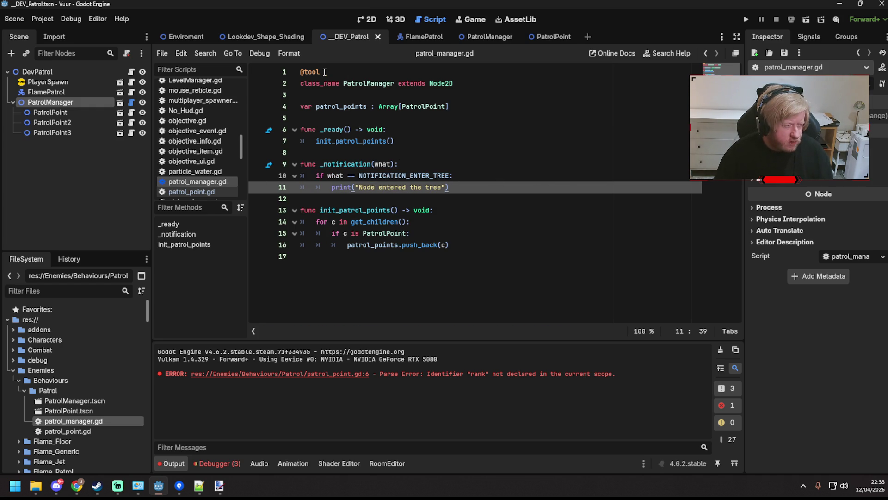
# Select the print statement on line 11.
pyautogui.moveTo(447, 179)
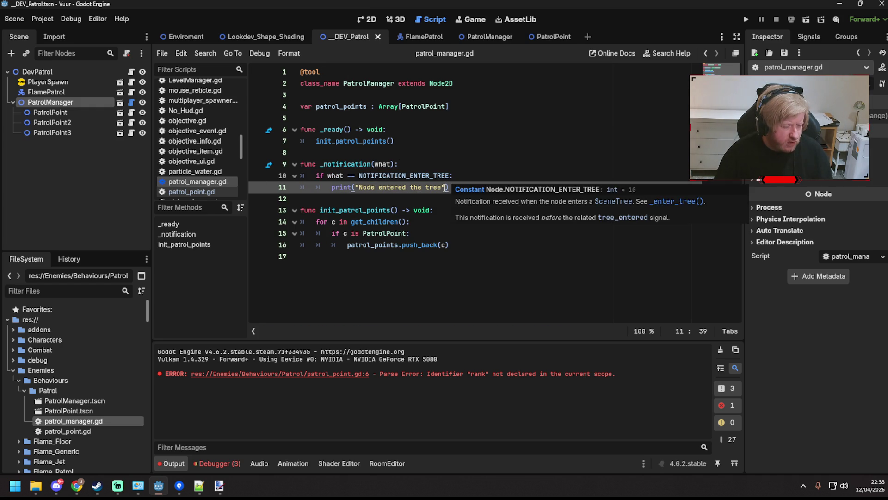
pyautogui.moveTo(331, 188); pyautogui.dragTo(410, 187)
pyautogui.keyDown('shift'); pyautogui.click(462, 186); pyautogui.keyUp('shift')
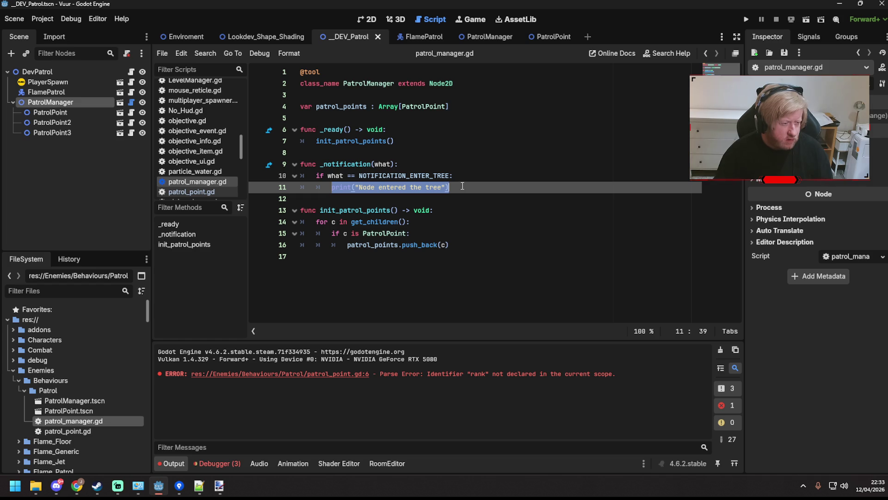
# Replace the print statement with a call to init_patrol_points().
pyautogui.press('BackSpace')
pyautogui.write('init_a')
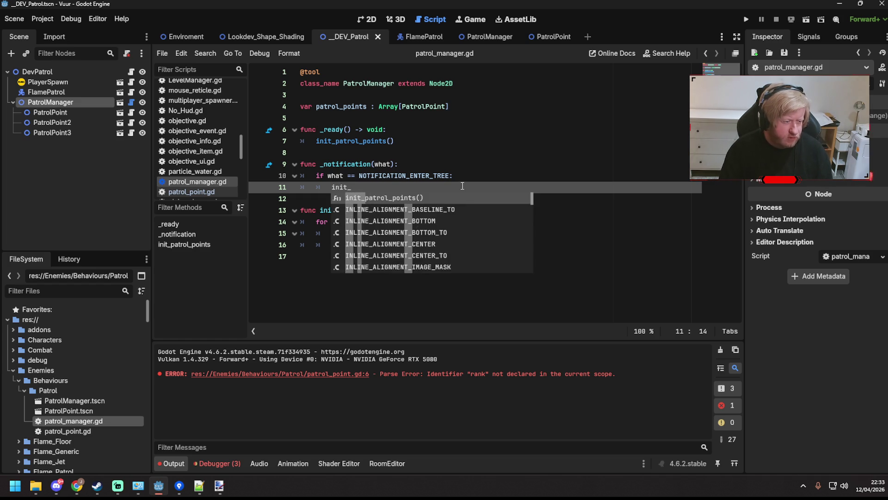
pyautogui.press('Return')
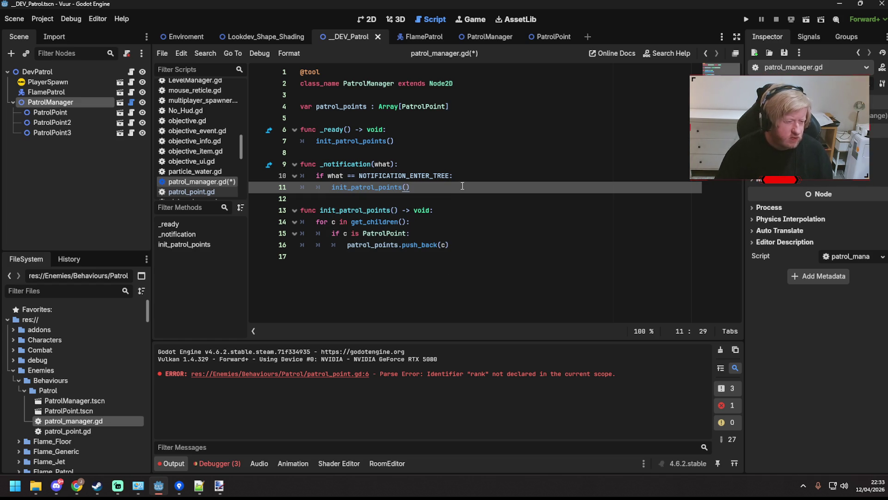
# Extend the condition with 'or what == NOTIFICATION_EXIT_TREE'.
pyautogui.click(447, 175)
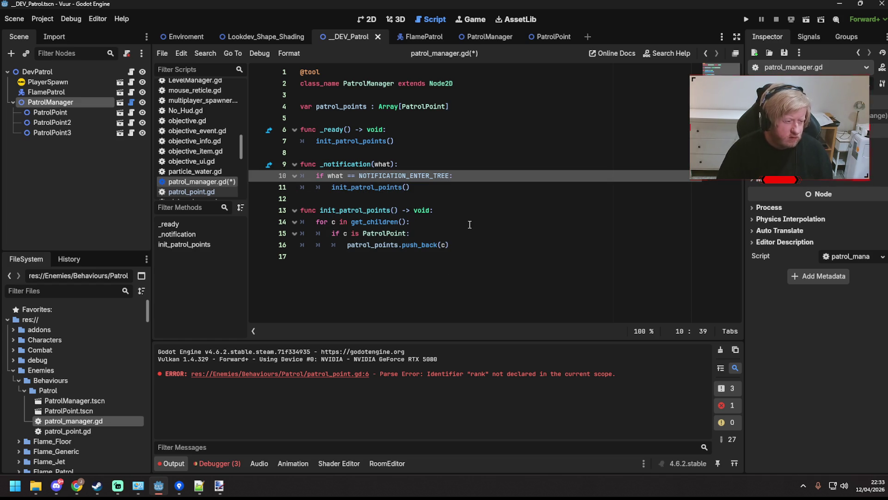
pyautogui.write('or what == NOTIF')
pyautogui.press('Down')
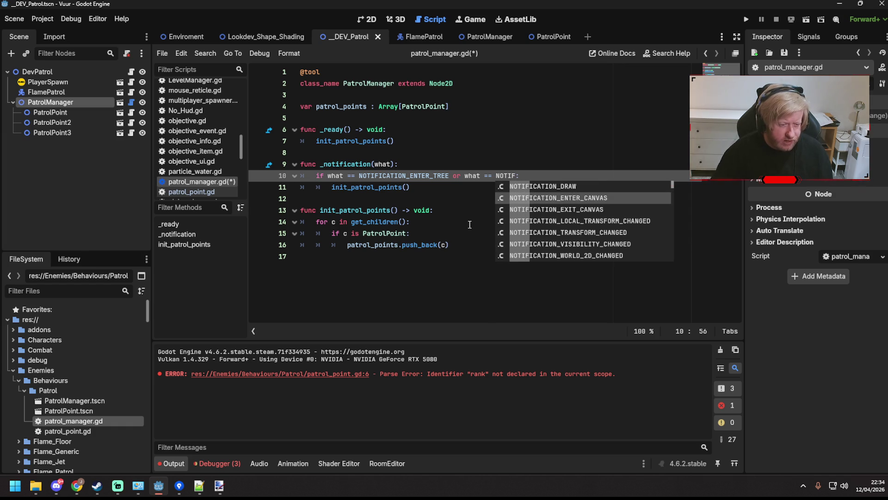
pyautogui.press('Down')
pyautogui.press('Down')
pyautogui.press('Down')
pyautogui.press('Down')
pyautogui.press('Down')
pyautogui.press('Down')
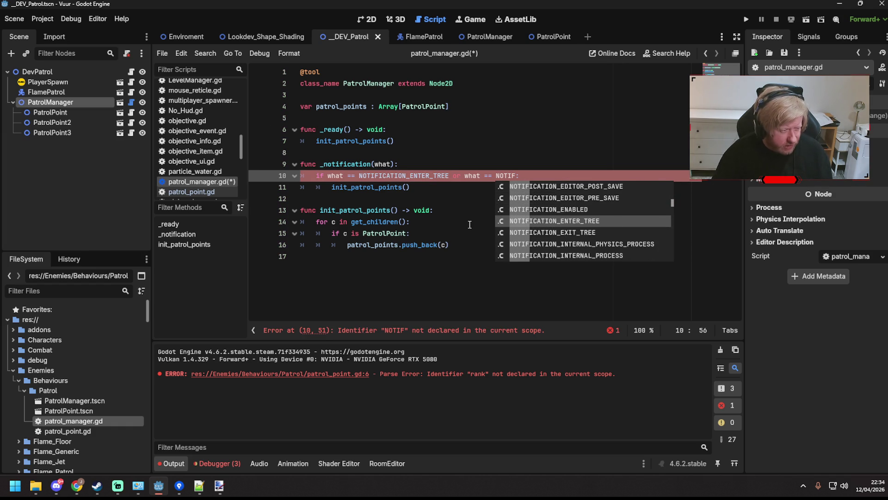
pyautogui.press('Down')
pyautogui.press('Return')
# Add 'or what == NOTIFICATION_CHILD_ORDER_CHANGED' to the condition and save the script.
pyautogui.write('or what == NOTIF')
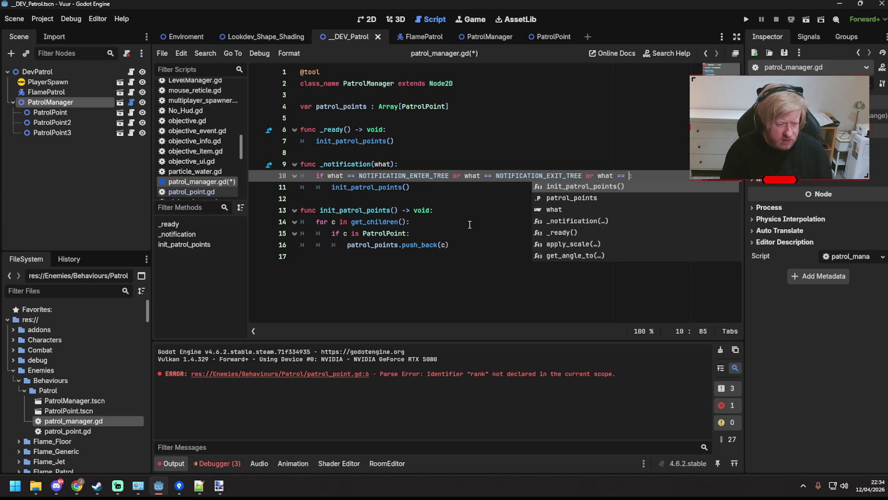
pyautogui.write('ICA')
pyautogui.press('Down')
pyautogui.press('Down')
pyautogui.press('Down')
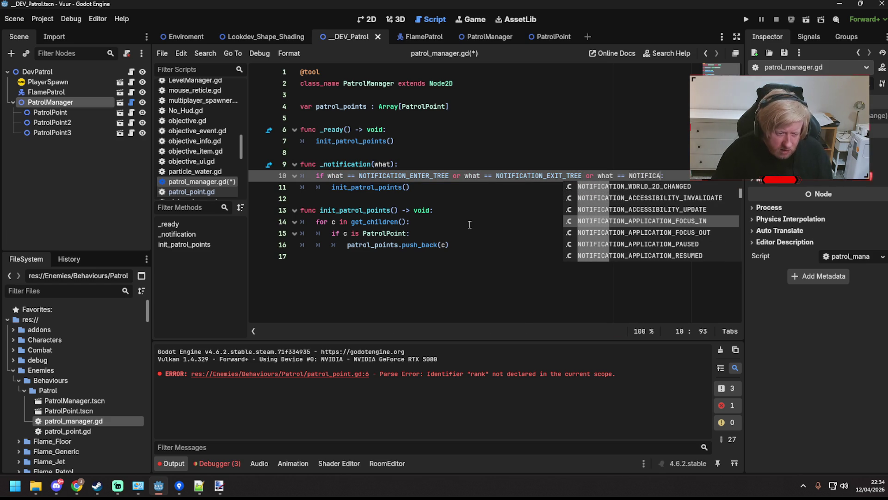
pyautogui.press('Up')
pyautogui.press('Up')
pyautogui.press('Up')
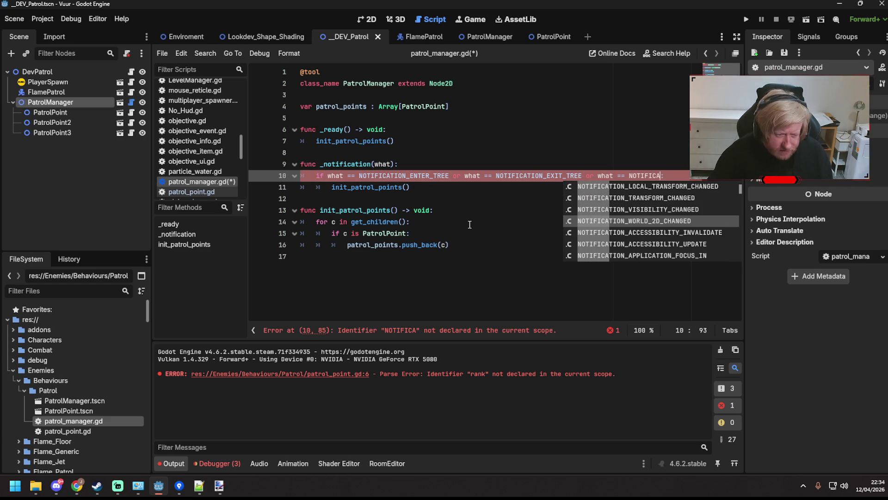
pyautogui.press('Up')
pyautogui.press('Up')
pyautogui.press('Down')
pyautogui.press('Down')
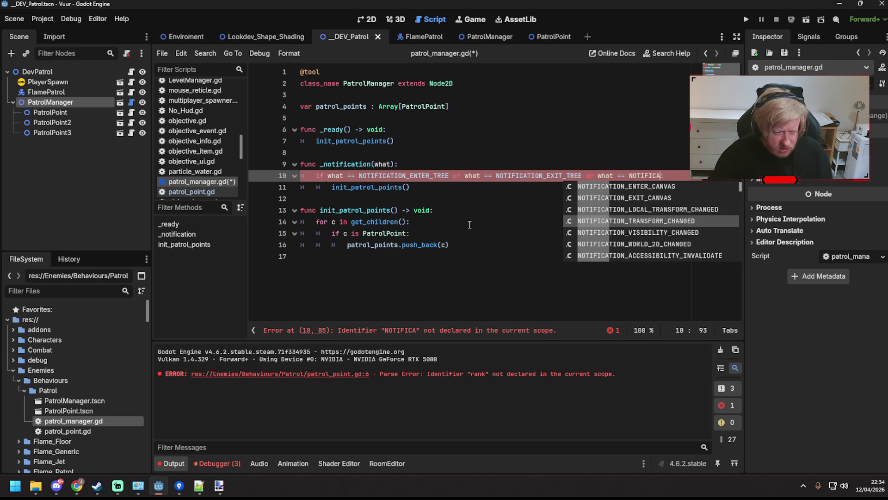
pyautogui.press('Down')
pyautogui.press('Down')
pyautogui.press('Down')
pyautogui.press('Down')
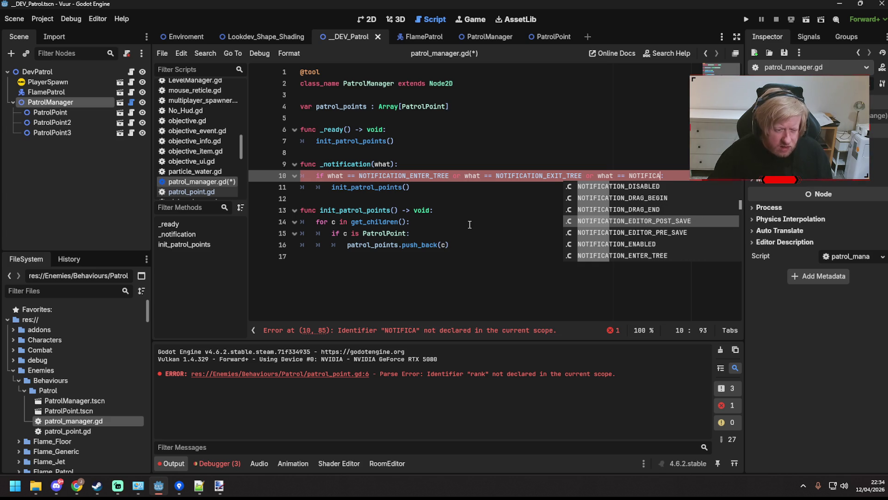
pyautogui.press('Down')
pyautogui.press('Down')
pyautogui.press('Down')
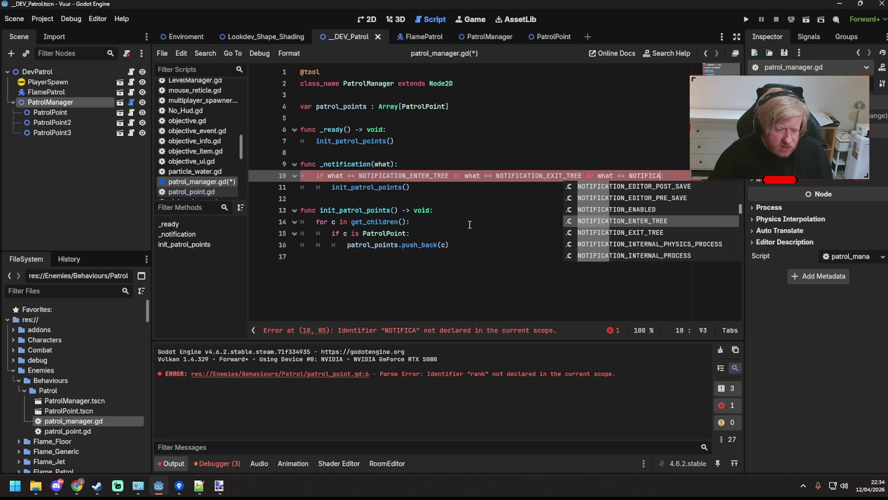
pyautogui.press('Down')
pyautogui.press('Down')
pyautogui.press('Down')
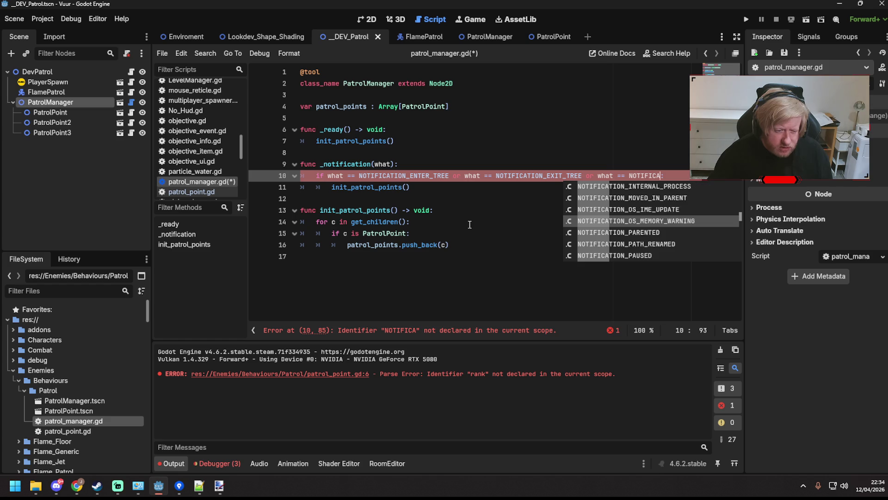
pyautogui.press('Down')
pyautogui.press('Down')
pyautogui.press('Down')
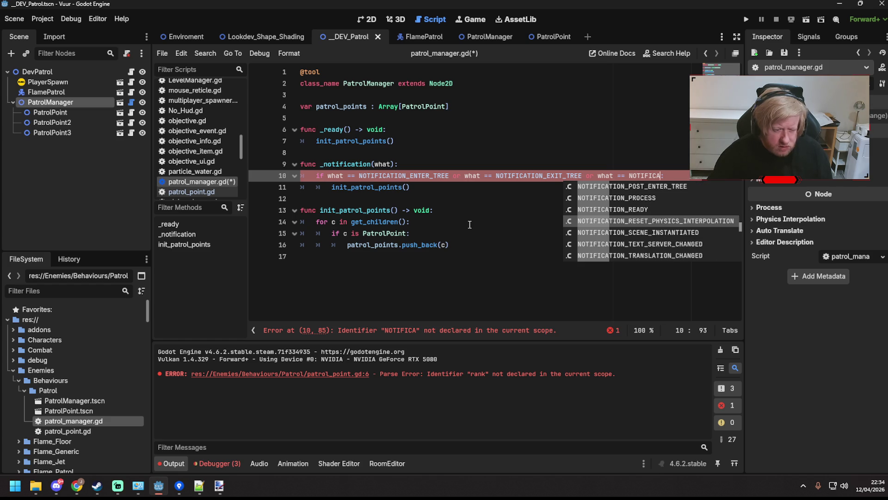
pyautogui.press('Down')
pyautogui.press('Down')
pyautogui.press('Down')
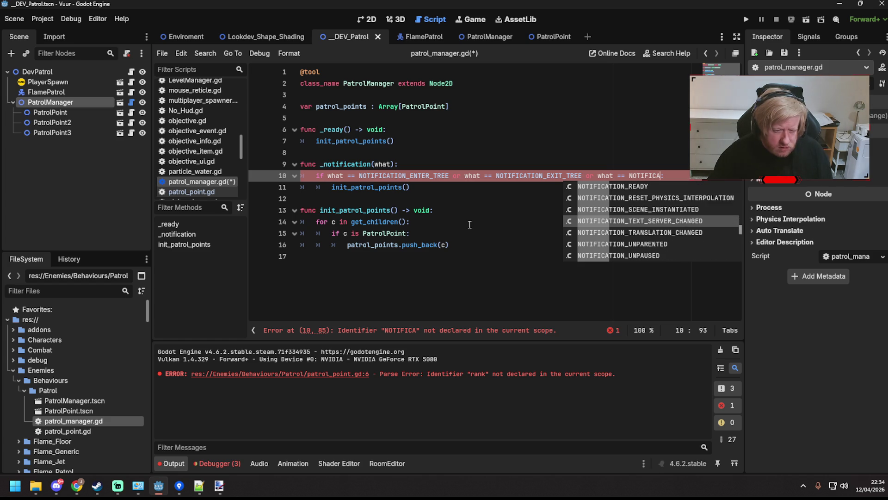
pyautogui.press('Down')
pyautogui.press('Down')
pyautogui.press('Down')
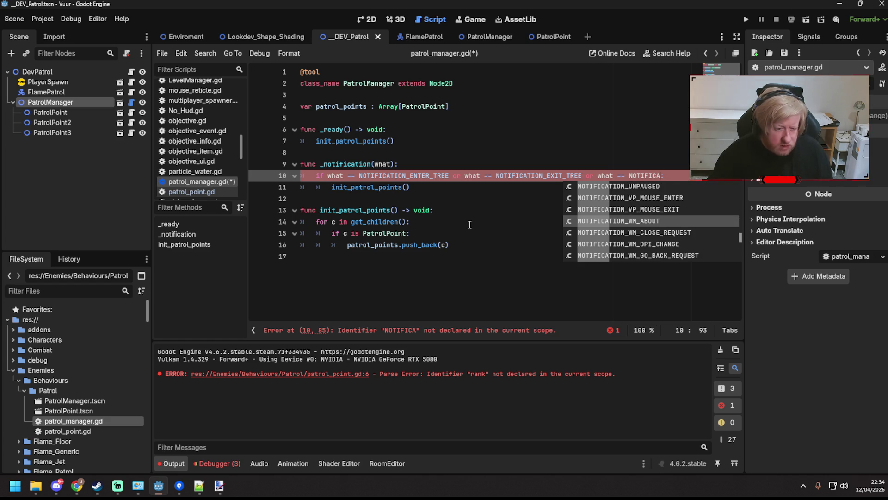
pyautogui.press('Up')
pyautogui.press('Up')
pyautogui.press('Up')
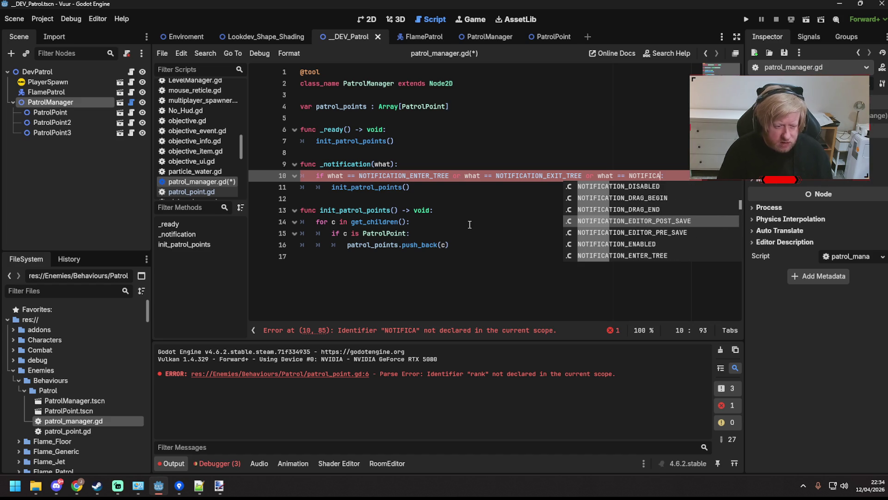
pyautogui.write('ORDER')
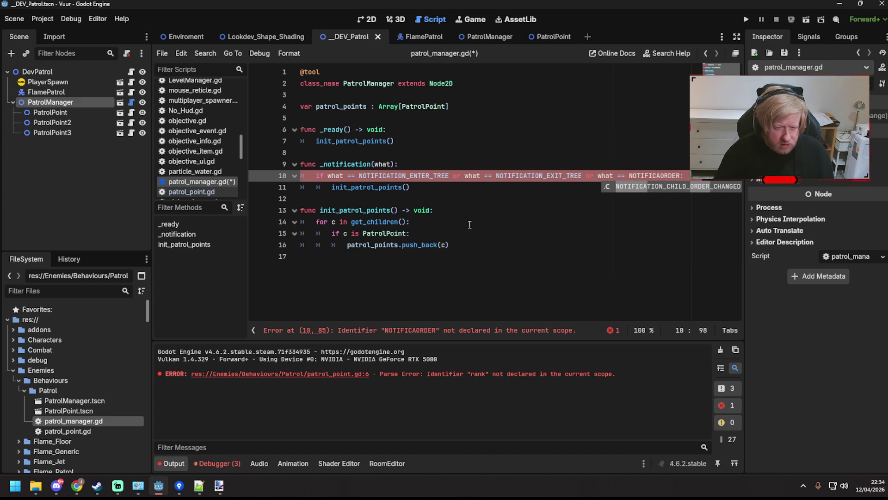
pyautogui.press('Return')
pyautogui.press('Down')
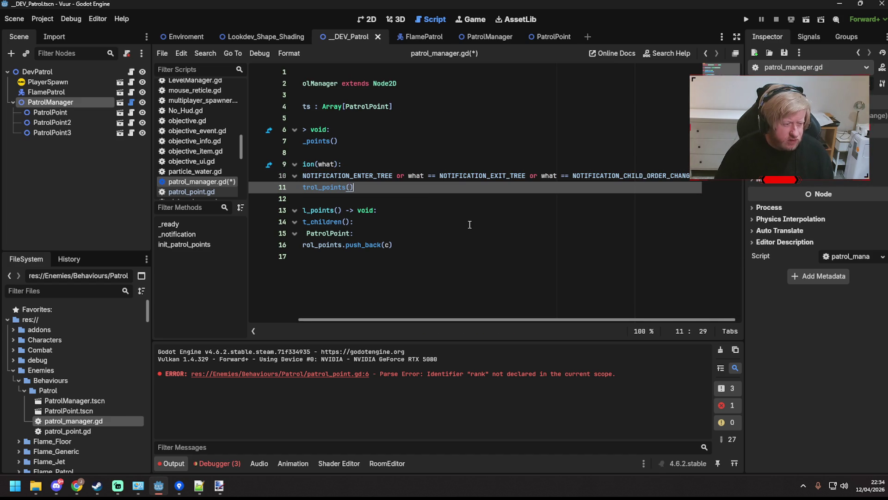
pyautogui.hotkey('ctrl', 's')
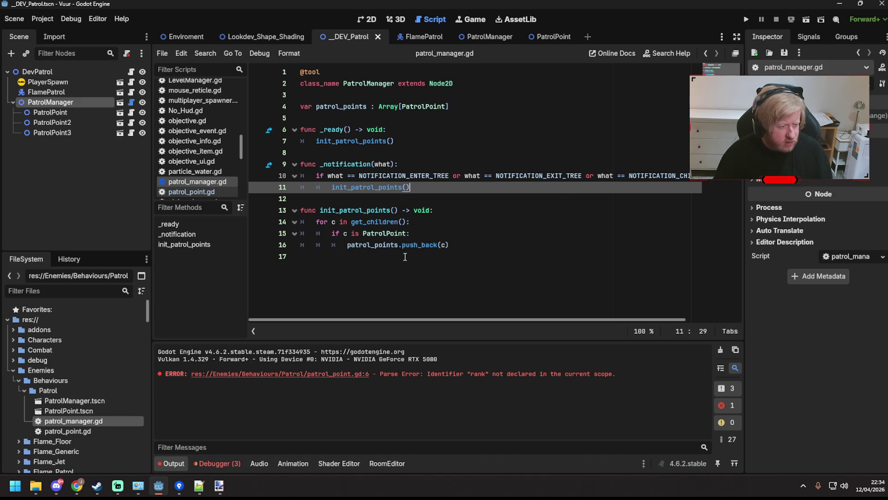
# Start a c.rank assignment on a new line below push_back in init_patrol_points.
pyautogui.click(487, 247)
pyautogui.click(433, 231)
pyautogui.click(479, 246)
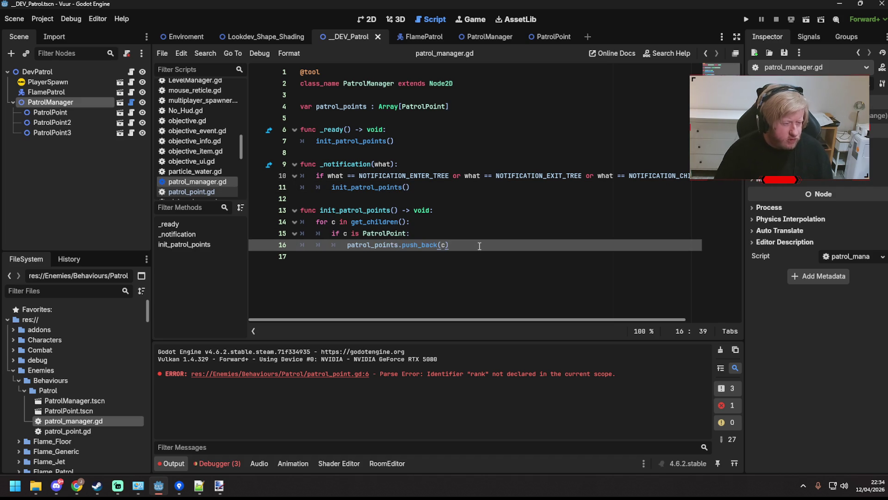
pyautogui.press('Return')
pyautogui.write('c.')
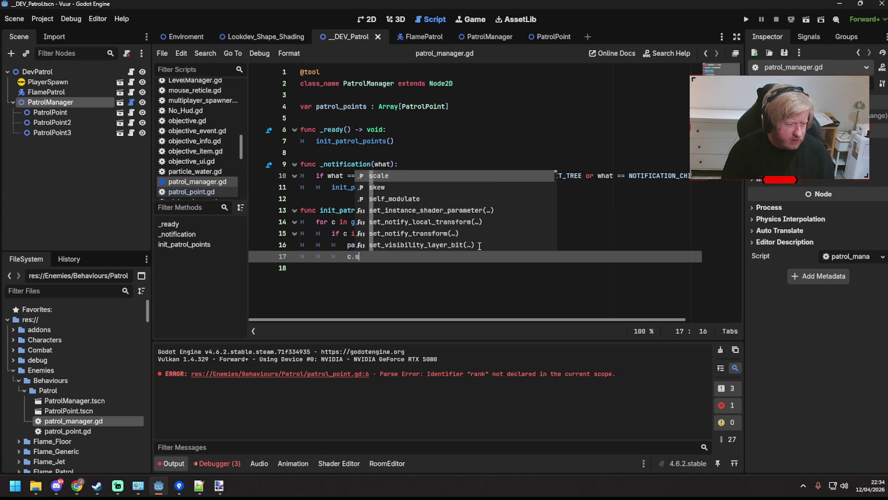
pyautogui.write('rank =')
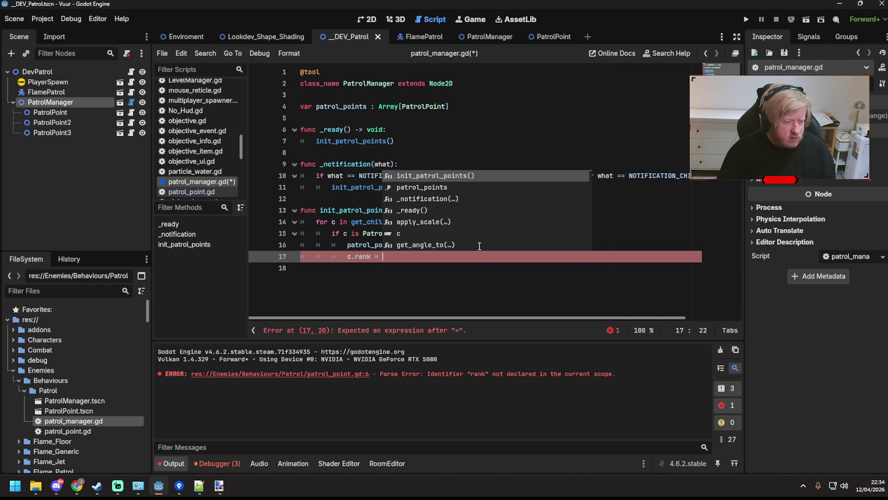
pyautogui.press('Escape')
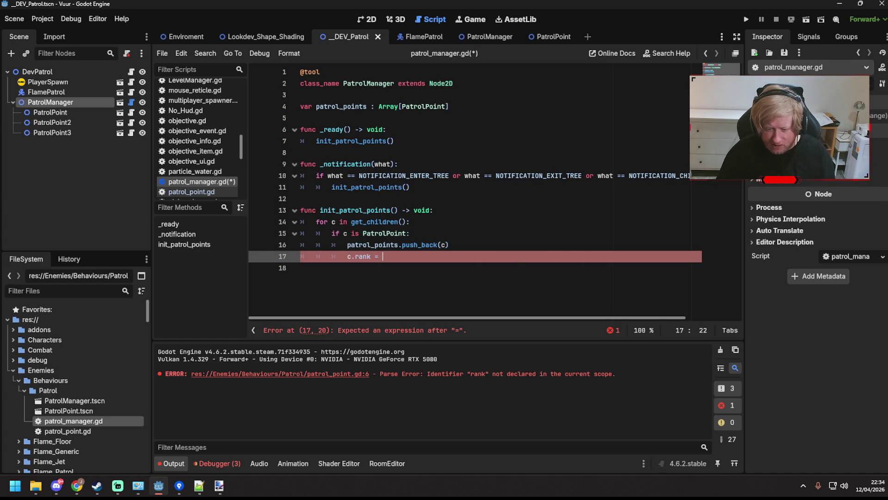
pyautogui.hotkey('alt', 'Tab')
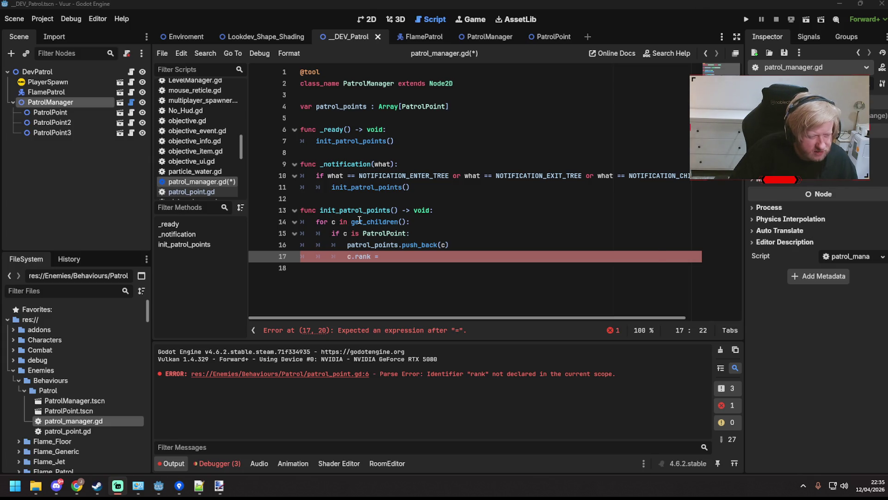
pyautogui.moveTo(360, 220)
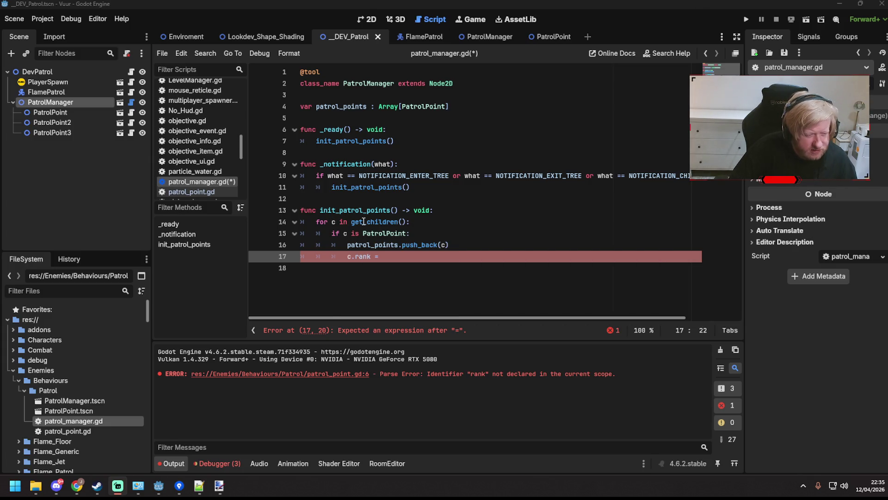
pyautogui.keyDown('ctrl'); pyautogui.click(362, 221); pyautogui.keyUp('ctrl')
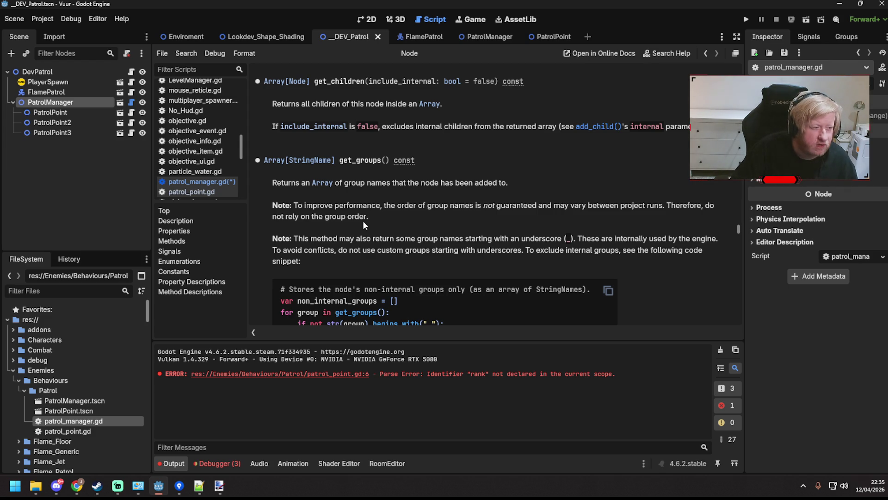
pyautogui.scroll(-3, 541, 133)
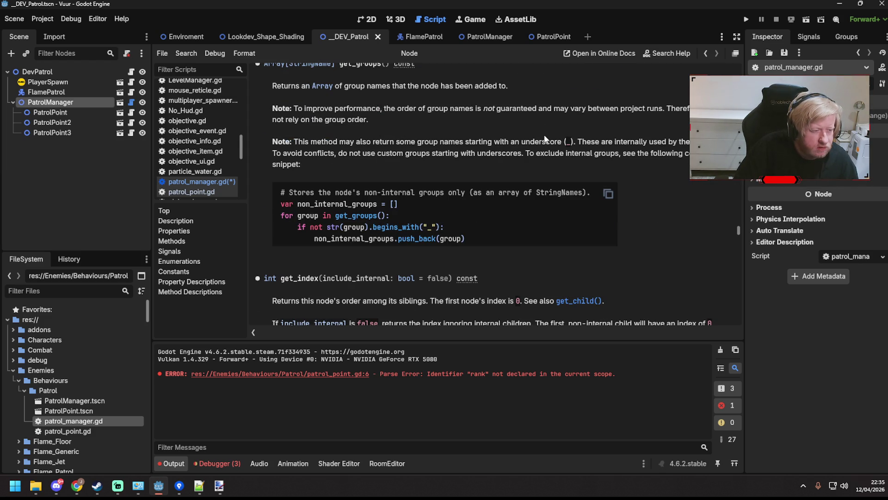
pyautogui.scroll(-6, 546, 134)
pyautogui.scroll(2, 548, 131)
pyautogui.scroll(-9, 549, 133)
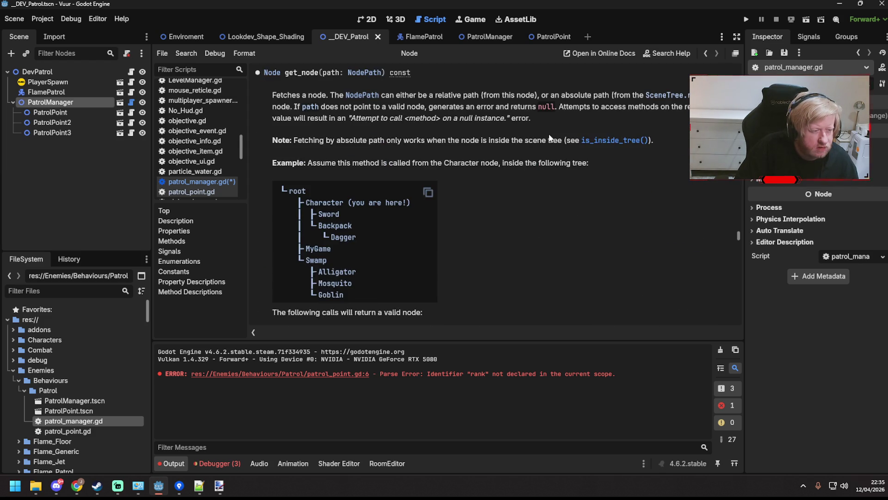
pyautogui.scroll(-5, 550, 138)
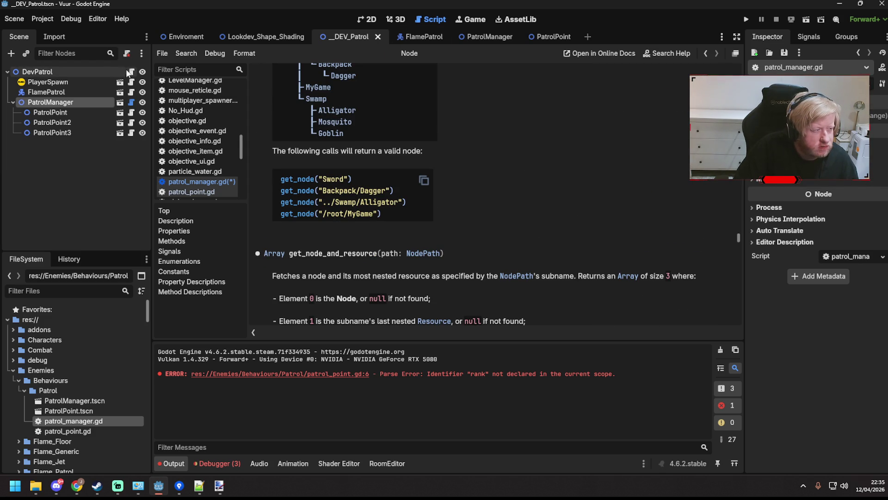
pyautogui.click(132, 102)
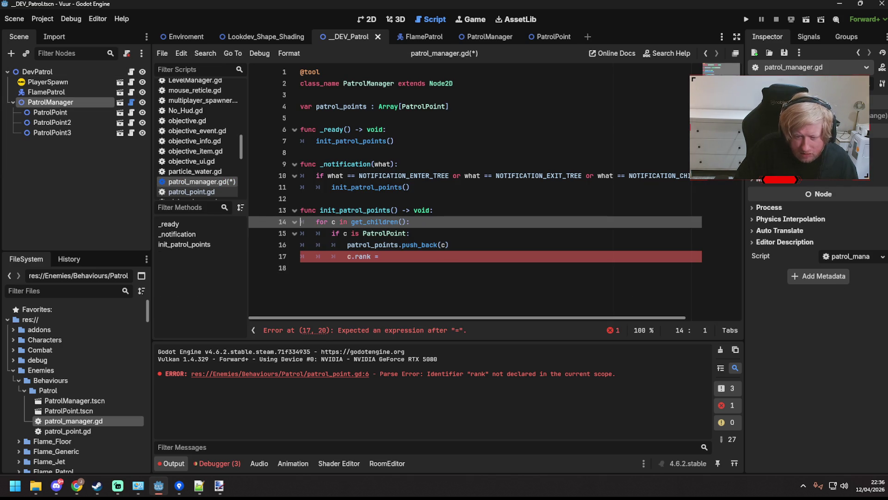
pyautogui.hotkey('alt', 'Tab')
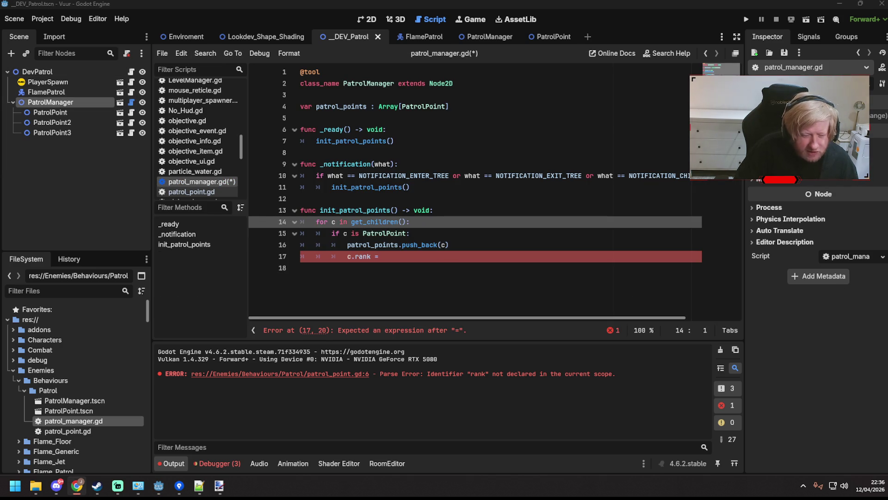
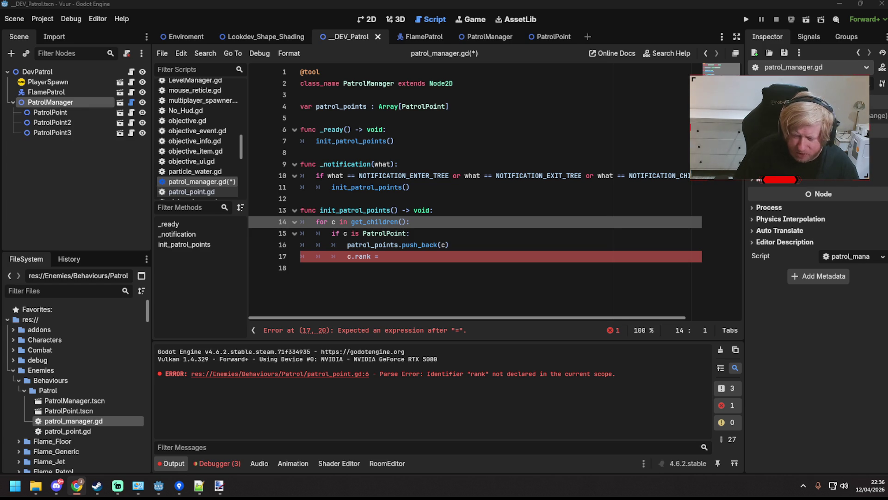
# Make the loop header iterate over get_children().size().
pyautogui.click(406, 254)
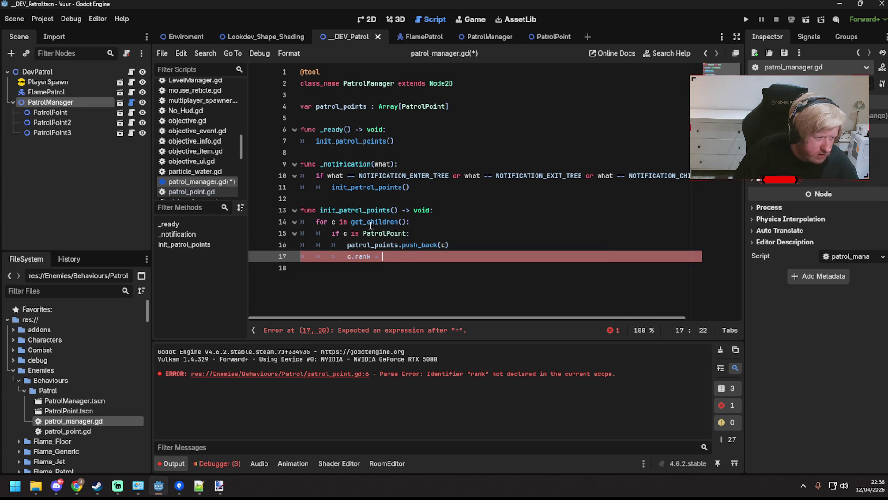
pyautogui.click(406, 222)
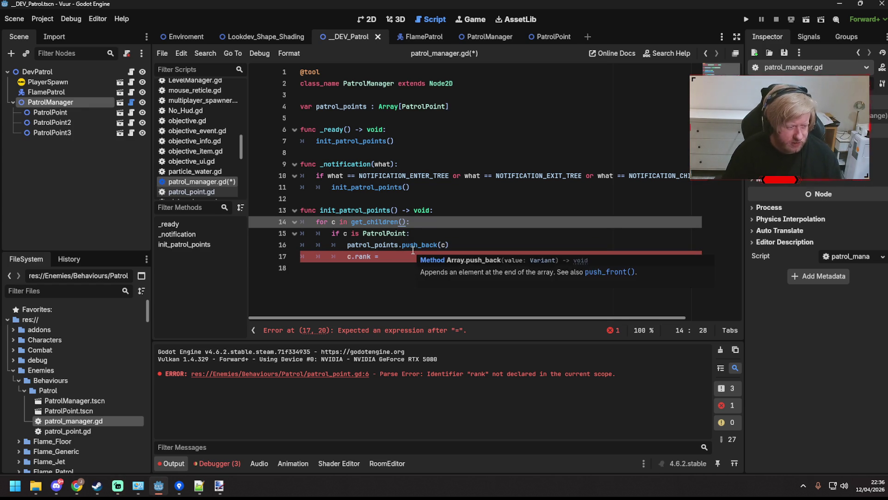
pyautogui.write('.size()')
pyautogui.press('Down')
pyautogui.press('Home')
pyautogui.press('Home')
# Start a 'var c =' line in the loop body and delete its misspelled get_childre call.
pyautogui.click(453, 220)
pyautogui.press('Return')
pyautogui.write('var c =')
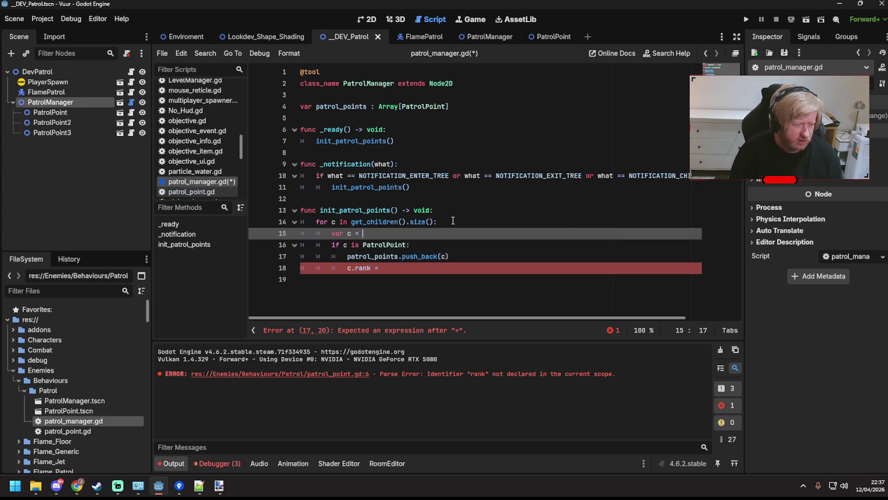
pyautogui.hotkey('ctrl', 'space')
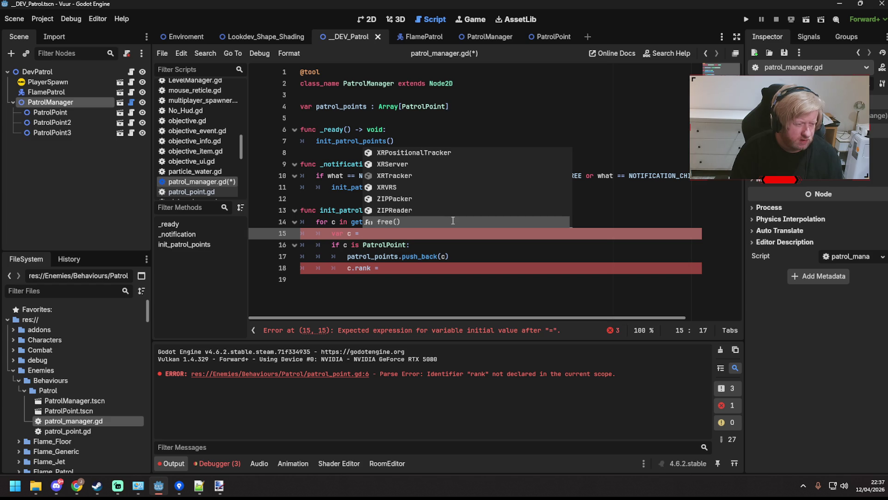
pyautogui.write('get_childre')
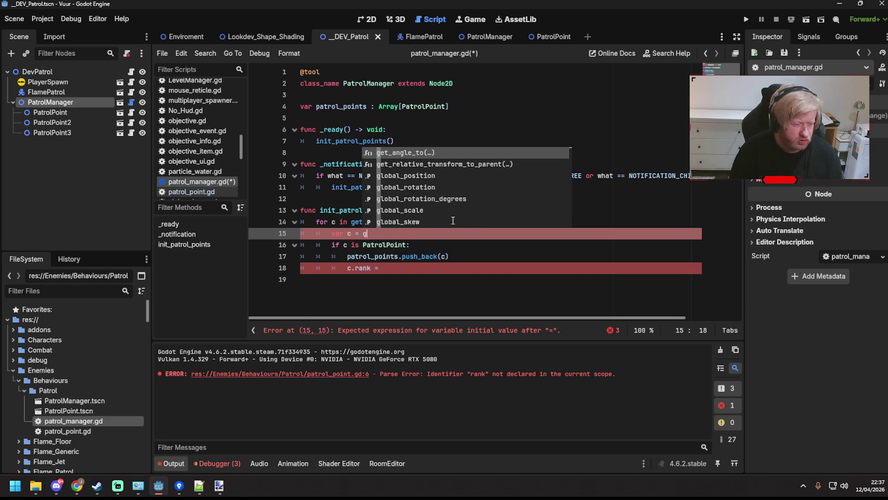
pyautogui.write('(')
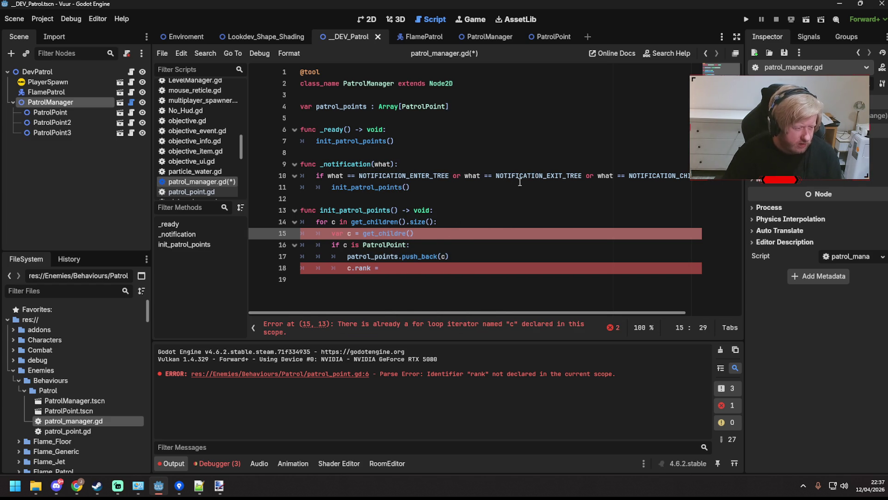
pyautogui.moveTo(363, 233); pyautogui.dragTo(415, 233)
pyautogui.press('BackSpace')
# Add 'var children = get_children()' under the function header and loop over children.size().
pyautogui.click(454, 214)
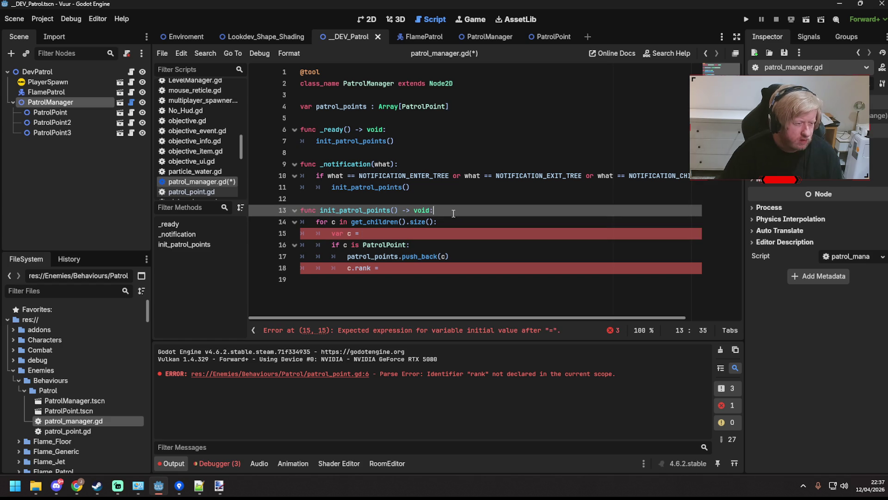
pyautogui.press('Return')
pyautogui.write('var children =')
pyautogui.write('get_childre()')
pyautogui.press('Left')
pyautogui.press('Left')
pyautogui.write('n')
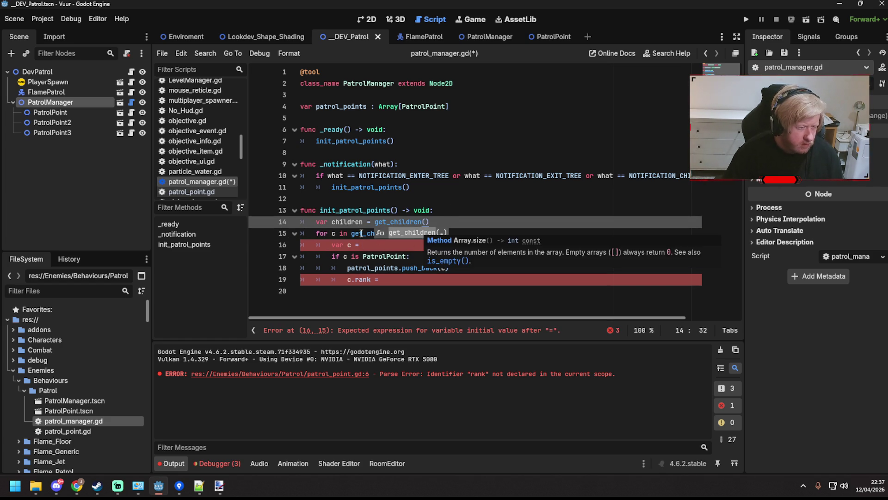
pyautogui.moveTo(329, 222); pyautogui.dragTo(362, 226)
pyautogui.hotkey('ctrl', 'c')
pyautogui.moveTo(429, 233); pyautogui.dragTo(351, 234)
pyautogui.hotkey('ctrl', 'v')
# Set 'var c = children[i]' and 'c.rank = i+1', then save the script.
pyautogui.doubleClick(333, 233)
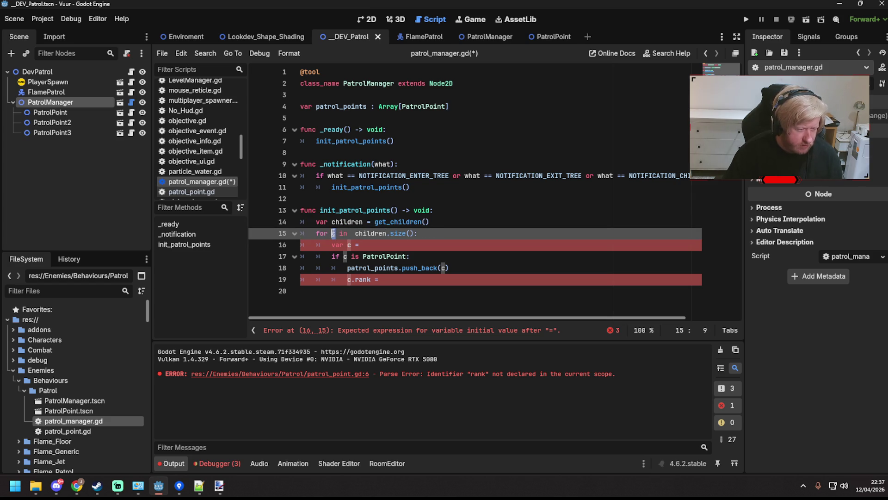
pyautogui.click(376, 249)
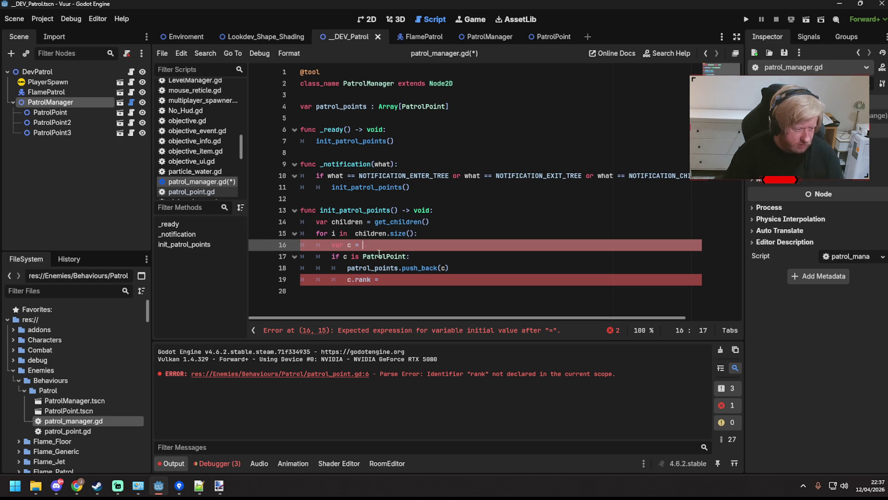
pyautogui.write('children[')
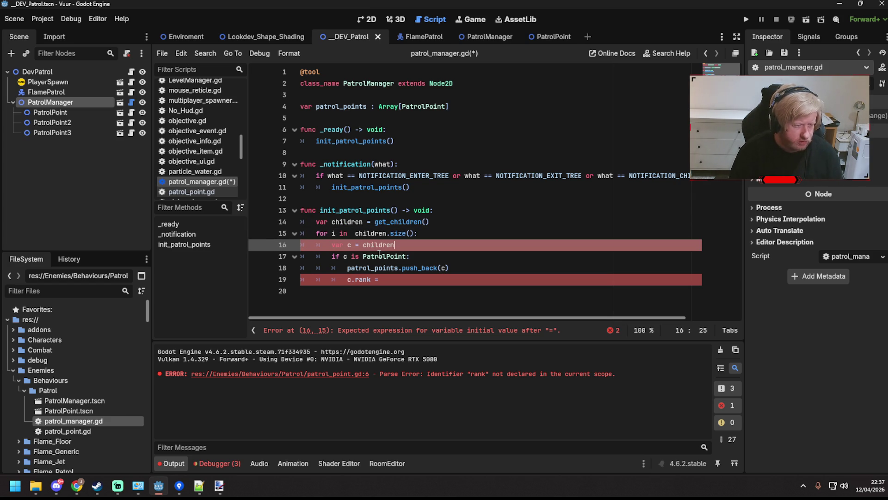
pyautogui.write('i]')
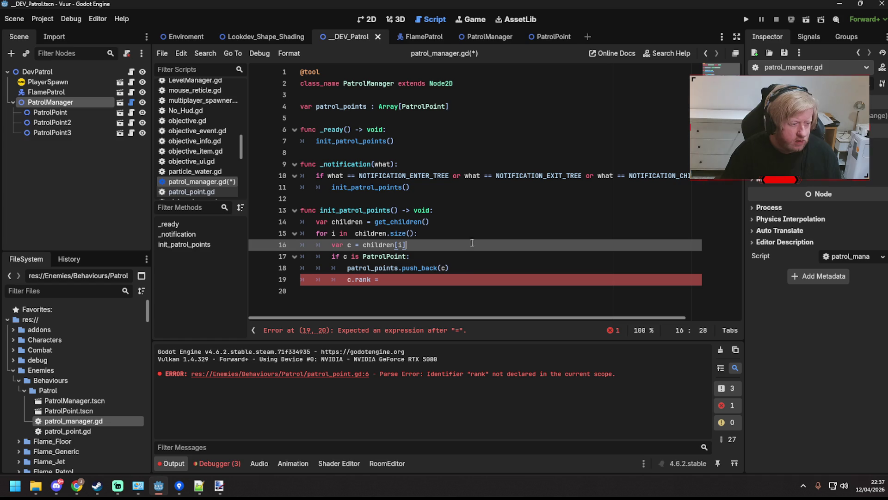
pyautogui.click(467, 257)
pyautogui.click(466, 279)
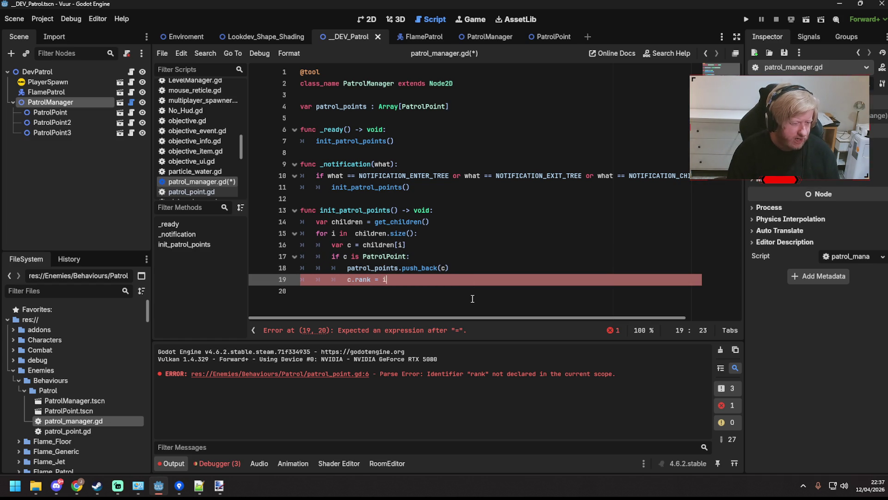
pyautogui.write('+1')
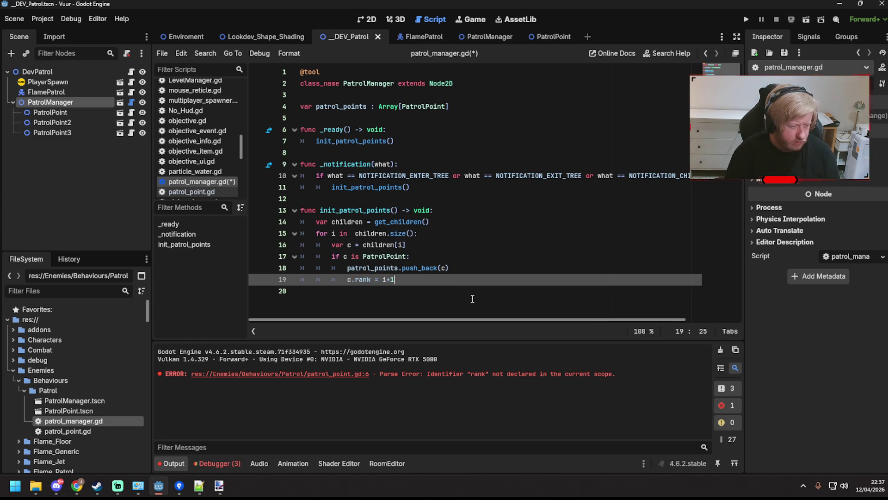
pyautogui.hotkey('ctrl', 's')
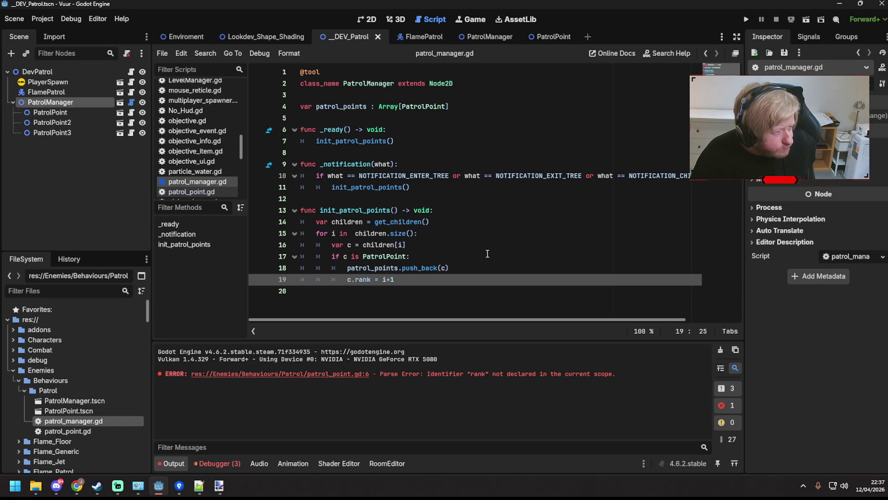
# In the 2D scene tree, move PatrolPoint2 above PatrolPoint.
pyautogui.click(367, 19)
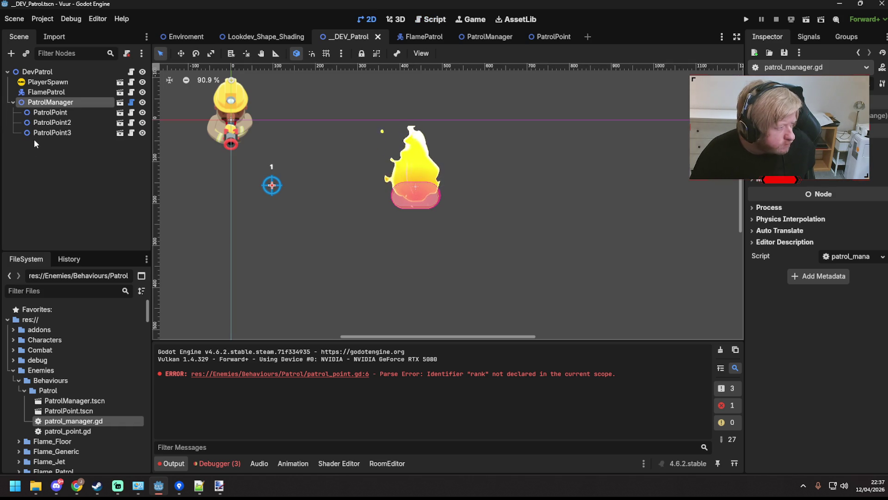
pyautogui.click(50, 112)
pyautogui.click(61, 121)
pyautogui.moveTo(62, 118); pyautogui.dragTo(63, 108)
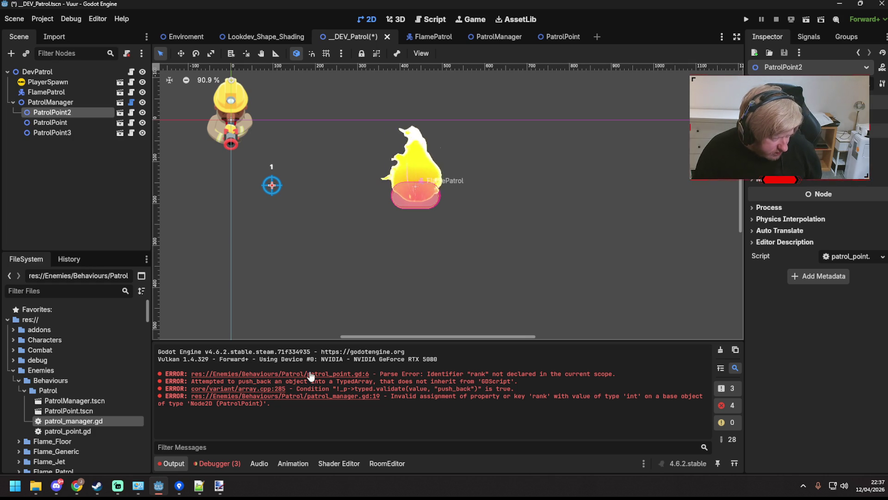
# Open patrol_point.gd from the error and review its label and rank declarations.
pyautogui.click(361, 374)
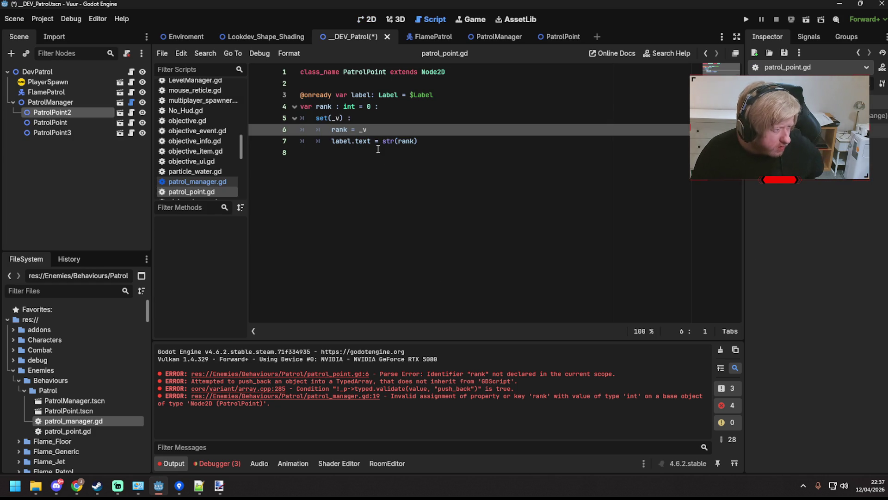
pyautogui.click(446, 96)
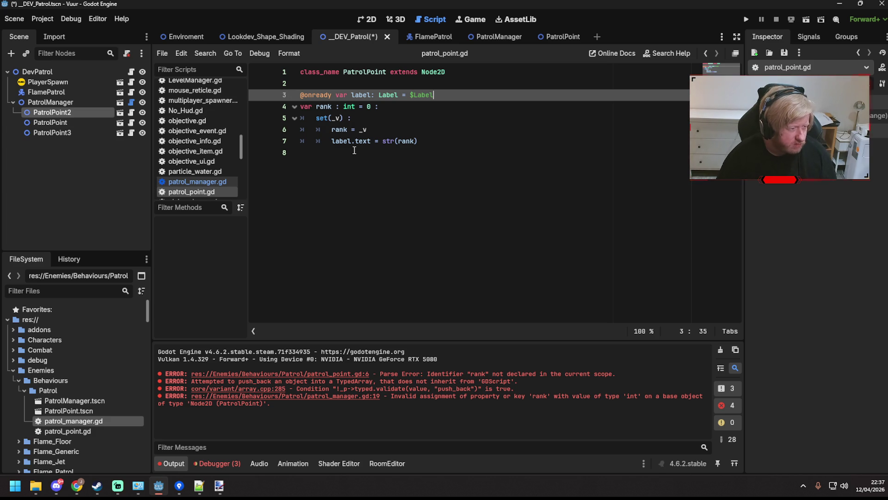
pyautogui.click(412, 107)
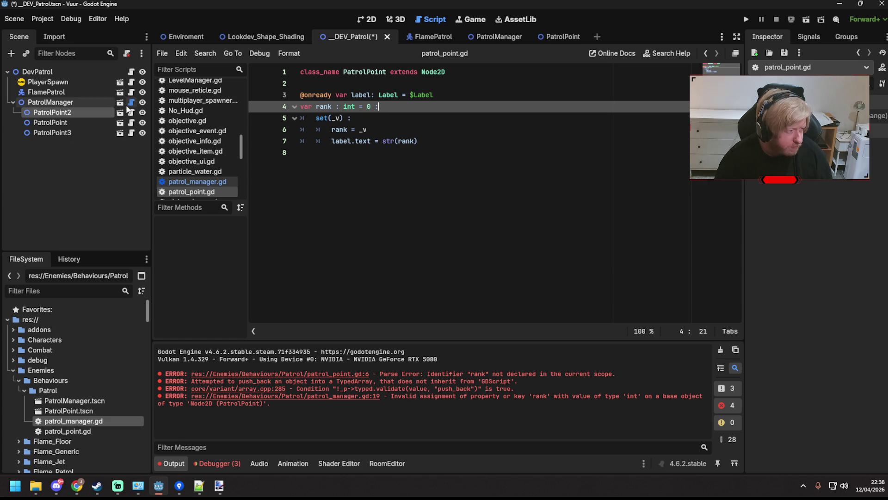
pyautogui.click(74, 123)
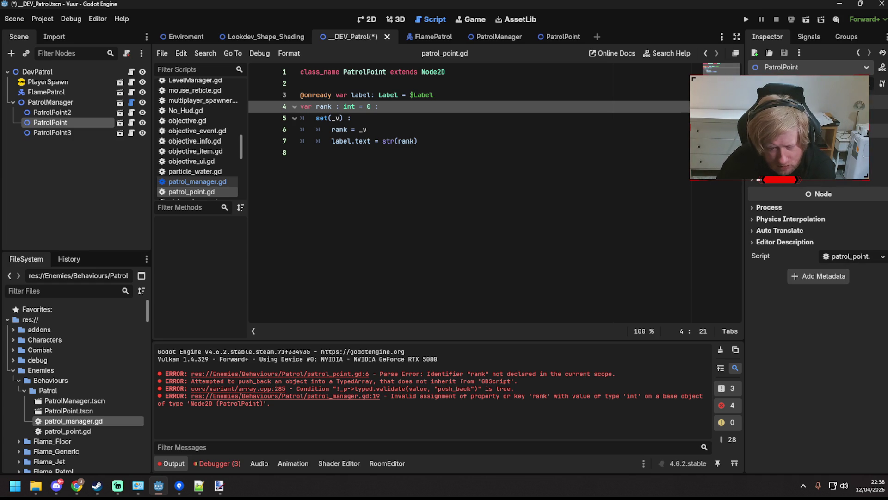
pyautogui.click(458, 190)
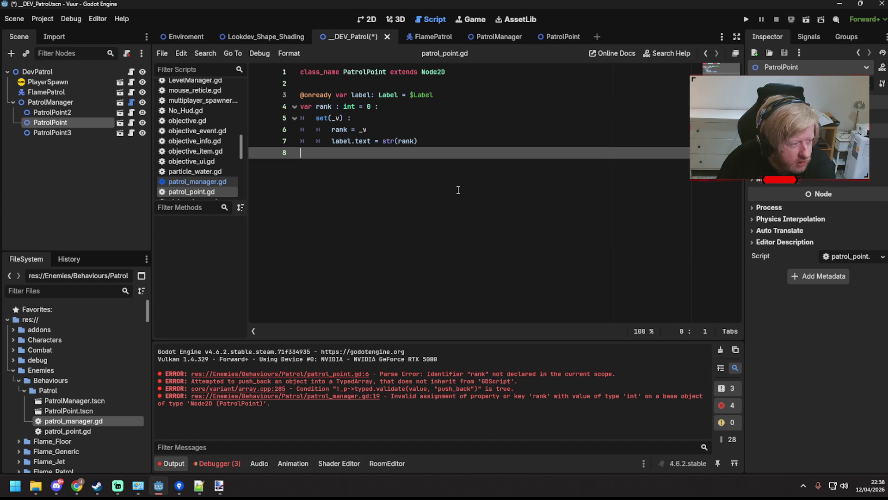
pyautogui.click(109, 134)
pyautogui.click(131, 133)
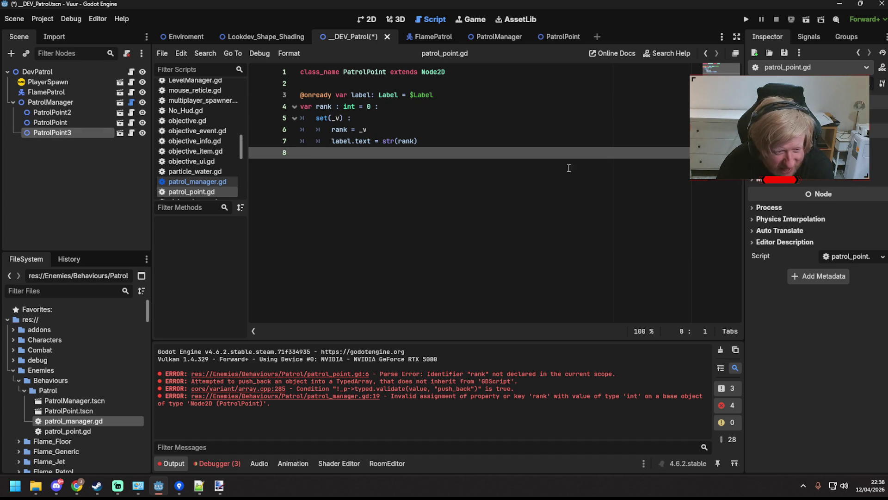
pyautogui.moveTo(744, 250); pyautogui.dragTo(686, 250)
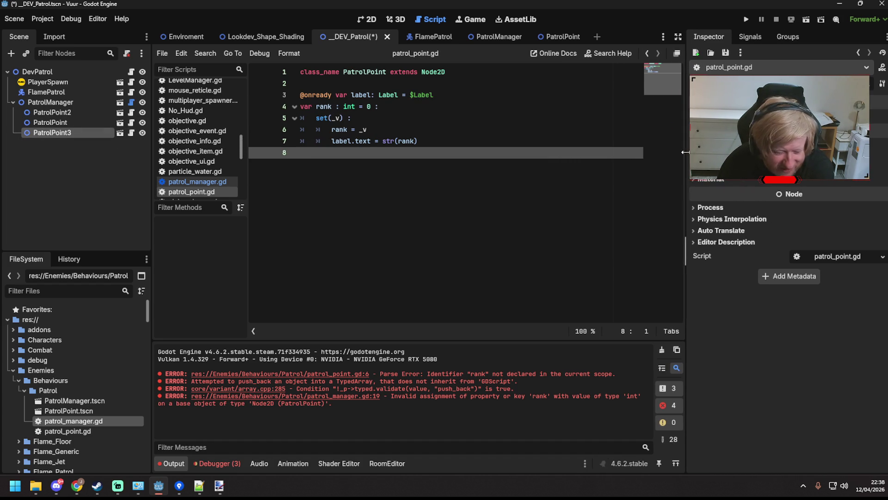
pyautogui.click(131, 103)
pyautogui.click(131, 123)
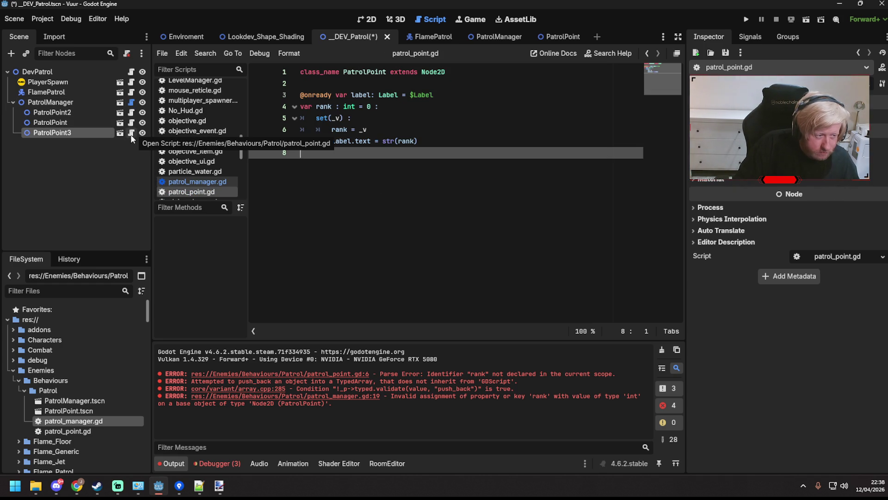
# Remove the stray space in the rank setter 'set(_v) :' and save.
pyautogui.click(346, 118)
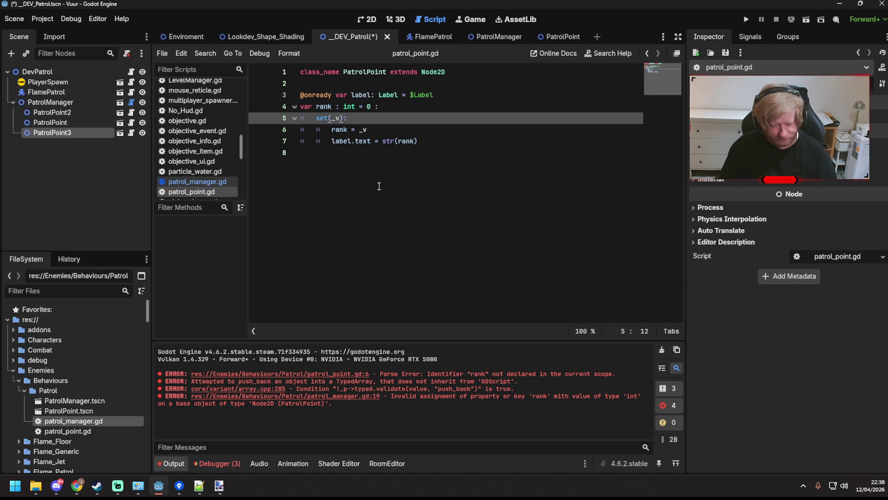
pyautogui.press('BackSpace')
pyautogui.press('Down')
pyautogui.hotkey('ctrl', 's')
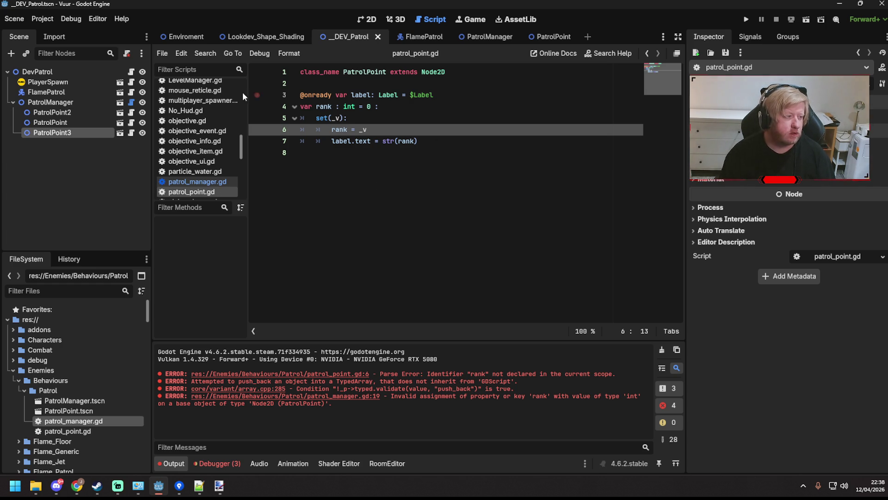
# Open patrol_manager.gd and set a breakpoint on the push_back line.
pyautogui.click(132, 103)
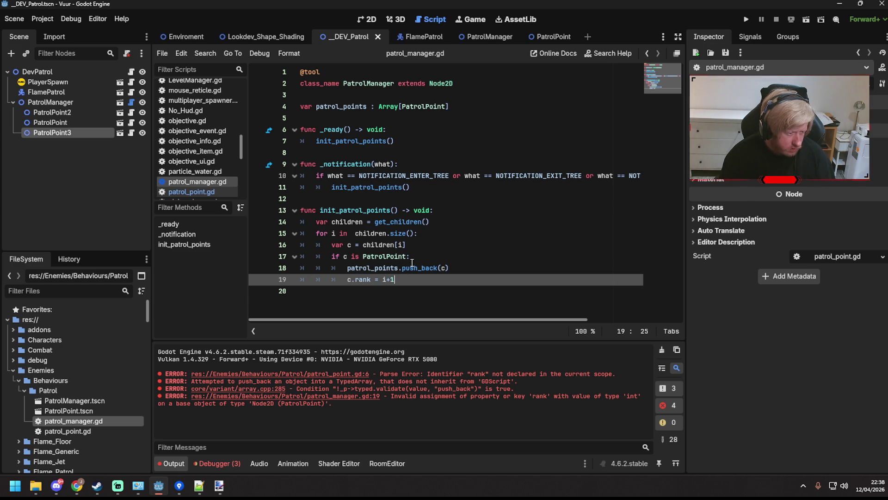
pyautogui.click(426, 256)
pyautogui.click(265, 268)
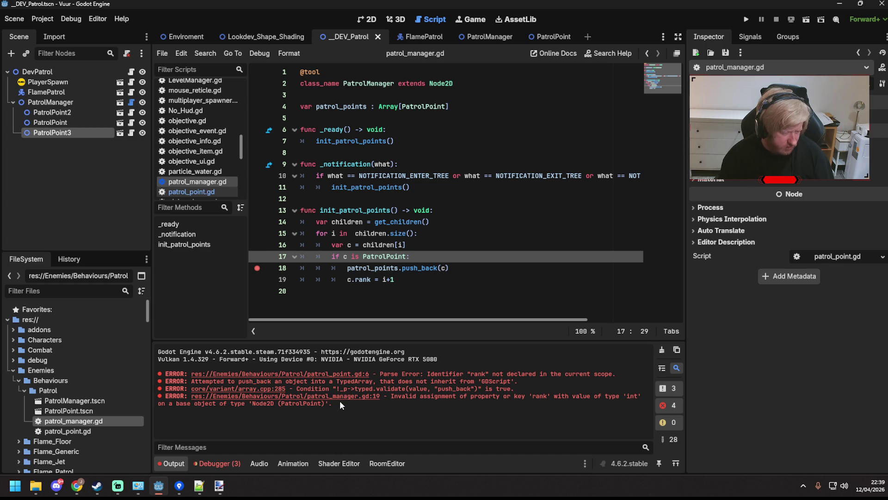
# Review the children.size() loop header, the child lookup and the rank i+1 assignment.
pyautogui.click(449, 270)
pyautogui.click(433, 278)
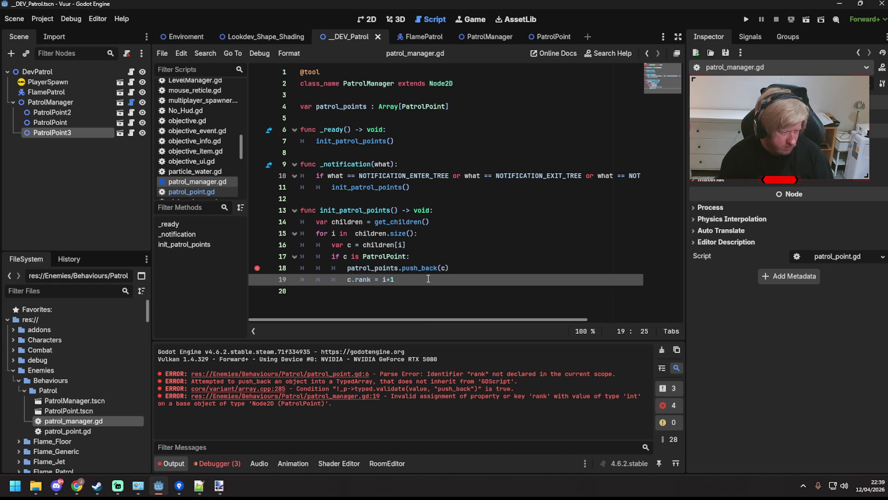
pyautogui.moveTo(407, 269)
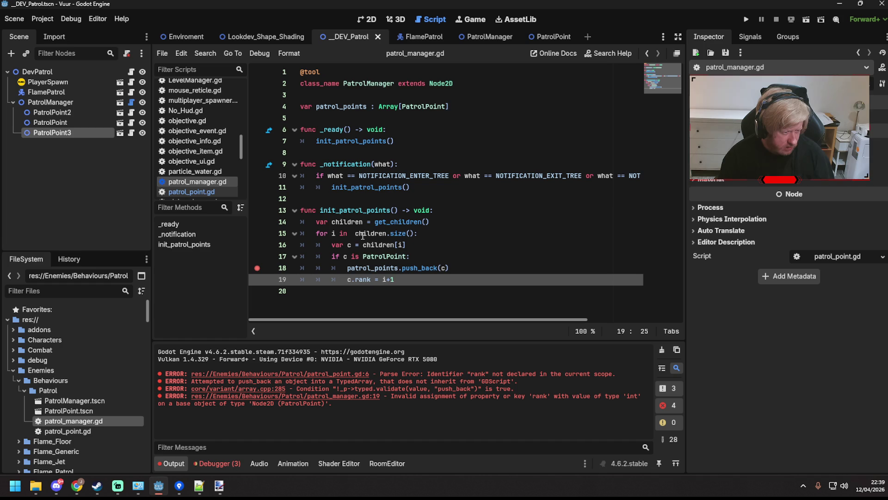
pyautogui.doubleClick(391, 233)
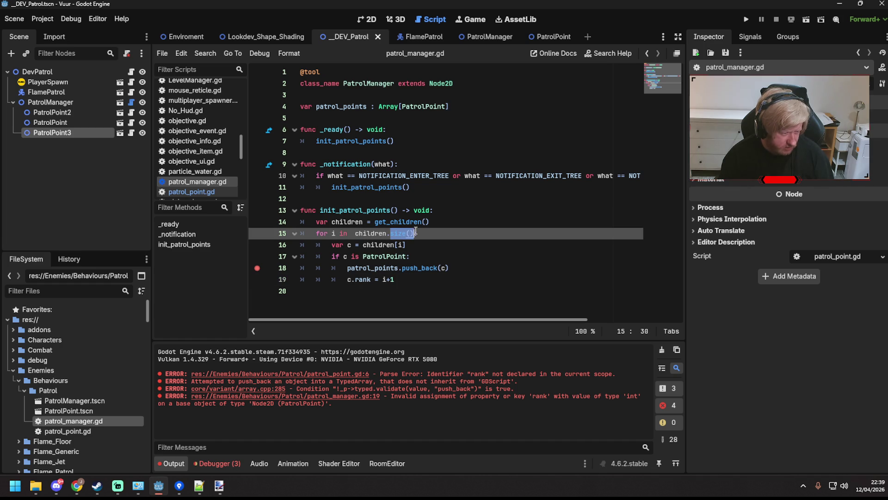
pyautogui.click(390, 246)
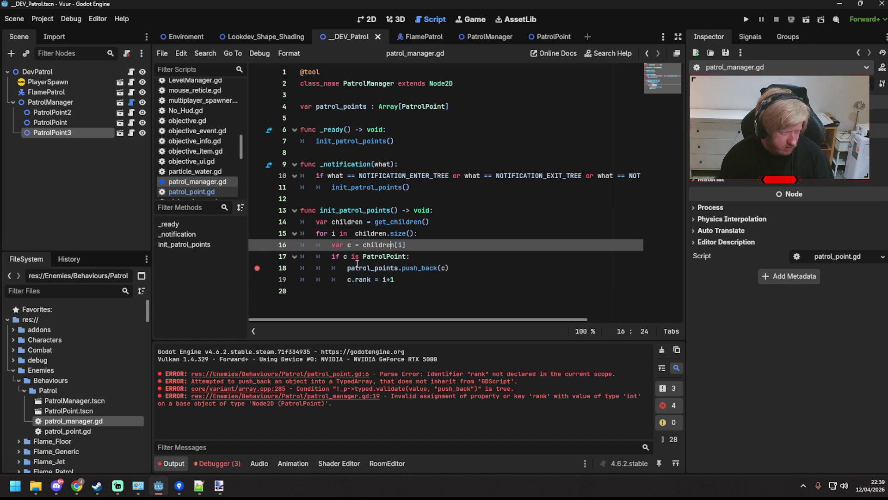
pyautogui.click(396, 279)
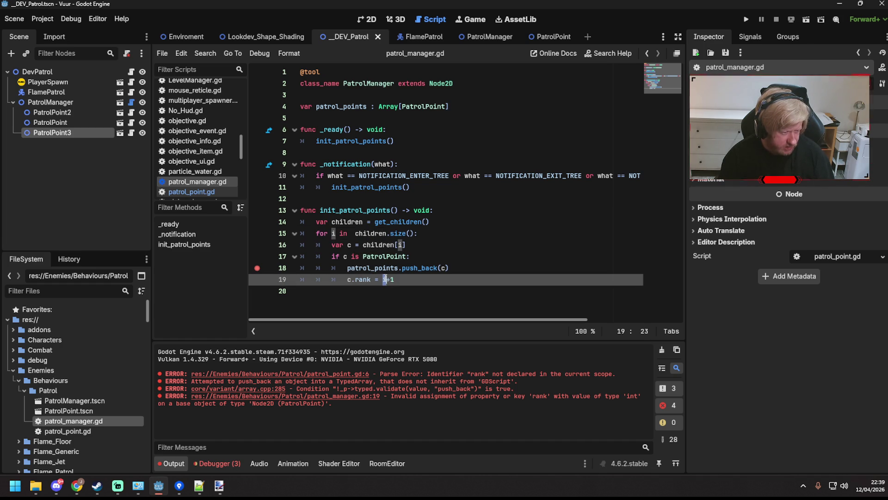
pyautogui.click(433, 223)
pyautogui.click(442, 232)
# Add a print(i) line inside the loop, remove the extra space before children, and save.
pyautogui.write('print(')
pyautogui.press('BackSpace')
pyautogui.press('BackSpace')
pyautogui.press('BackSpace')
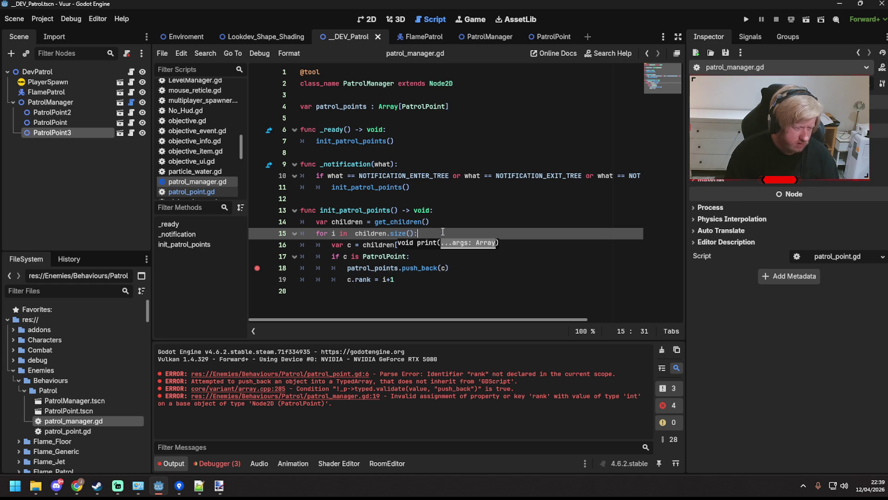
pyautogui.press('Return')
pyautogui.write('print(i')
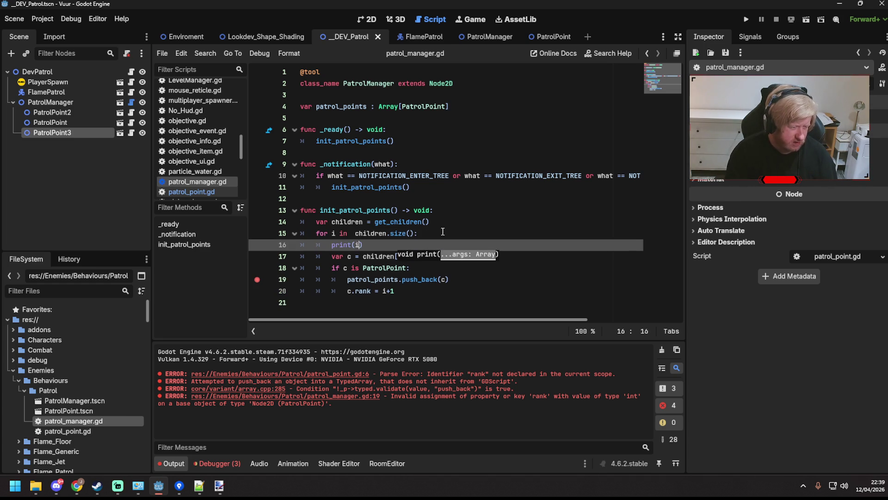
pyautogui.hotkey('ctrl', 's')
pyautogui.click(456, 197)
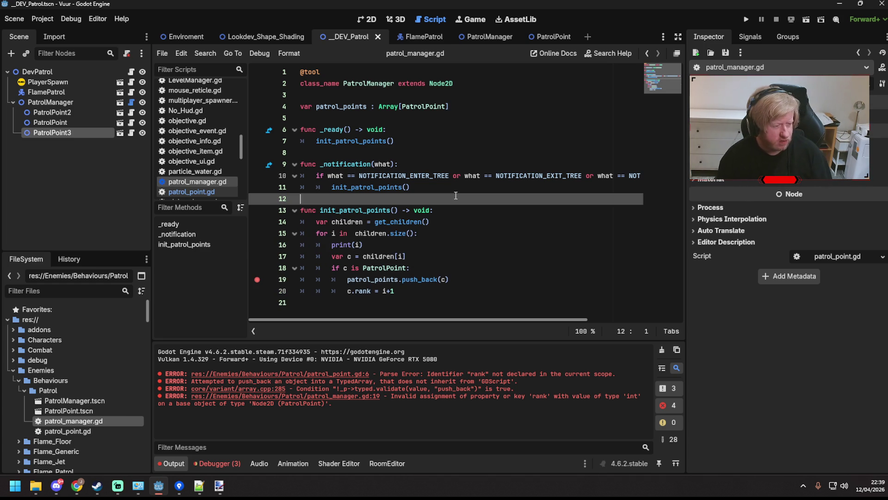
pyautogui.click(356, 234)
pyautogui.press('BackSpace')
pyautogui.click(411, 240)
pyautogui.hotkey('ctrl', 's')
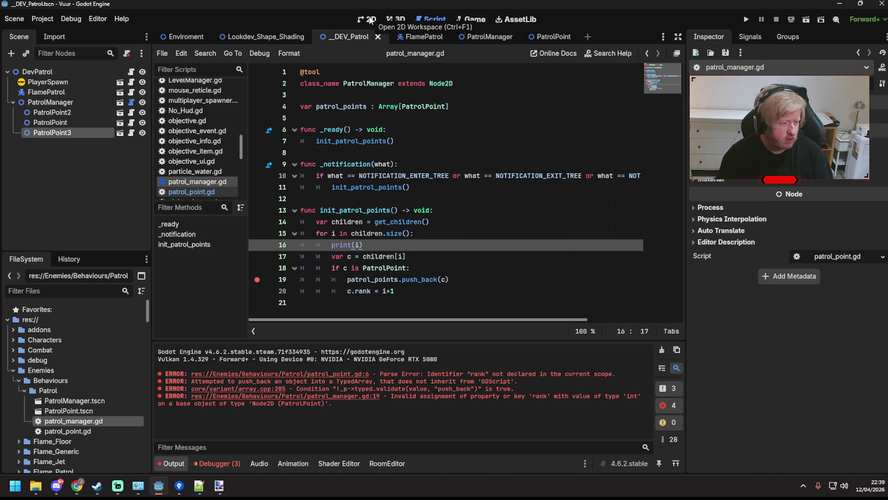
# Move PatrolPoint3, then PatrolPoint, to the top of PatrolManager's children and check the printed indices.
pyautogui.doubleClick(390, 234)
pyautogui.click(441, 238)
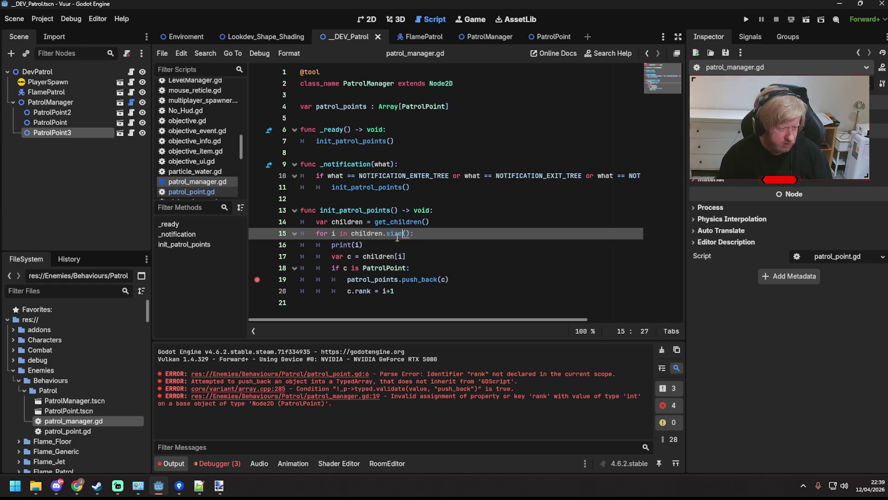
pyautogui.click(435, 245)
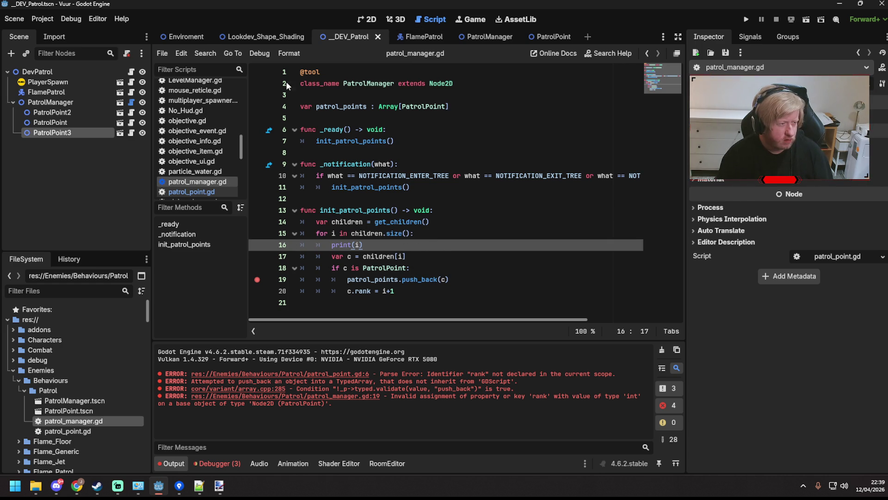
pyautogui.moveTo(51, 133); pyautogui.dragTo(70, 117)
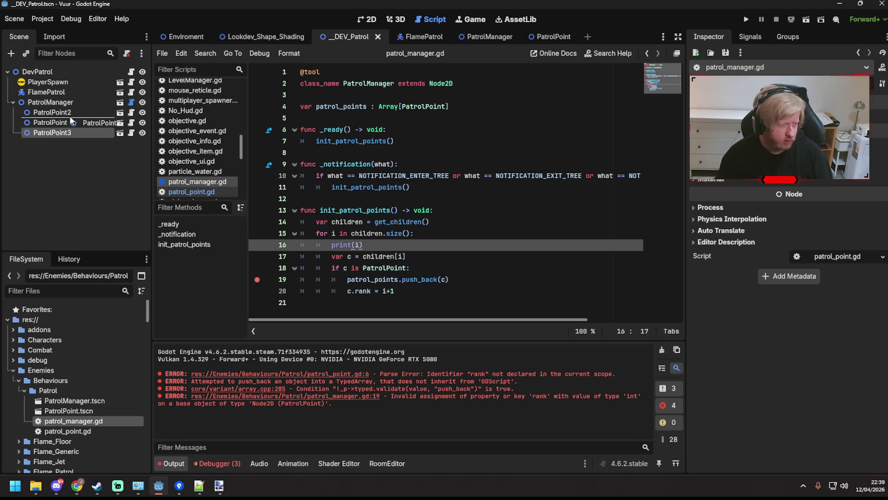
pyautogui.scroll(1, 260, 392)
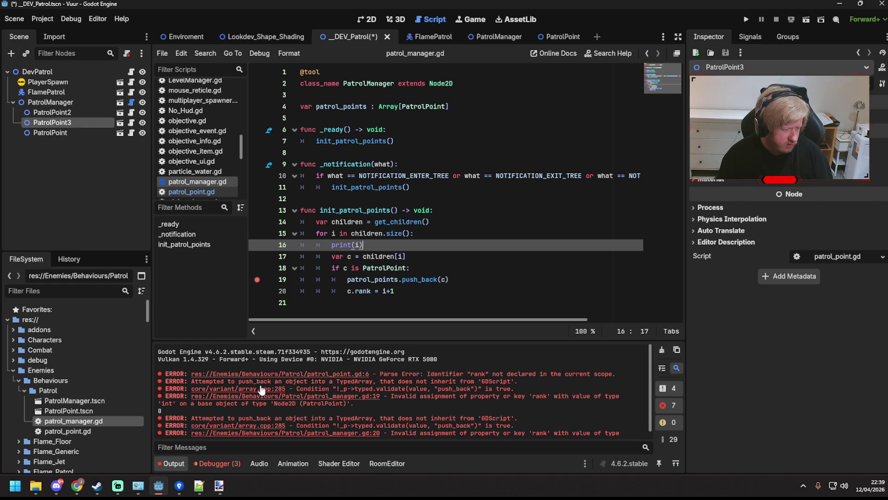
pyautogui.scroll(-1, 170, 401)
pyautogui.doubleClick(167, 401)
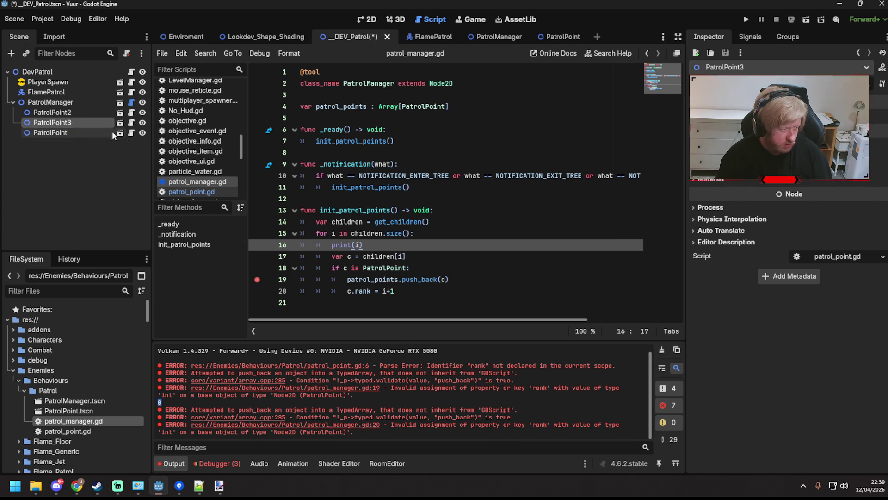
pyautogui.moveTo(69, 132); pyautogui.dragTo(71, 113)
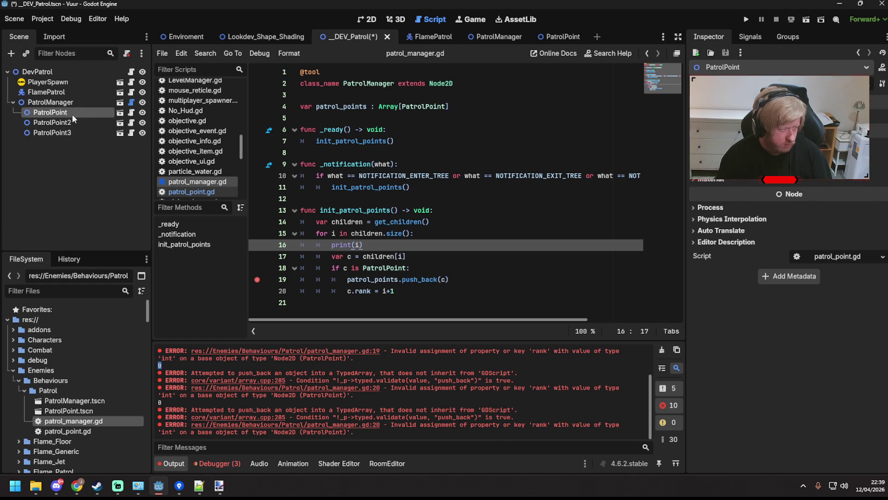
pyautogui.scroll(3, 296, 393)
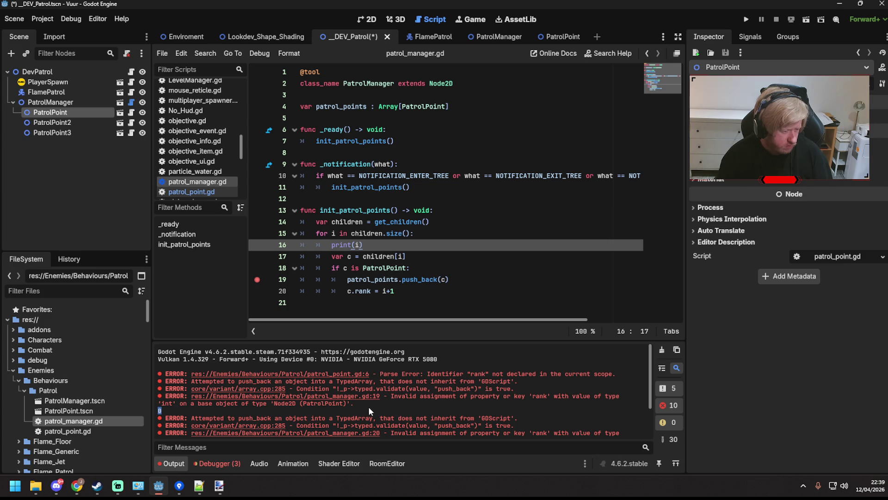
pyautogui.scroll(-3, 371, 407)
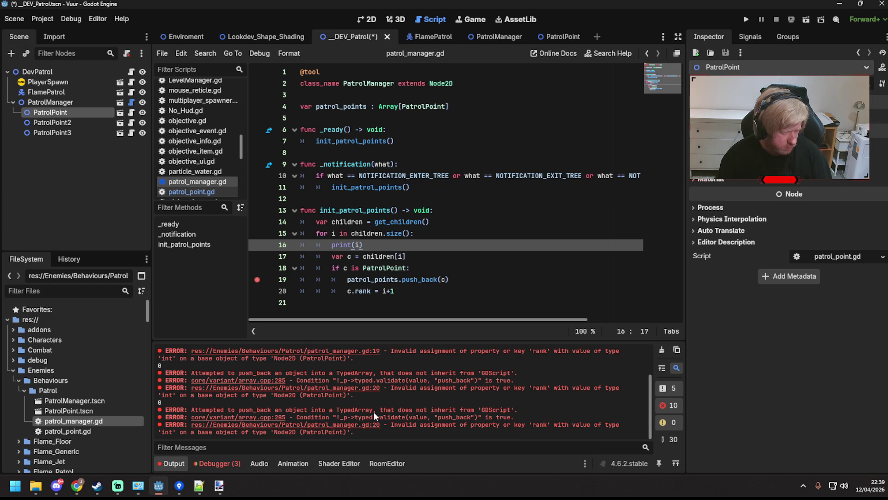
# Add print(c) after the child lookup, save, and move PatrolPoint2 above PatrolPoint.
pyautogui.click(430, 257)
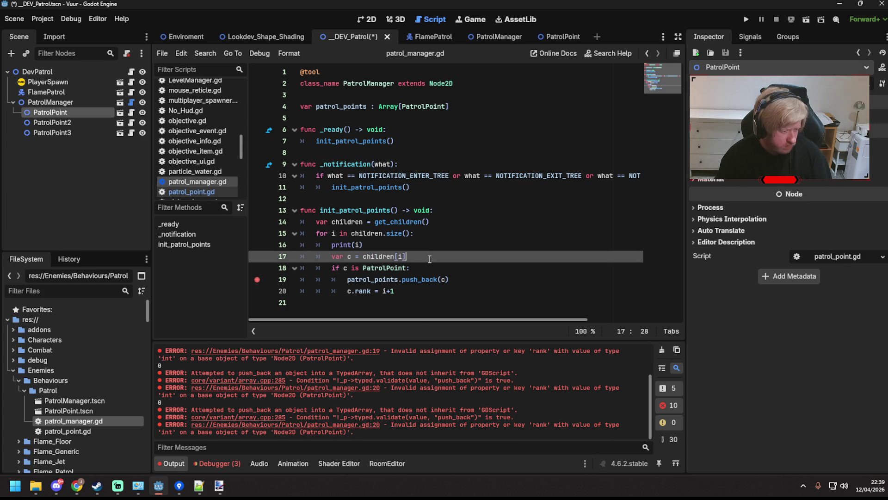
pyautogui.press('Return')
pyautogui.write('print(c)')
pyautogui.hotkey('ctrl', 's')
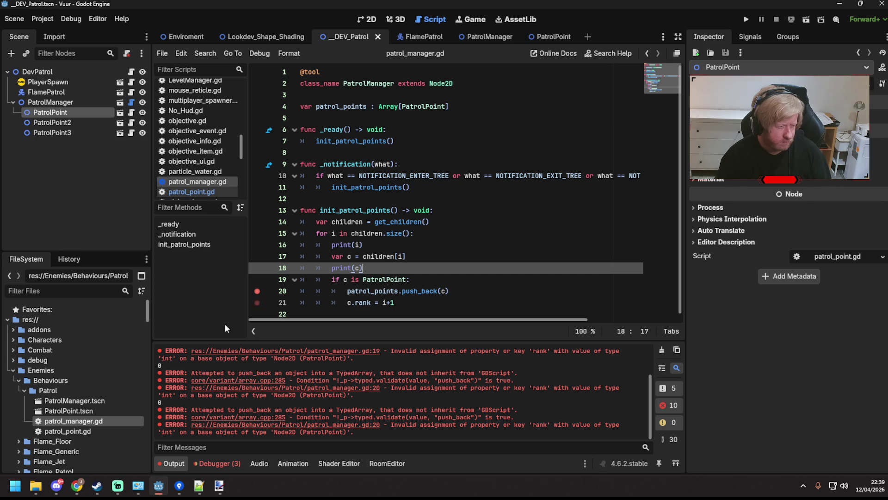
pyautogui.moveTo(50, 123); pyautogui.dragTo(68, 112)
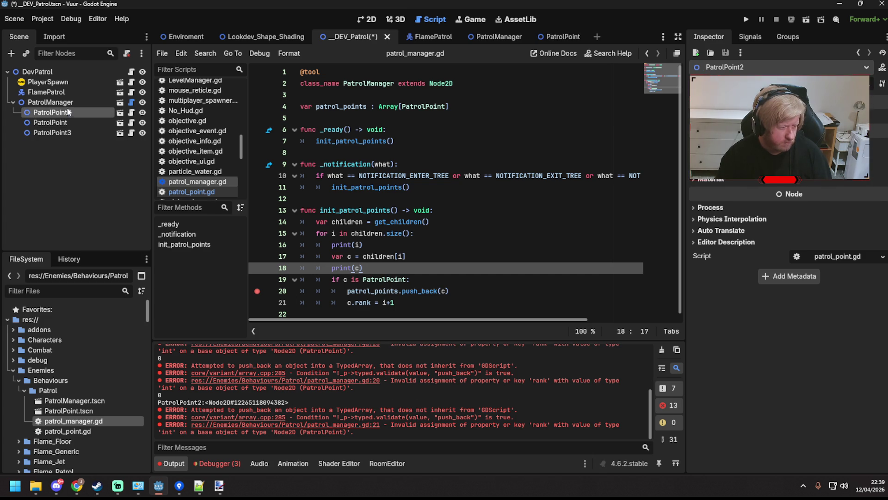
# Trace the push_back call's patrol_points reference back to its declaration.
pyautogui.tripleClick(375, 267)
pyautogui.click(457, 289)
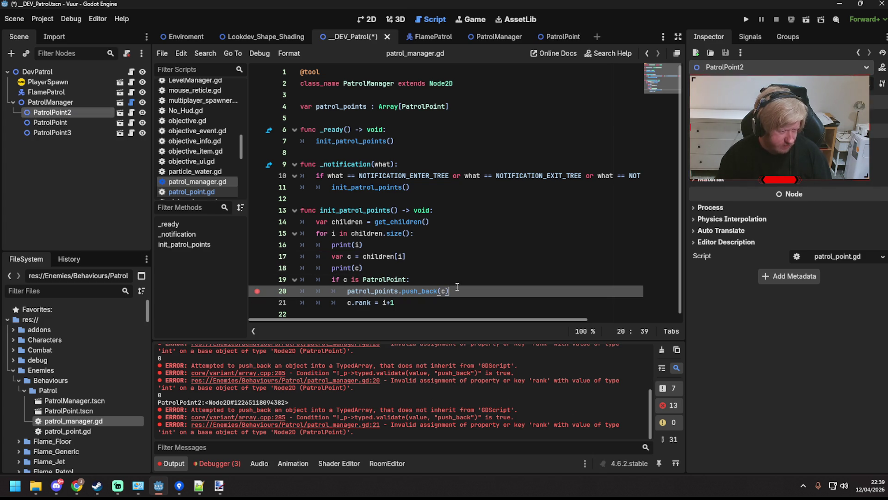
pyautogui.click(424, 279)
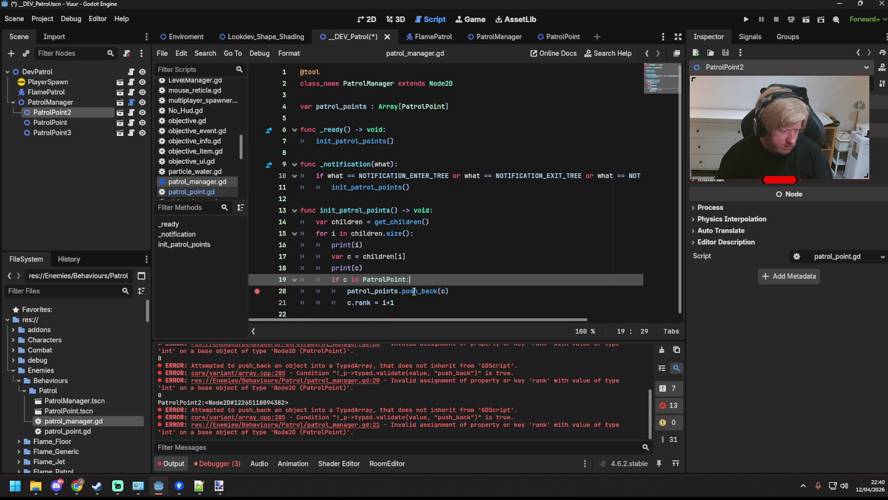
pyautogui.click(372, 291)
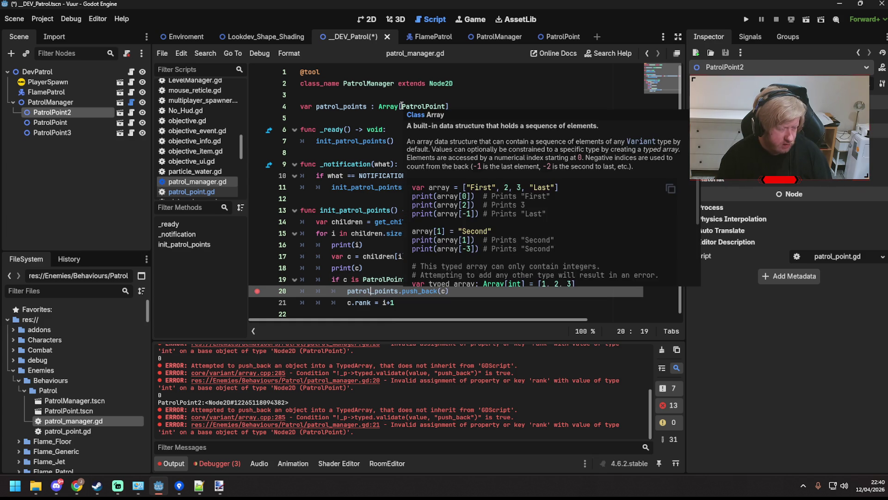
pyautogui.click(462, 107)
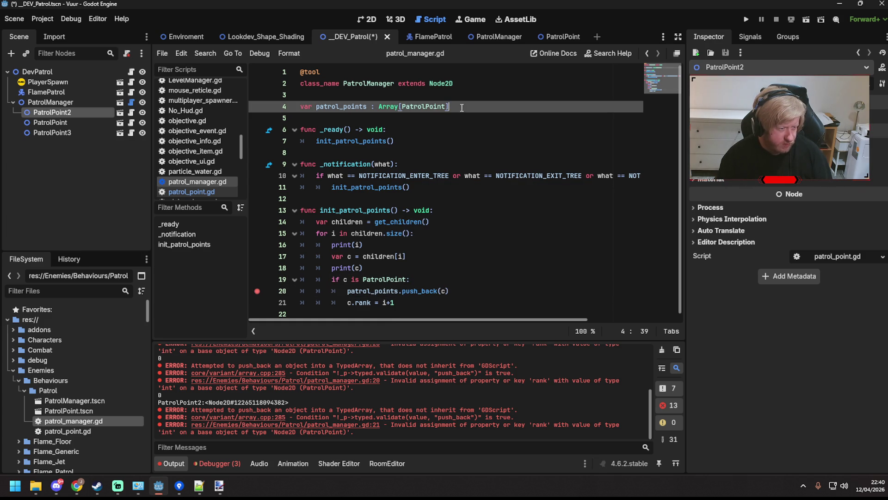
# Initialise patrol_points with '= []', then drag PatrolPoint3 to the top of the children and save.
pyautogui.write('= []')
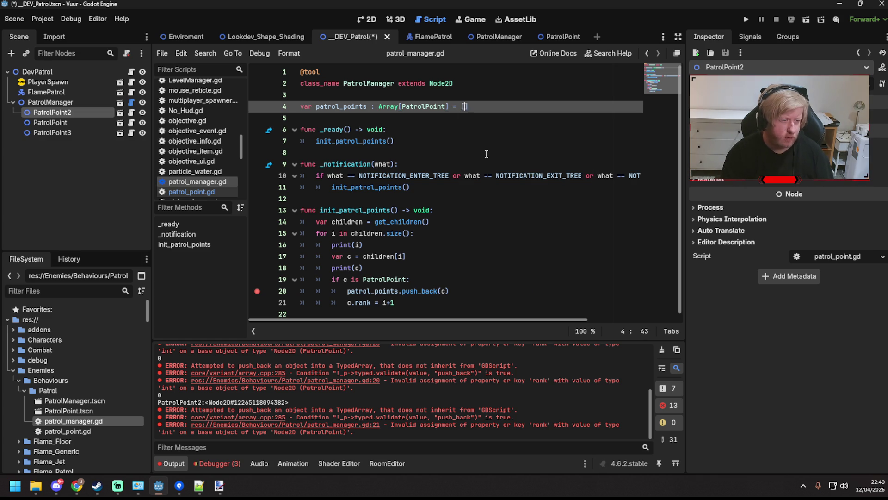
pyautogui.hotkey('ctrl', 's')
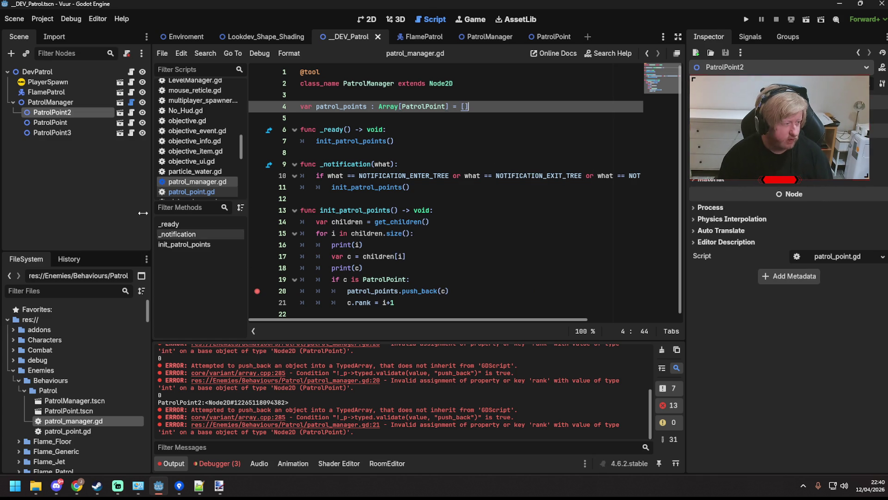
pyautogui.moveTo(59, 134); pyautogui.dragTo(59, 111)
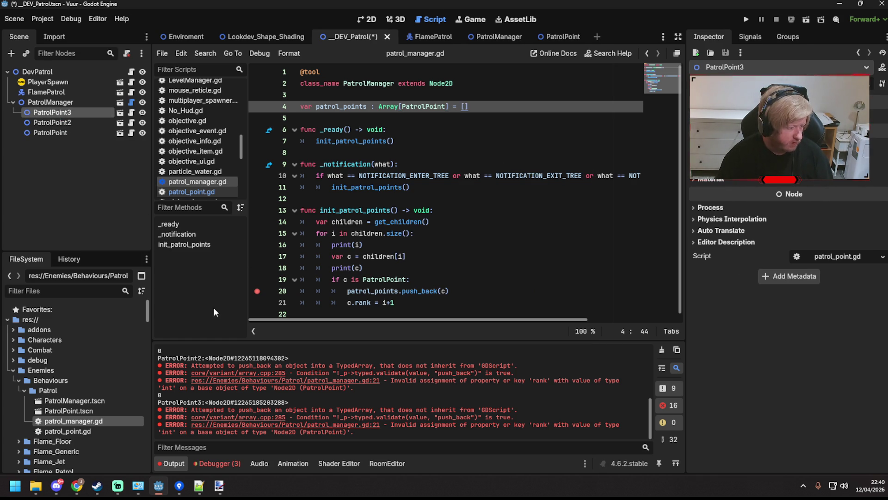
pyautogui.scroll(-1, 361, 415)
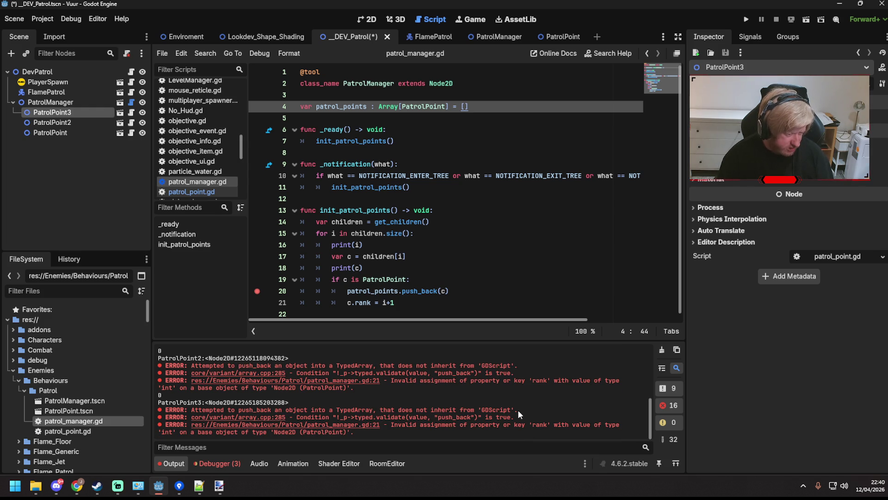
pyautogui.click(499, 210)
pyautogui.hotkey('ctrl', 's')
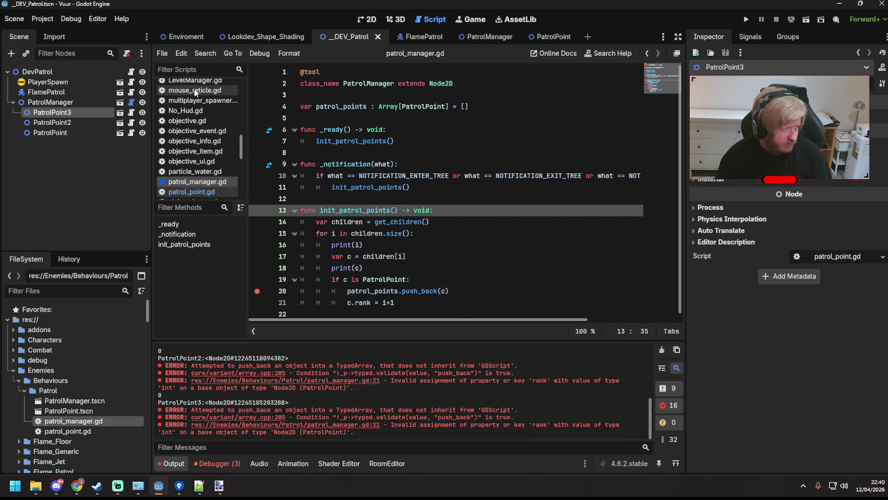
# Check the label text line in patrol_point.gd and the push_back line in patrol_manager.gd.
pyautogui.click(131, 112)
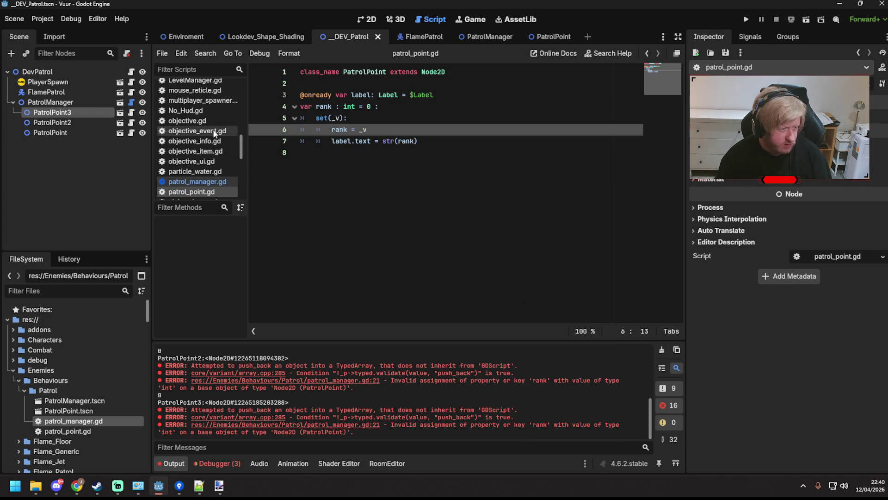
pyautogui.click(452, 139)
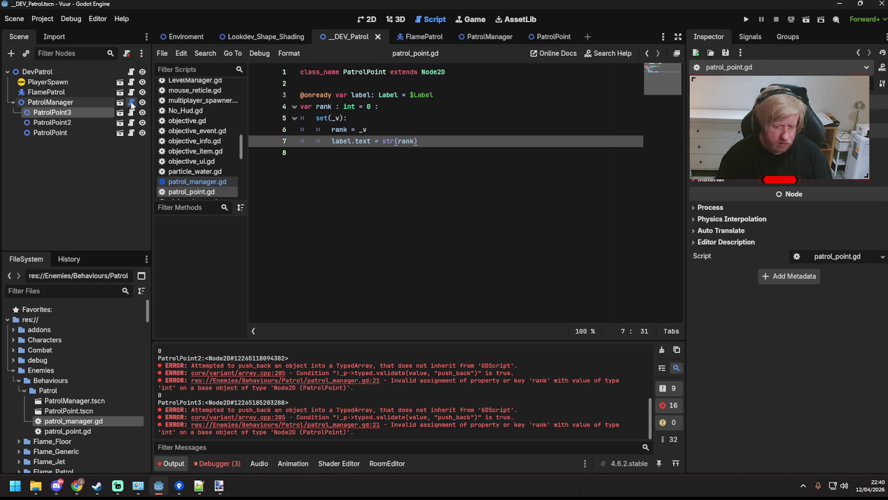
pyautogui.click(132, 103)
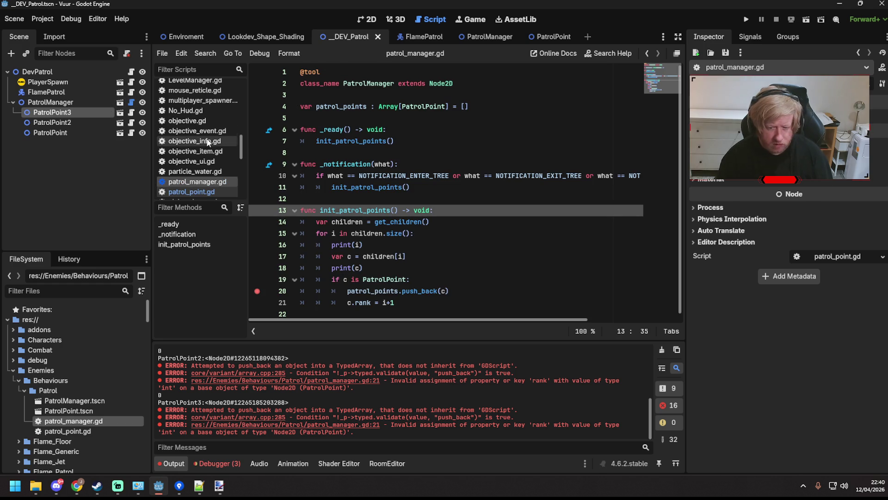
pyautogui.click(489, 290)
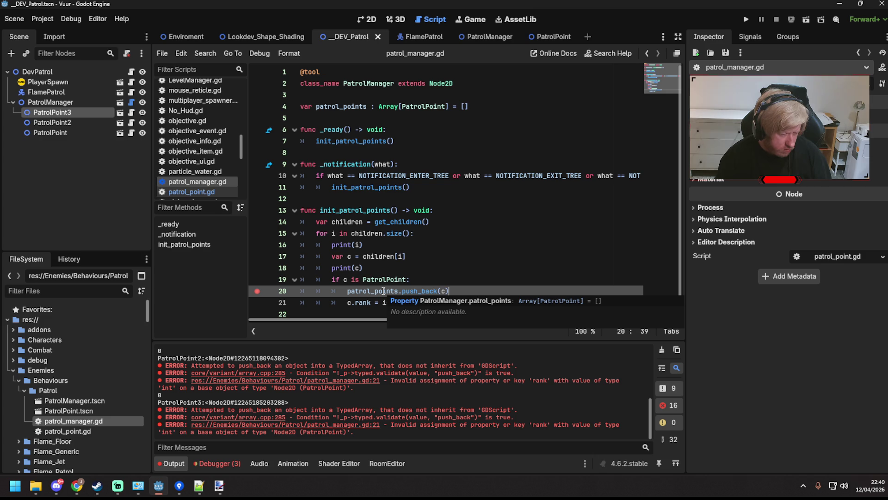
pyautogui.click(203, 53)
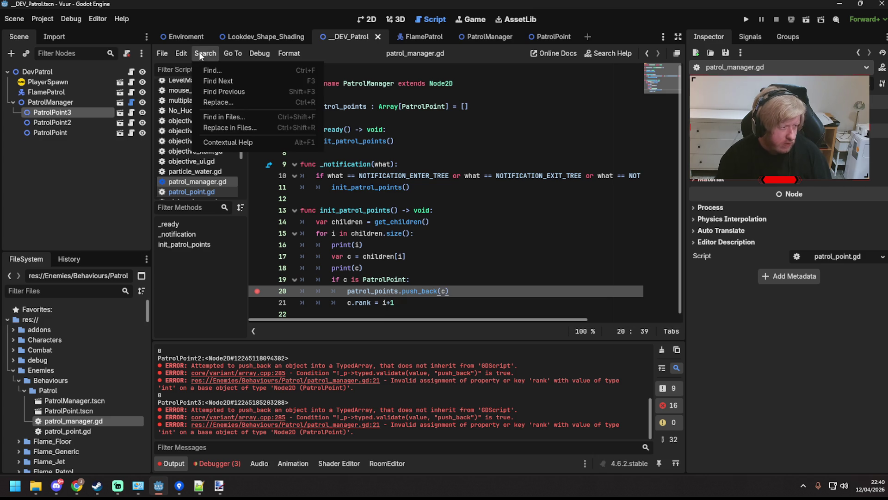
# Find in Files for 'Array[' and open the objective_event.gd match.
pyautogui.click(215, 116)
pyautogui.write('Arr')
pyautogui.press('BackSpace')
pyautogui.write('ay[')
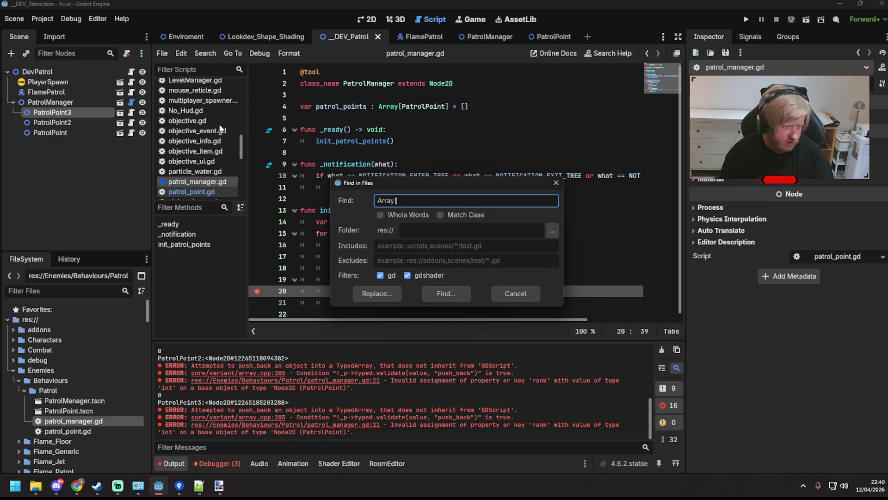
pyautogui.press('Return')
pyautogui.scroll(-5, 347, 431)
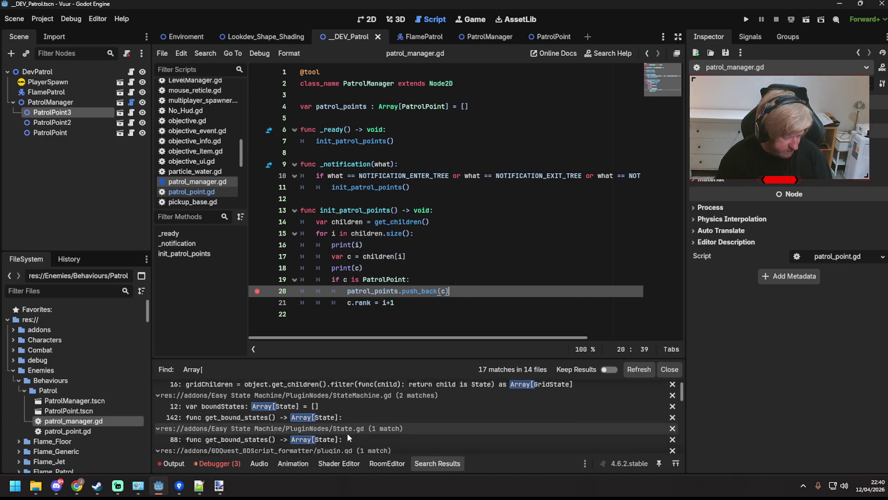
pyautogui.scroll(-1, 350, 428)
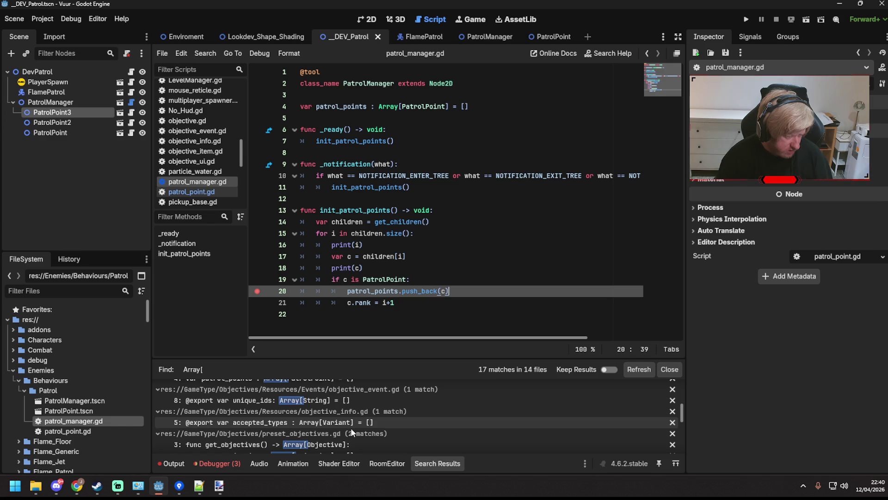
pyautogui.click(332, 400)
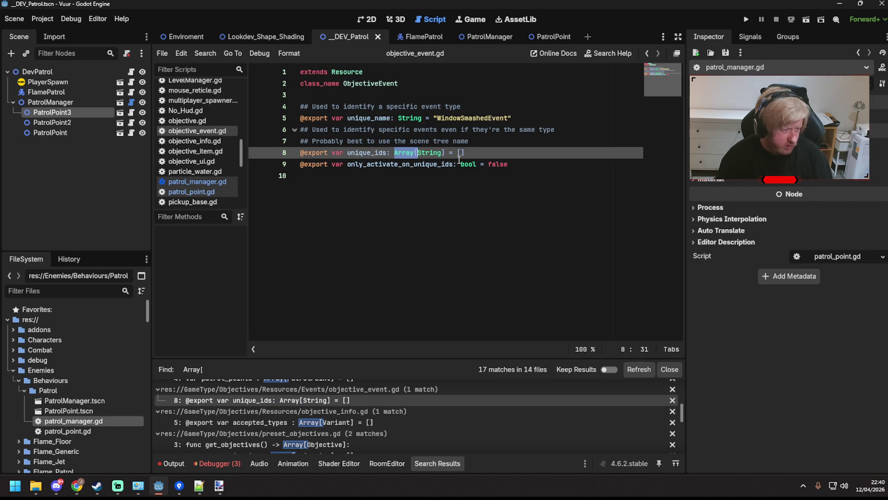
# Return to patrol_manager.gd with the Output log showing the push_back and rank errors.
pyautogui.click(206, 191)
pyautogui.click(207, 182)
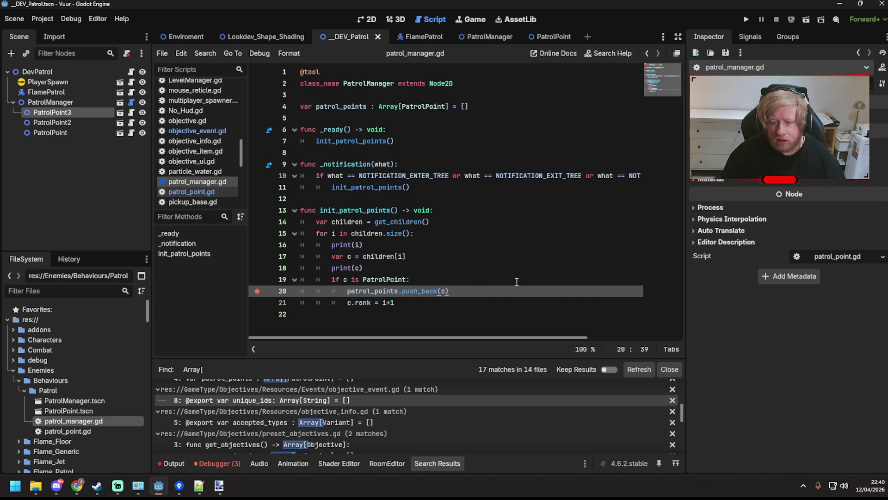
pyautogui.click(419, 303)
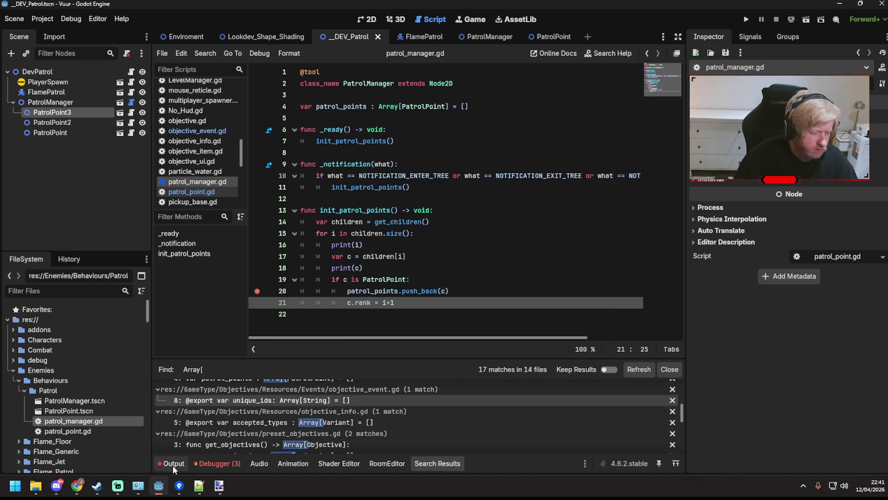
pyautogui.click(173, 464)
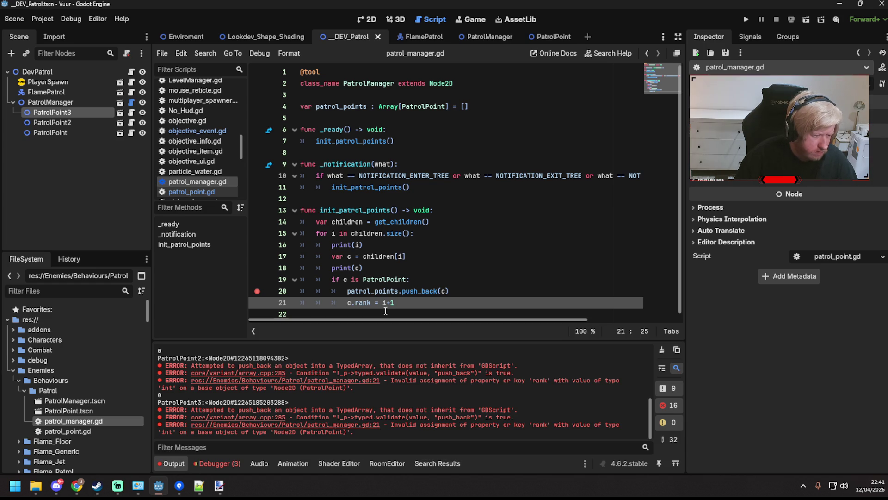
pyautogui.moveTo(366, 303)
pyautogui.click(468, 291)
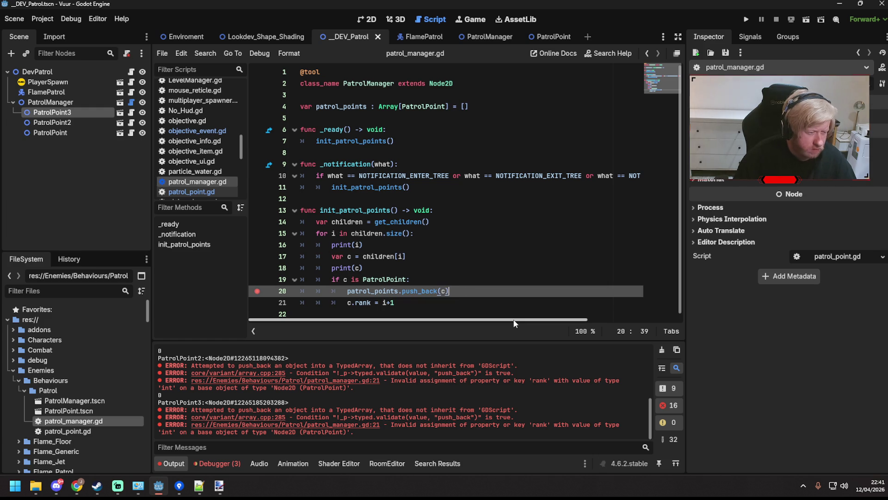
# Add print("Rank:", i+1) after push_back and move PatrolPoint above PatrolPoint3 to rerun.
pyautogui.press('Return')
pyautogui.write('print(')
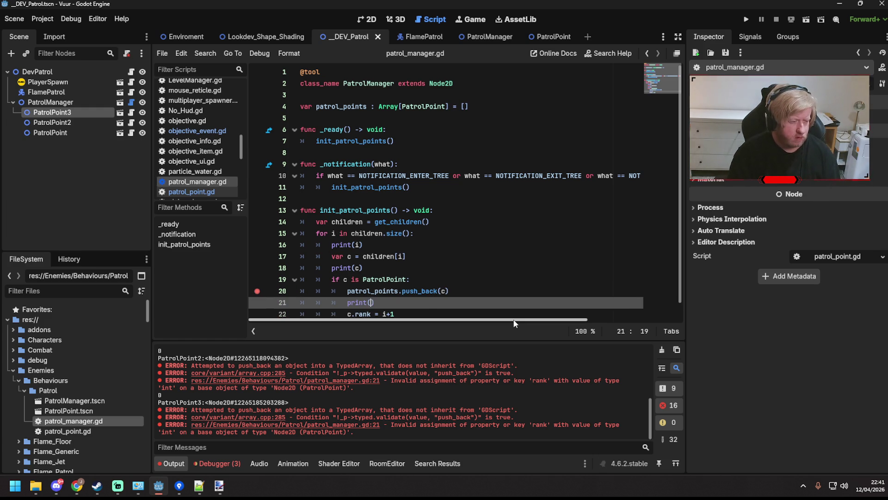
pyautogui.write('"Rank":", i+1)')
pyautogui.moveTo(69, 133); pyautogui.dragTo(70, 109)
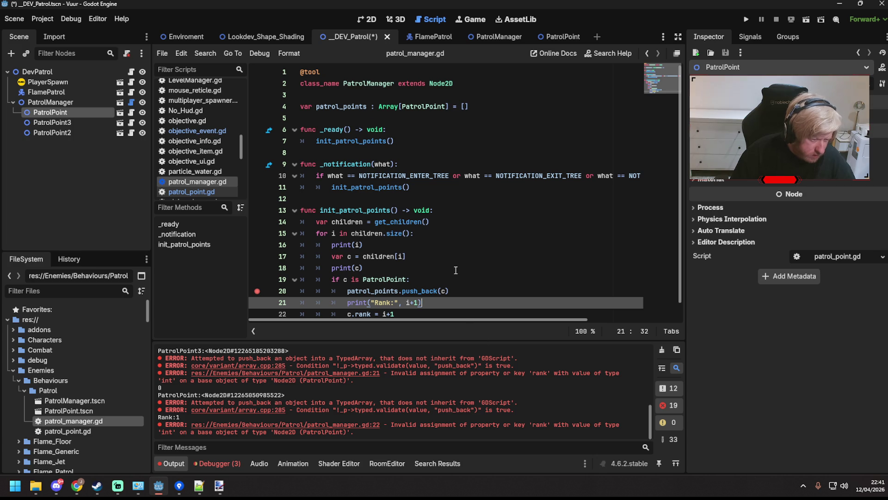
pyautogui.scroll(-1, 453, 273)
# Cast the push_back argument 'as PatrolPoint', save, and move PatrolPoint3 above PatrolPoint.
pyautogui.click(447, 280)
pyautogui.write('as Pa')
pyautogui.write('trolPoi')
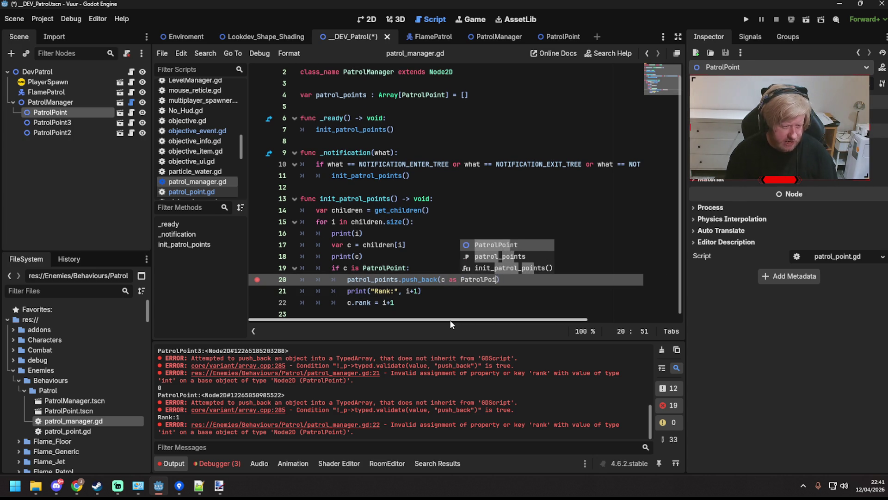
pyautogui.press('Return')
pyautogui.hotkey('ctrl', 's')
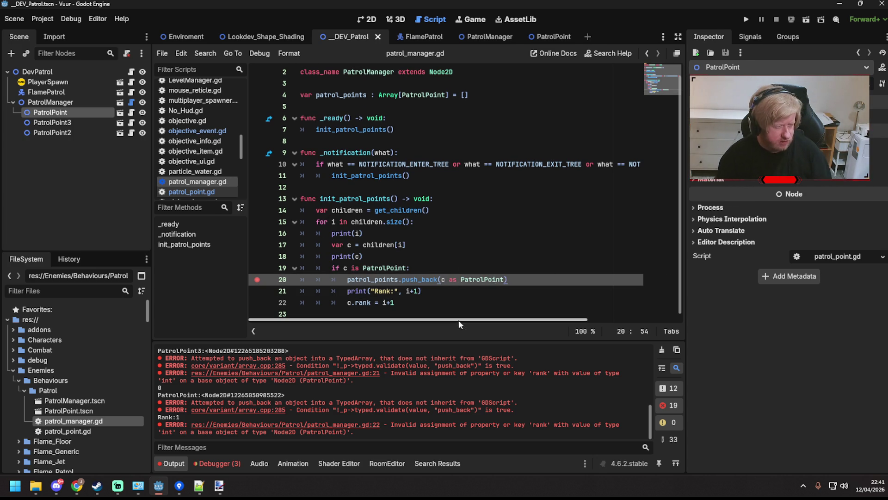
pyautogui.moveTo(73, 122); pyautogui.dragTo(67, 111)
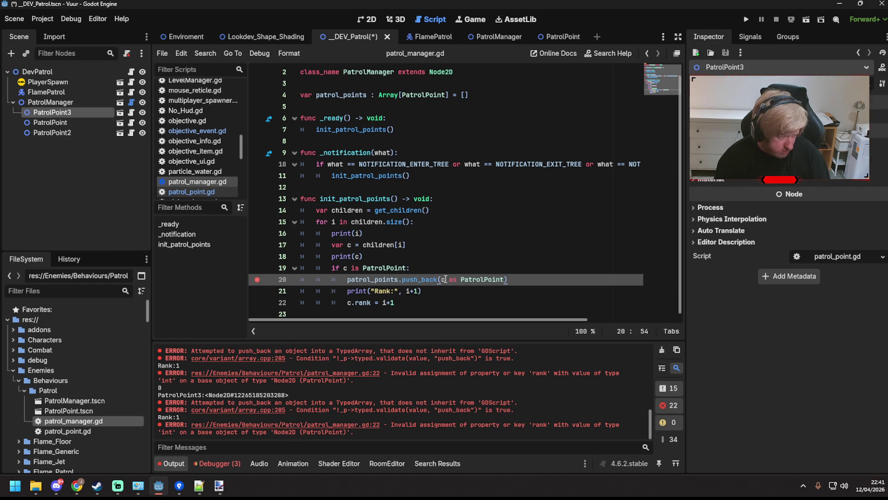
# Delete the print(c) line, the PatrolPoint cast and the leftover empty line, then save.
pyautogui.tripleClick(387, 259)
pyautogui.press('BackSpace')
pyautogui.moveTo(448, 279); pyautogui.dragTo(507, 279)
pyautogui.press('BackSpace')
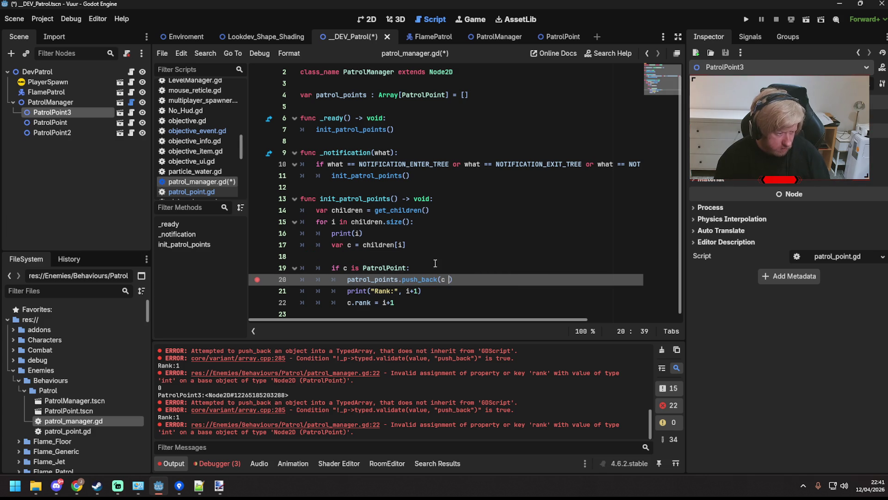
pyautogui.click(424, 252)
pyautogui.press('BackSpace')
pyautogui.click(431, 251)
pyautogui.click(443, 263)
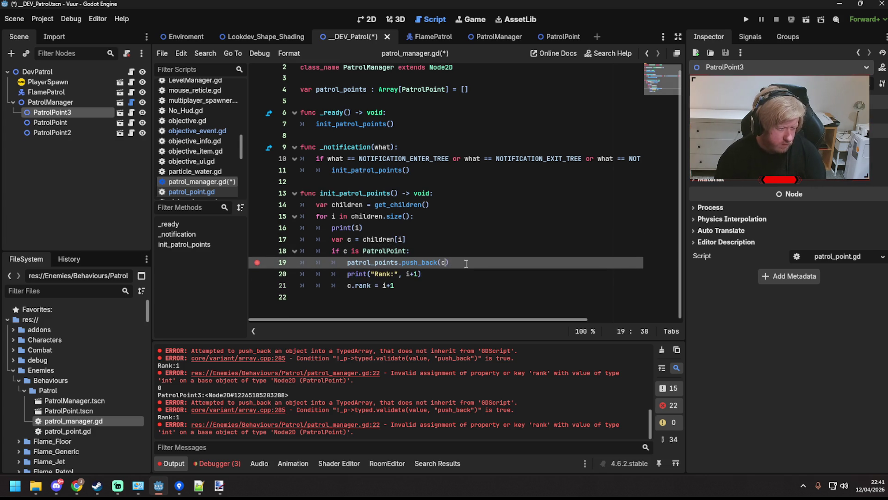
pyautogui.hotkey('ctrl', 's')
pyautogui.click(586, 246)
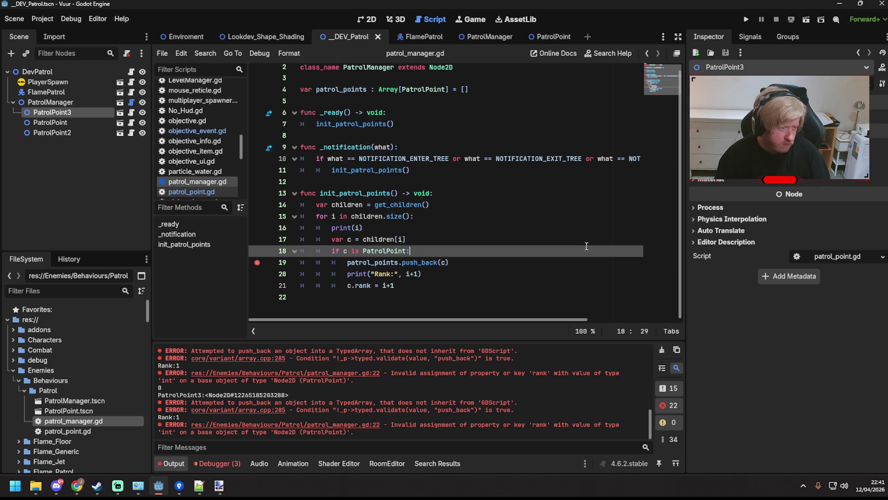
pyautogui.scroll(1, 424, 151)
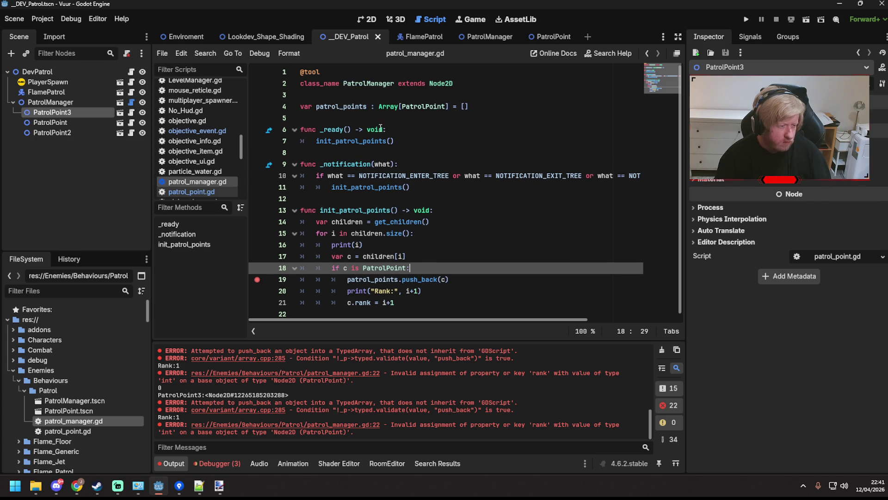
# Insert patrol_points.clear() as the first line of init_patrol_points.
pyautogui.click(461, 212)
pyautogui.press('Return')
pyautogui.write('patrol_points.cle')
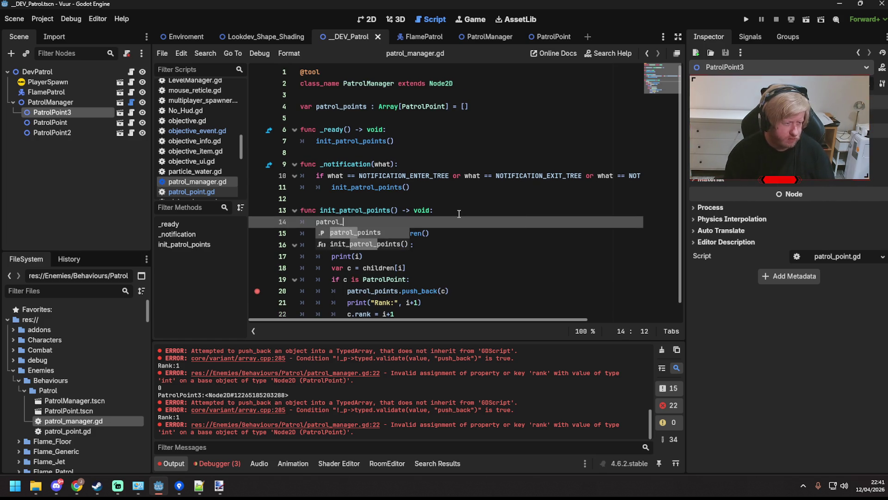
pyautogui.press('Return')
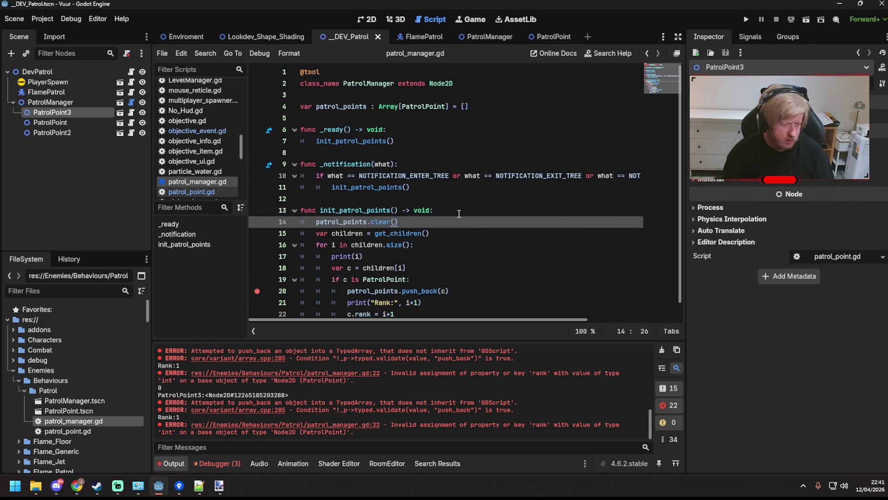
pyautogui.scroll(-1, 456, 246)
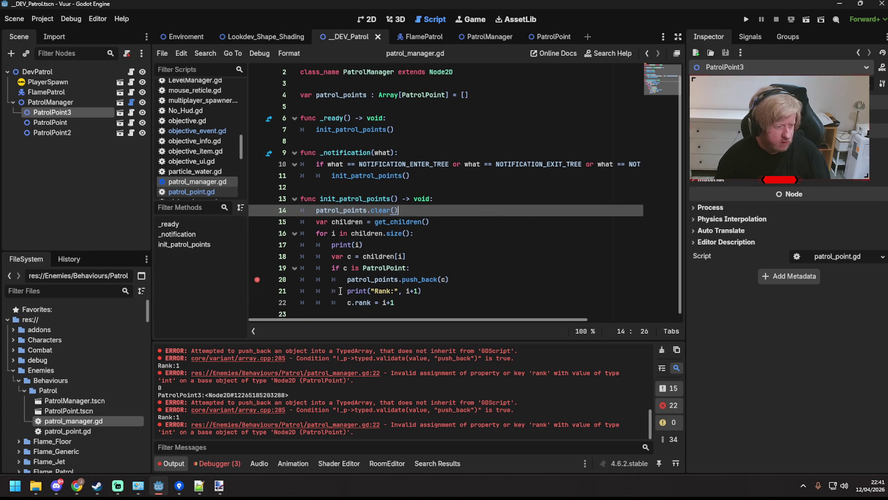
pyautogui.click(452, 278)
# Move PatrolPoint2 above PatrolPoint3 in the Scene tree and open patrol_point.gd.
pyautogui.moveTo(60, 133); pyautogui.dragTo(68, 111)
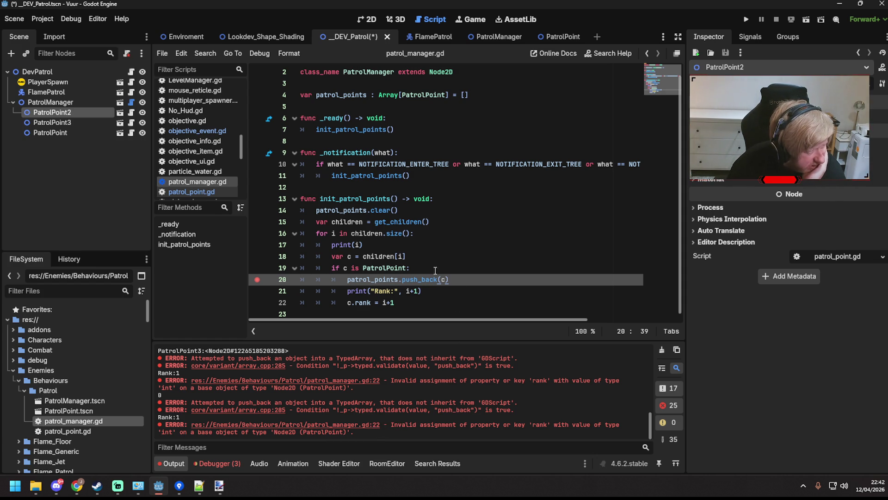
pyautogui.click(92, 103)
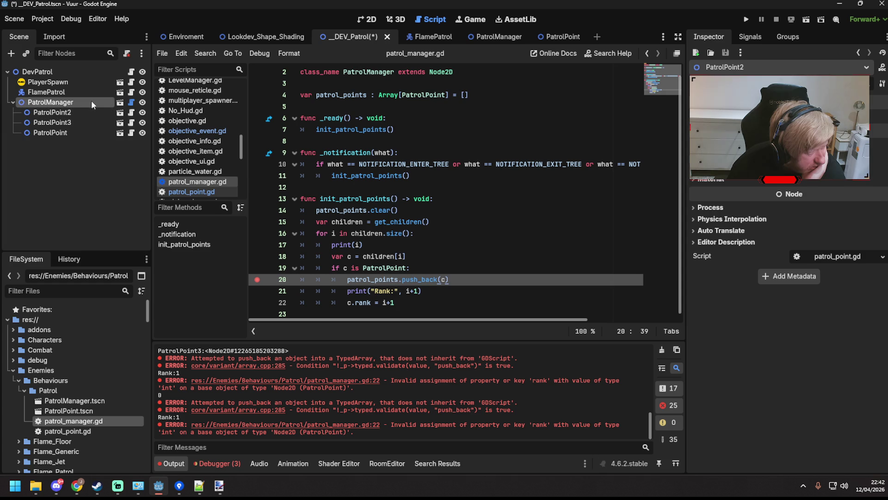
pyautogui.click(377, 187)
pyautogui.click(72, 113)
pyautogui.click(131, 113)
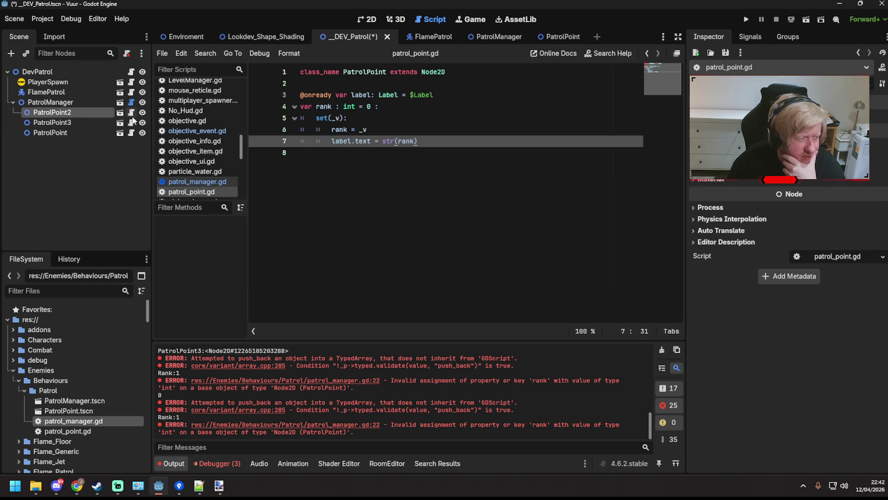
# Review the PatrolPoint class name and rank declaration in patrol_point.gd.
pyautogui.click(379, 106)
pyautogui.moveTo(343, 71); pyautogui.dragTo(388, 74)
pyautogui.click(395, 79)
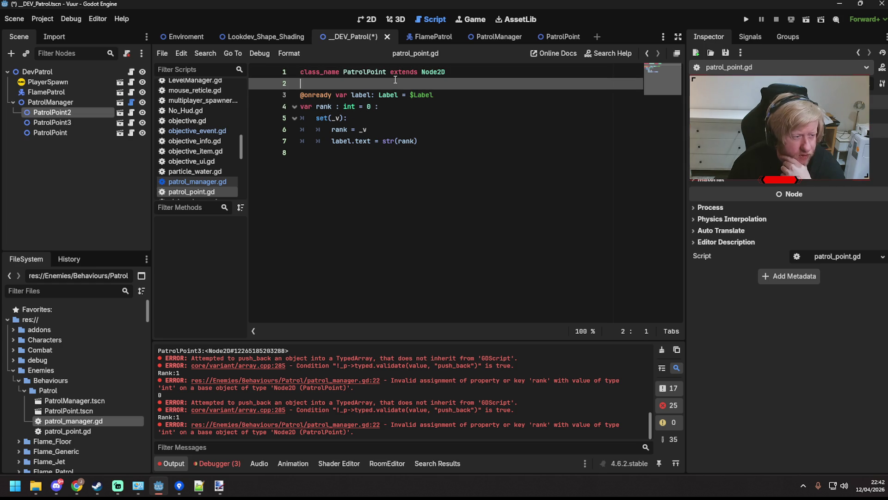
pyautogui.doubleClick(343, 72)
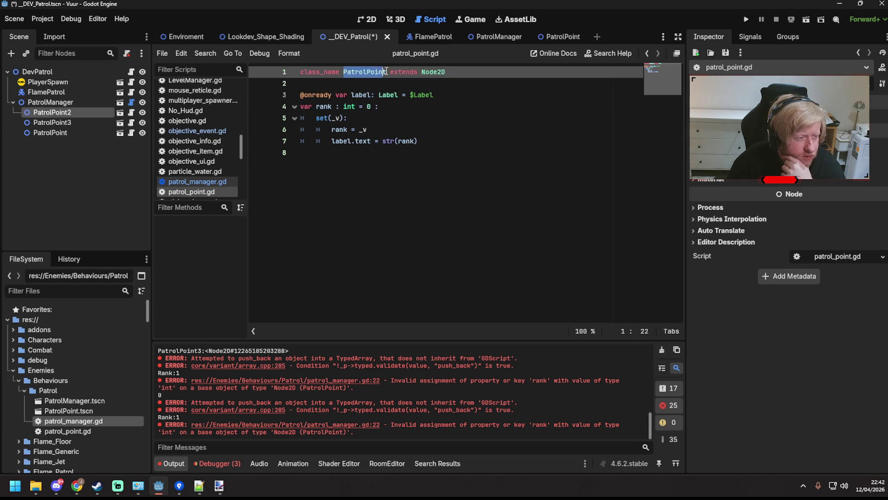
pyautogui.moveTo(415, 72)
pyautogui.mouseDown()
pyautogui.moveTo(441, 83)
pyautogui.moveTo(484, 73)
pyautogui.mouseUp()
pyautogui.click(496, 189)
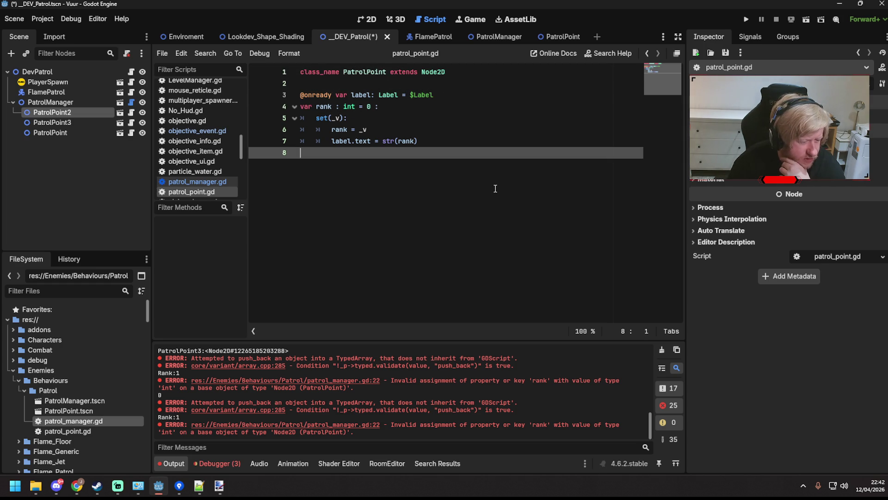
# Back in patrol_manager.gd, add print(c) on a new line below var c.
pyautogui.click(88, 102)
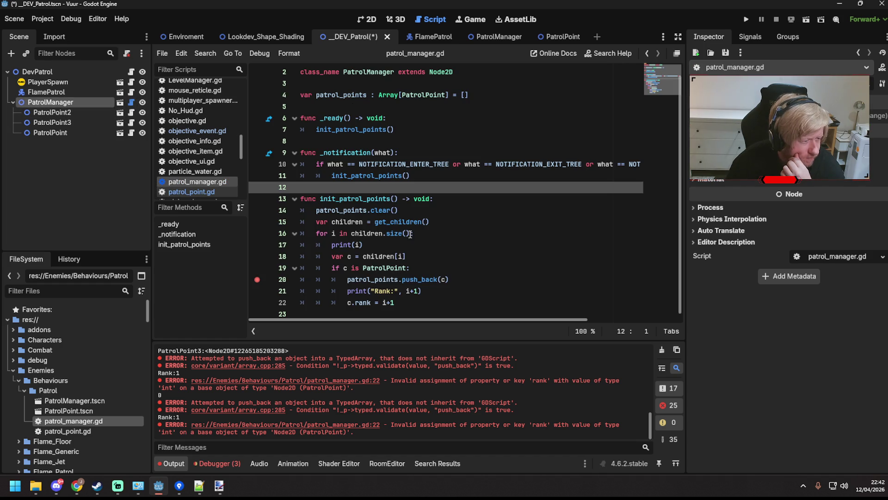
pyautogui.scroll(2, 218, 429)
pyautogui.scroll(3, 216, 422)
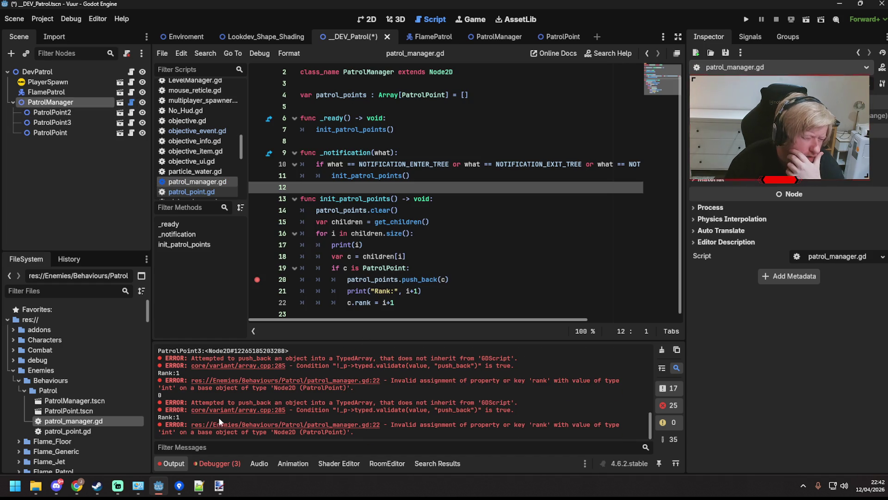
pyautogui.scroll(-3, 220, 420)
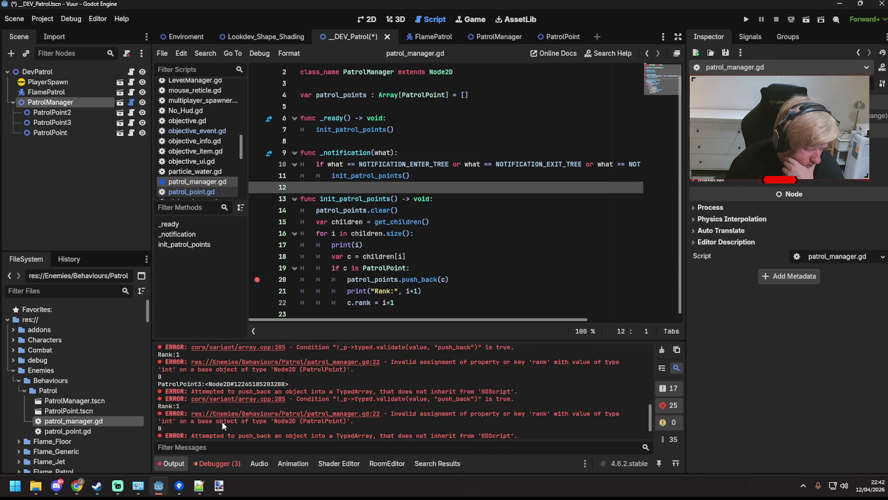
pyautogui.click(420, 246)
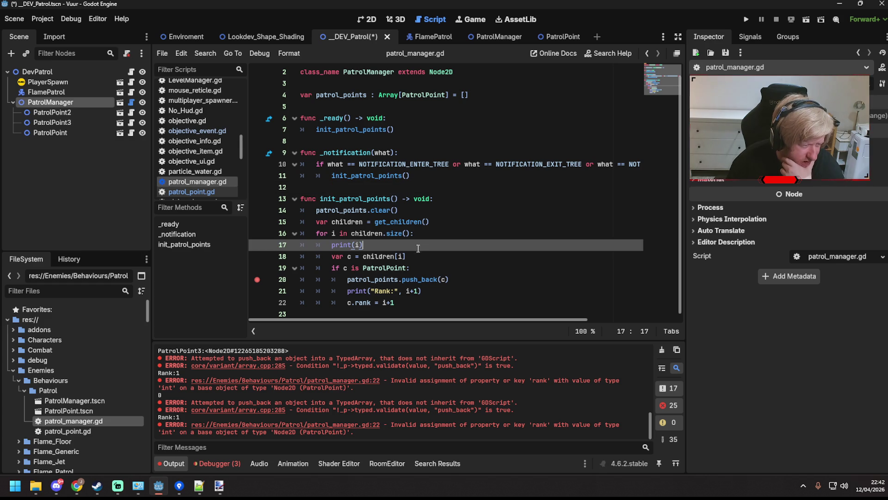
pyautogui.click(422, 255)
pyautogui.press('Return')
pyautogui.write('print(')
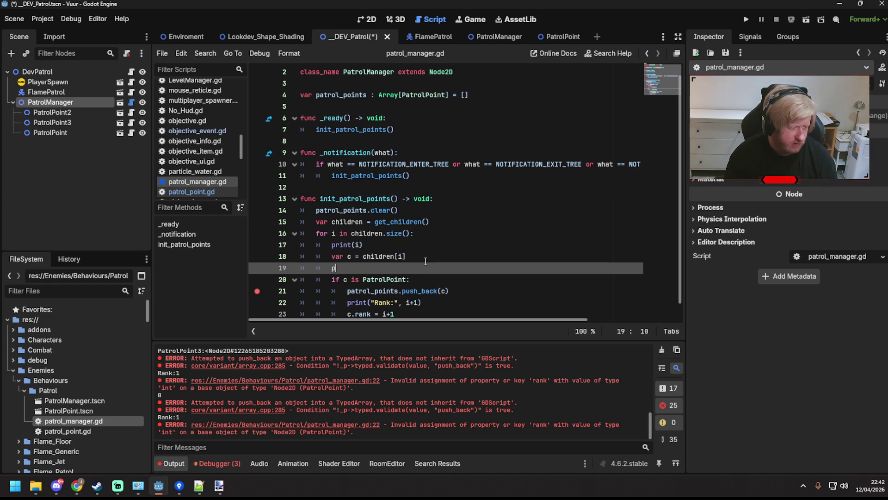
pyautogui.write('c)')
# Save, clear the Output log, and drag PatrolPoint3 above PatrolPoint2 to rerun the script.
pyautogui.hotkey('ctrl', 's')
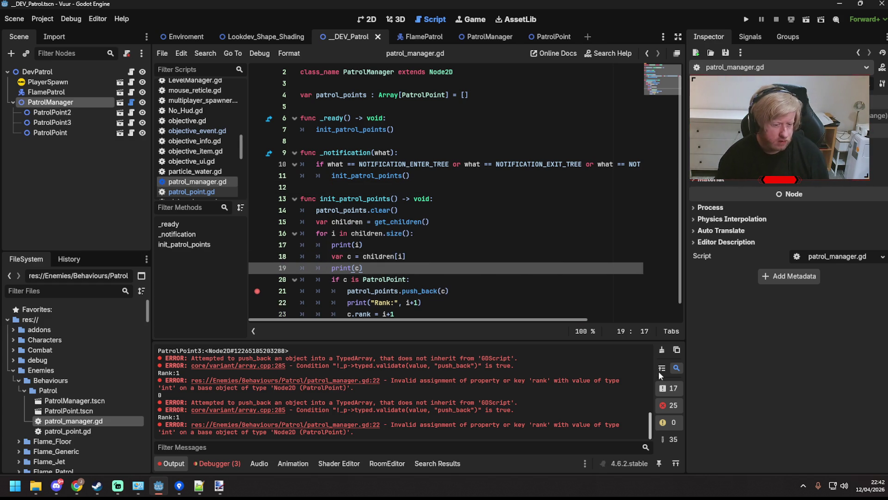
pyautogui.click(661, 352)
pyautogui.moveTo(66, 123); pyautogui.dragTo(70, 109)
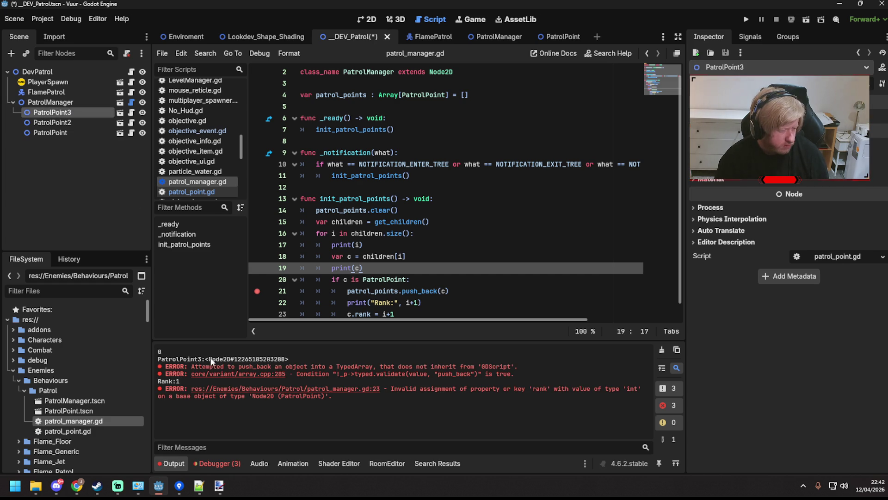
# Review the if c is PatrolPoint: check and push_back(c) call on lines 20–21.
pyautogui.scroll(-1, 456, 226)
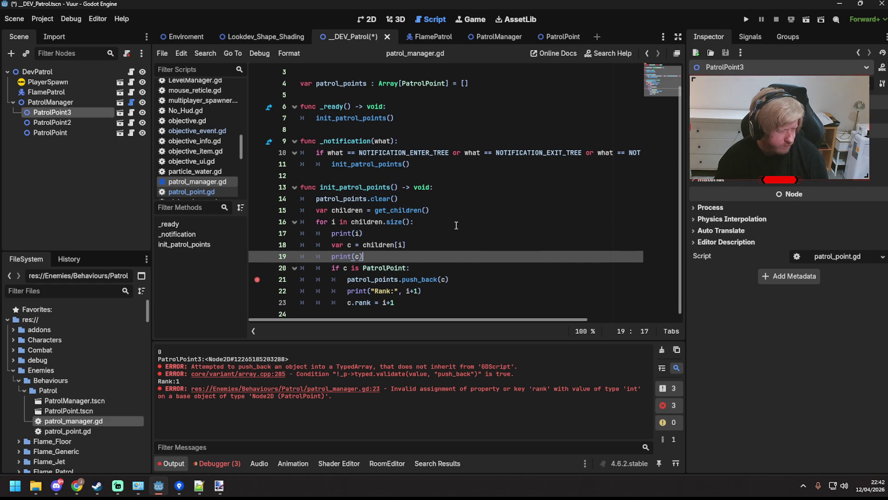
pyautogui.click(421, 268)
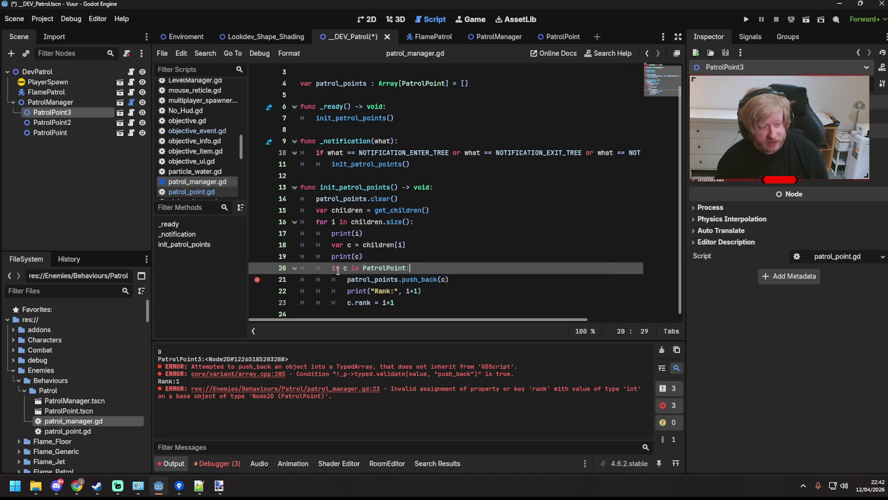
pyautogui.moveTo(332, 269)
pyautogui.mouseDown()
pyautogui.moveTo(411, 269)
pyautogui.moveTo(330, 272)
pyautogui.mouseUp()
pyautogui.click(426, 268)
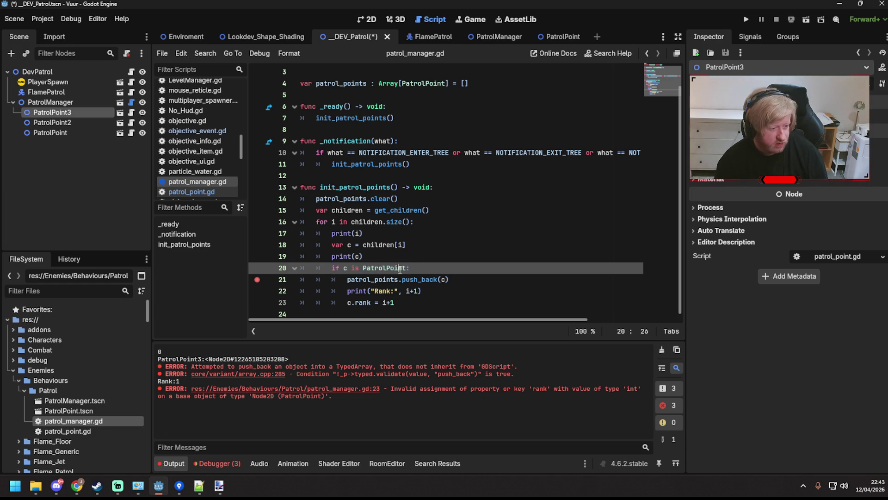
pyautogui.moveTo(411, 269); pyautogui.dragTo(332, 273)
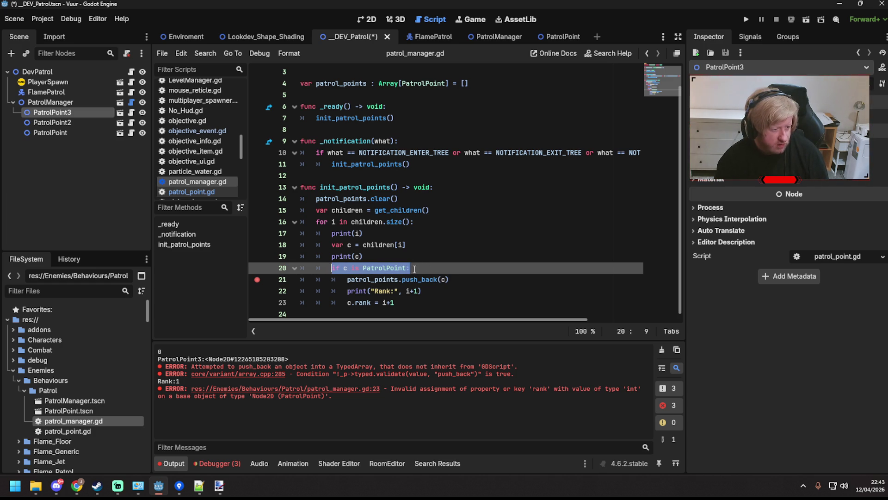
pyautogui.click(435, 270)
pyautogui.moveTo(345, 279); pyautogui.dragTo(460, 277)
pyautogui.click(463, 282)
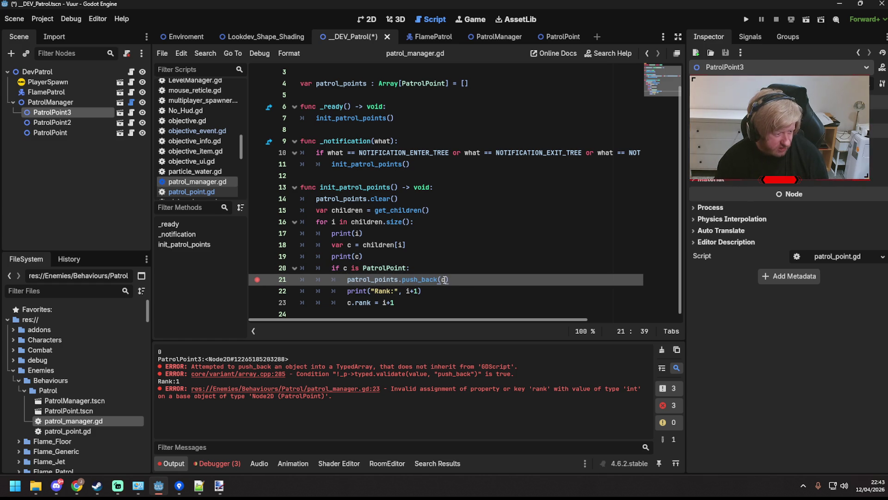
# Try a c.label line below the rank assignment, remove it, and save the scene.
pyautogui.click(422, 301)
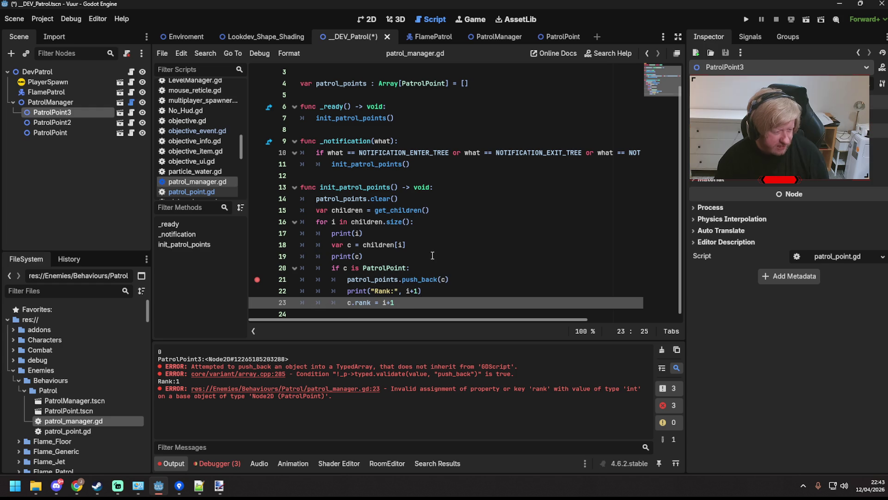
pyautogui.moveTo(433, 256); pyautogui.dragTo(431, 271)
pyautogui.click(411, 302)
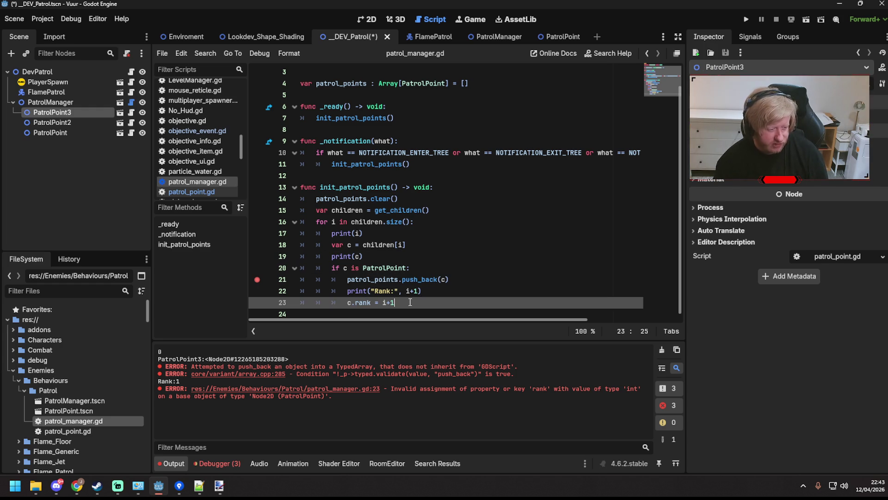
pyautogui.press('Return')
pyautogui.write('c.ra')
pyautogui.press('BackSpace')
pyautogui.press('BackSpace')
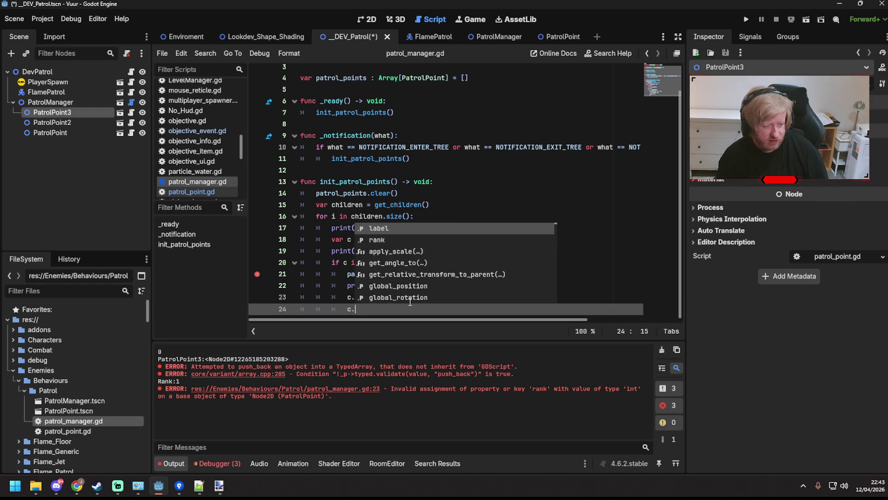
pyautogui.write('label')
pyautogui.press('BackSpace')
pyautogui.press('BackSpace')
pyautogui.press('BackSpace')
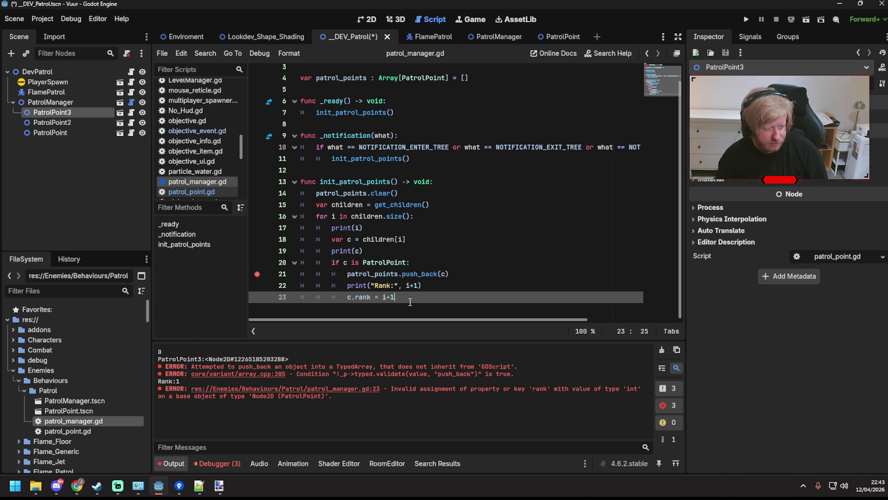
pyautogui.hotkey('ctrl', 's')
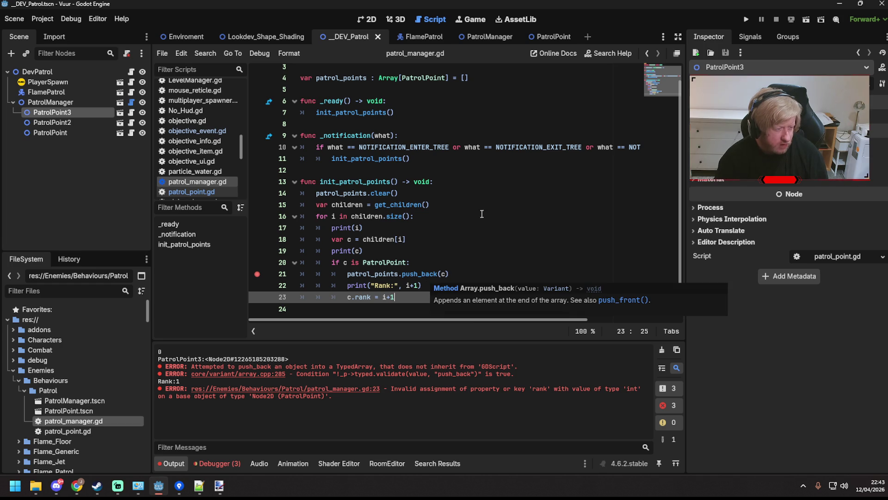
# Review the Rank print line and the line-23 rank assignment.
pyautogui.scroll(2, 465, 116)
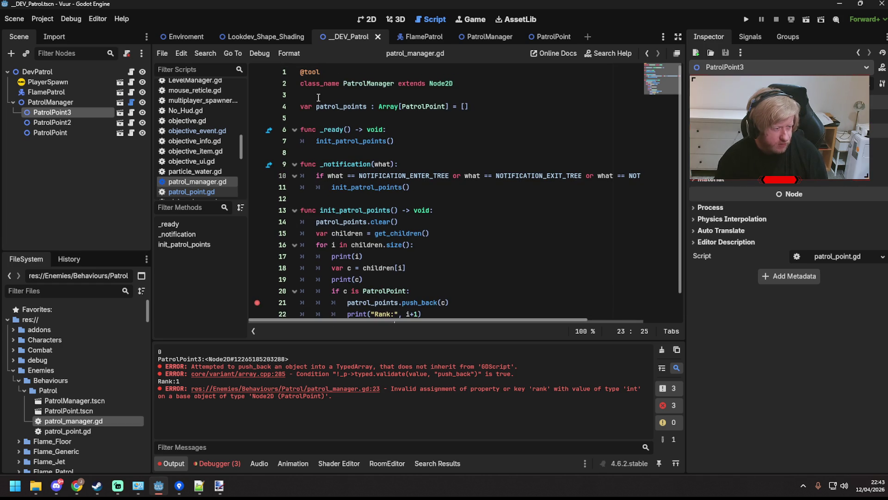
pyautogui.scroll(-2, 404, 225)
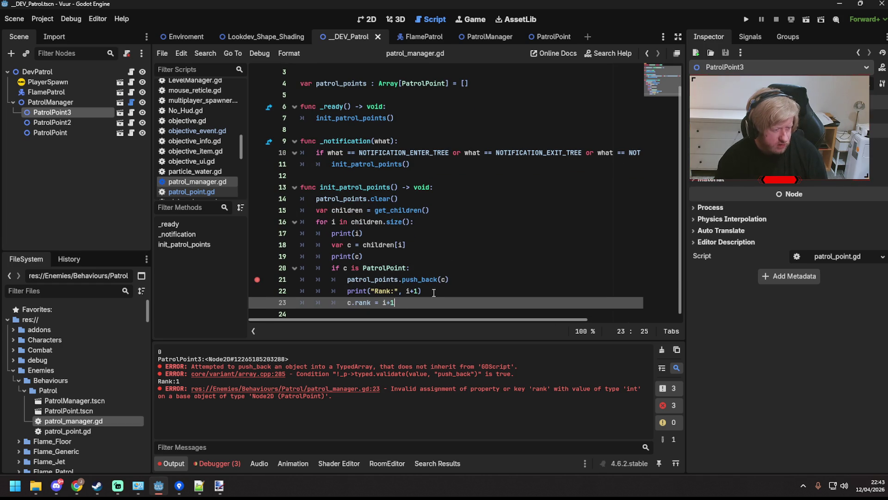
pyautogui.click(451, 292)
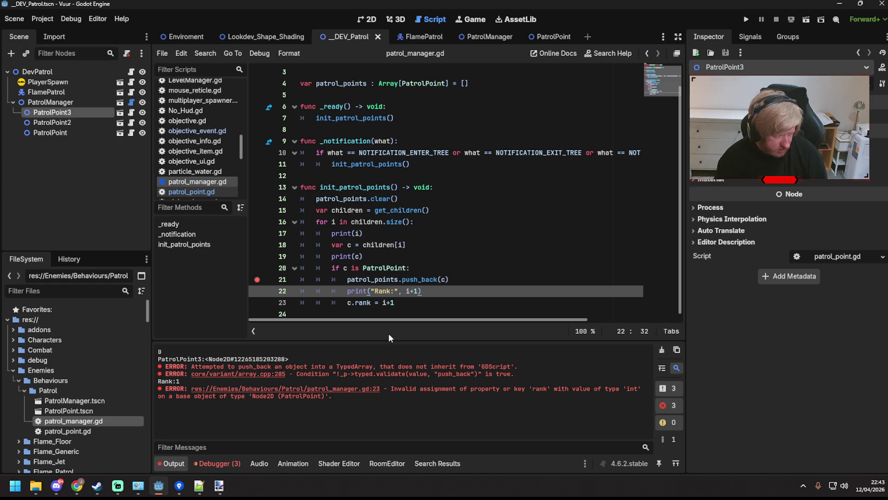
pyautogui.click(410, 300)
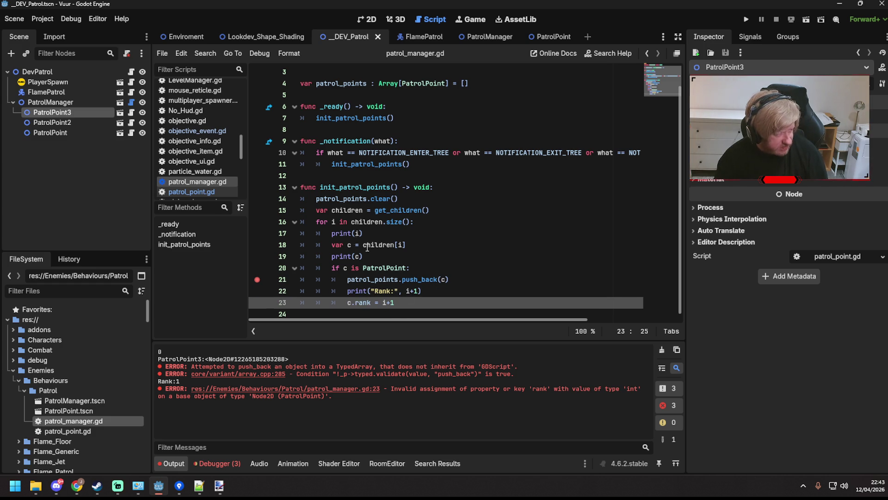
# Delete the three PatrolPoint nodes under PatrolManager and save the scene.
pyautogui.click(67, 132)
pyautogui.keyDown('shift'); pyautogui.click(72, 113); pyautogui.keyUp('shift')
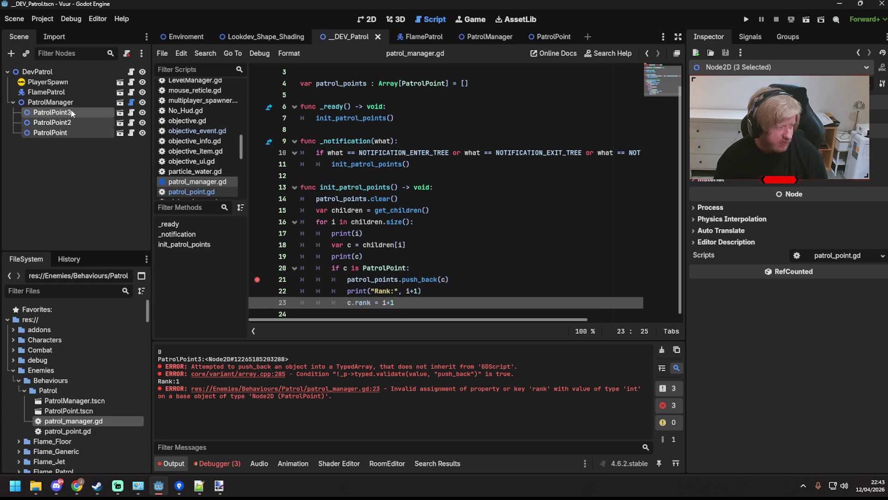
pyautogui.press('Delete')
pyautogui.click(419, 254)
pyautogui.click(422, 152)
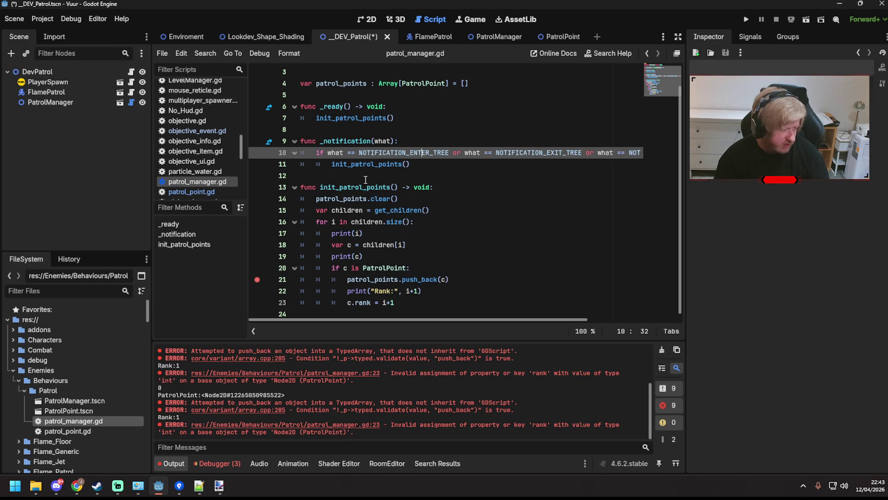
pyautogui.hotkey('ctrl', 's')
# Add three PatrolPoint.tscn instances under PatrolManager, save, and put PatrolPoint3 above PatrolPoint2.
pyautogui.moveTo(86, 410)
pyautogui.mouseDown()
pyautogui.moveTo(94, 409)
pyautogui.moveTo(58, 108)
pyautogui.mouseUp()
pyautogui.moveTo(70, 401); pyautogui.dragTo(59, 106)
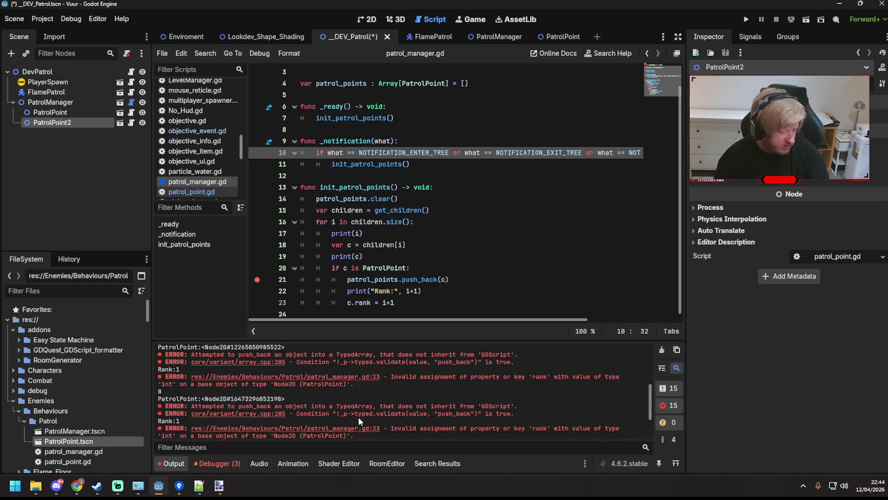
pyautogui.moveTo(69, 441); pyautogui.dragTo(103, 396)
pyautogui.moveTo(104, 222); pyautogui.dragTo(90, 103)
pyautogui.hotkey('ctrl', 's')
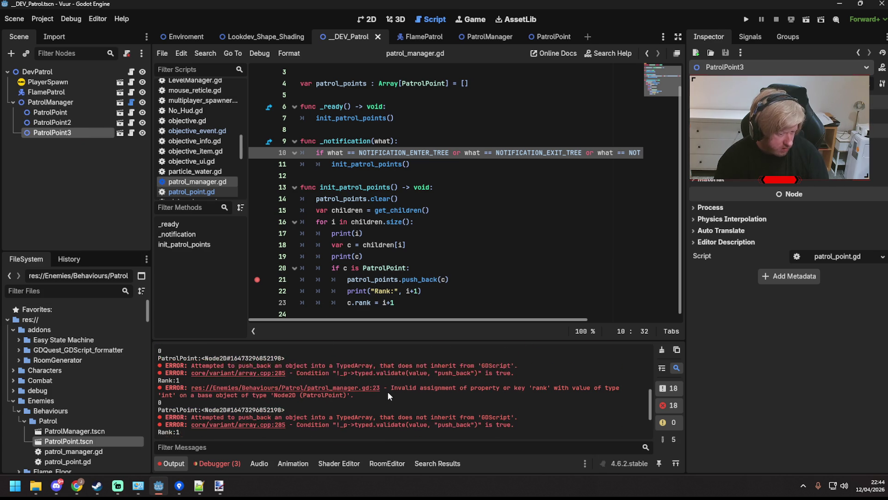
pyautogui.moveTo(72, 134); pyautogui.dragTo(74, 118)
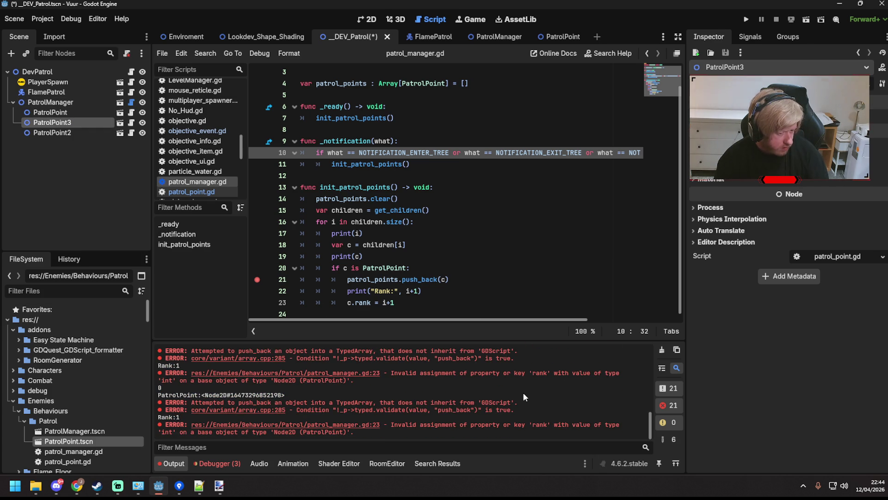
# Spread two patrol point markers apart in the 2D view and save the scene.
pyautogui.click(369, 20)
pyautogui.press('w')
pyautogui.moveTo(272, 185); pyautogui.dragTo(316, 221)
pyautogui.moveTo(272, 185); pyautogui.dragTo(323, 146)
pyautogui.press('q')
pyautogui.click(413, 178)
pyautogui.hotkey('ctrl', 's')
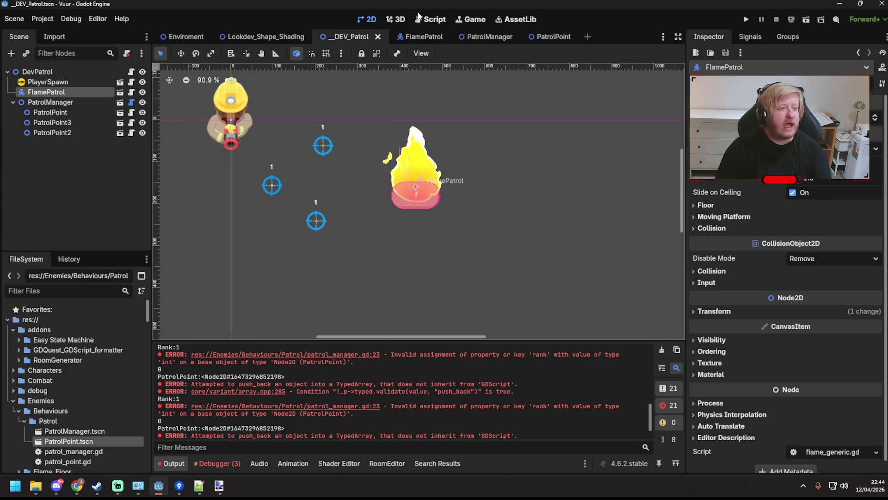
# Review the PatrolPoint push_back and rank errors in the Output log.
pyautogui.hotkey('ctrl', 'F3')
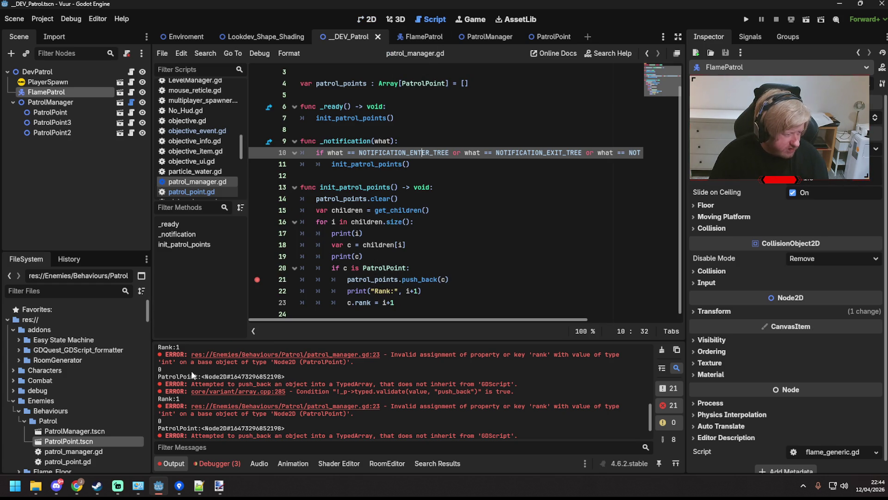
pyautogui.moveTo(155, 376); pyautogui.dragTo(296, 384)
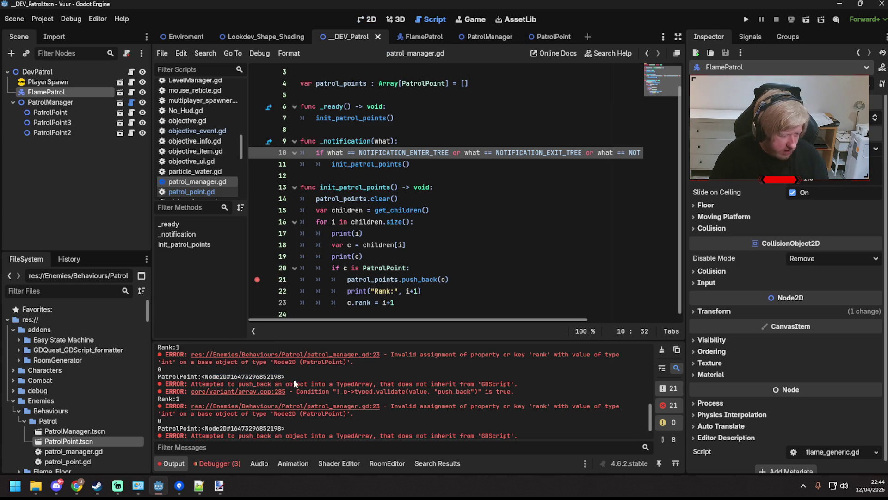
pyautogui.click(293, 382)
pyautogui.scroll(-3, 293, 385)
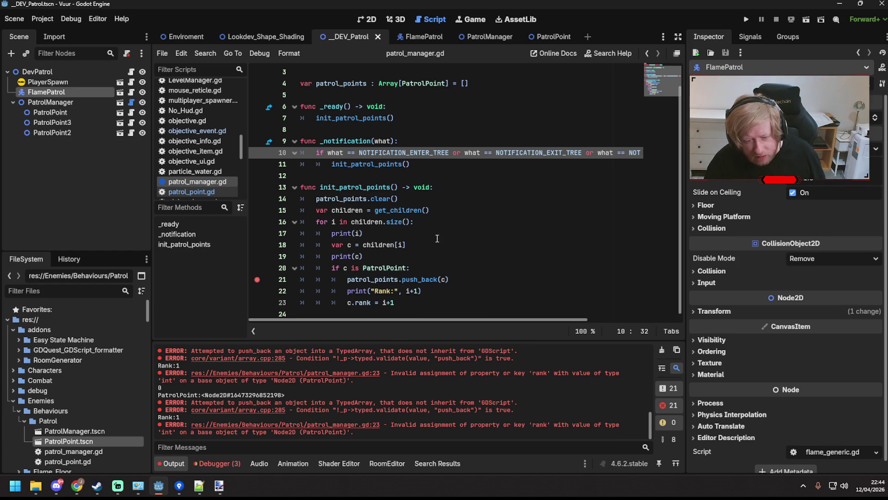
# Zoom out in the 2D view to confirm all three labels read 1, then return to patrol_manager.gd.
pyautogui.click(369, 19)
pyautogui.scroll(-1, 284, 142)
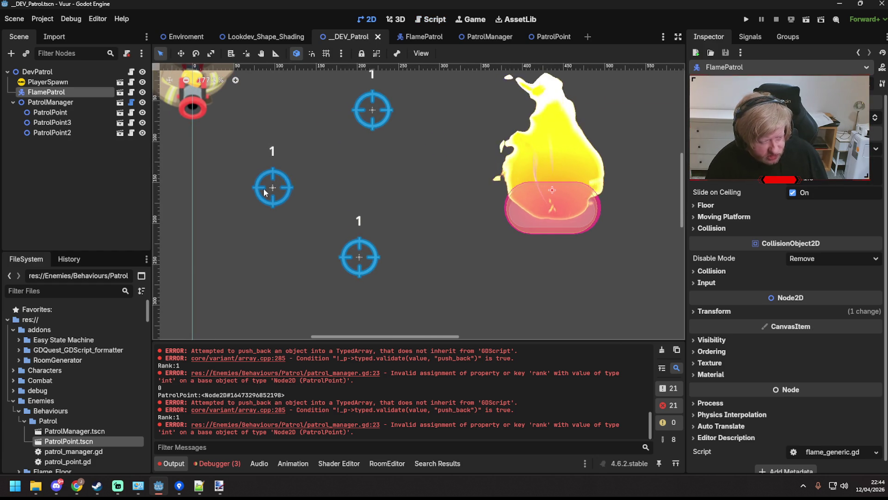
pyautogui.scroll(-2, 319, 208)
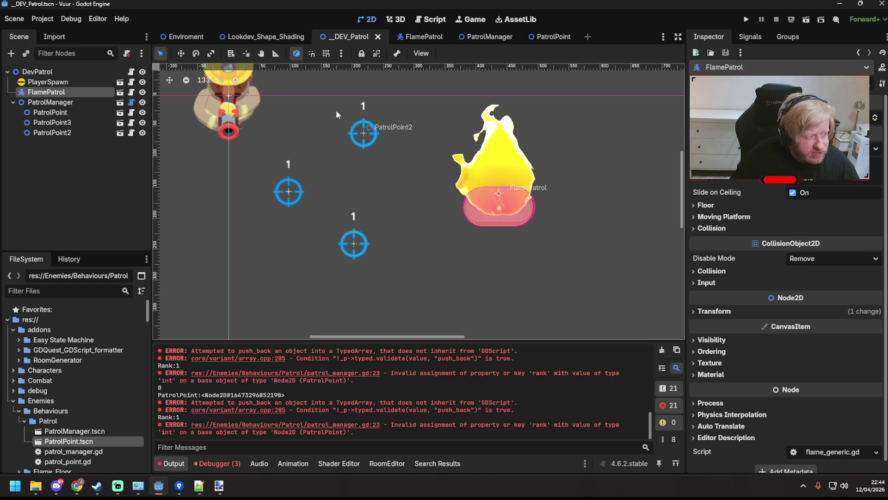
pyautogui.click(430, 19)
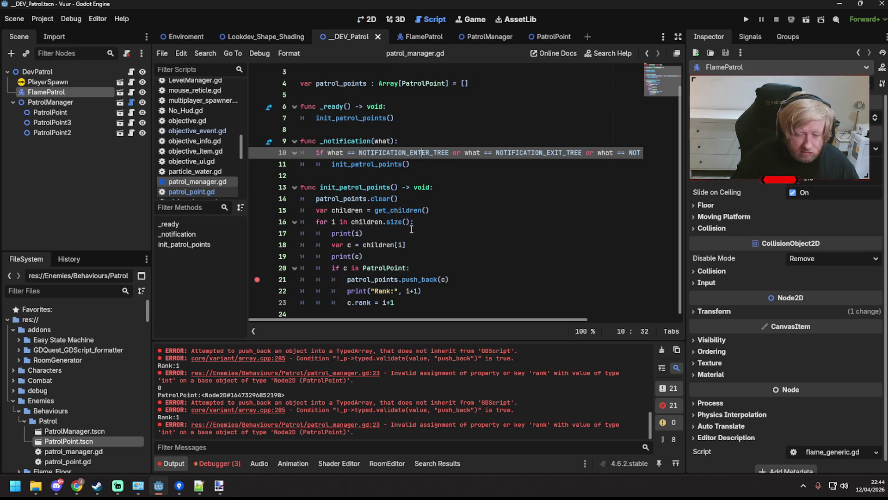
# Step through the print(i), PatrolPoint check and push_back lines while reading the 'rank' assignment errors.
pyautogui.scroll(1, 391, 246)
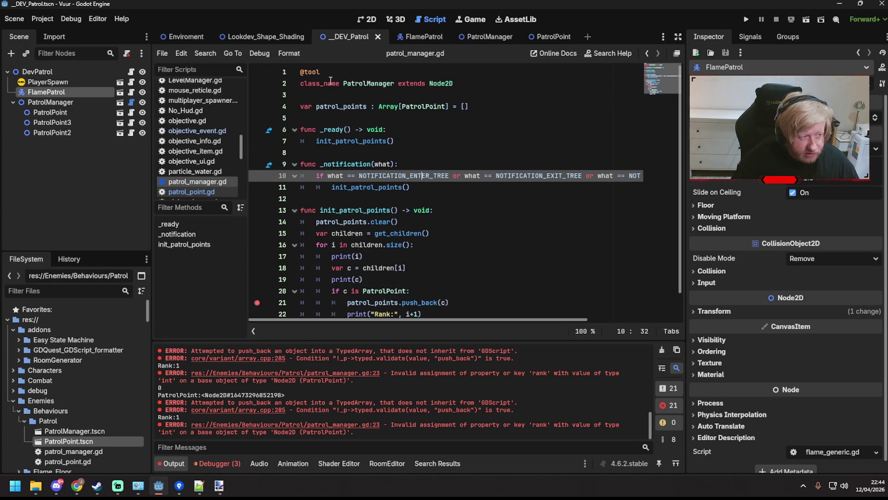
pyautogui.moveTo(324, 72); pyautogui.dragTo(292, 72)
pyautogui.click(427, 175)
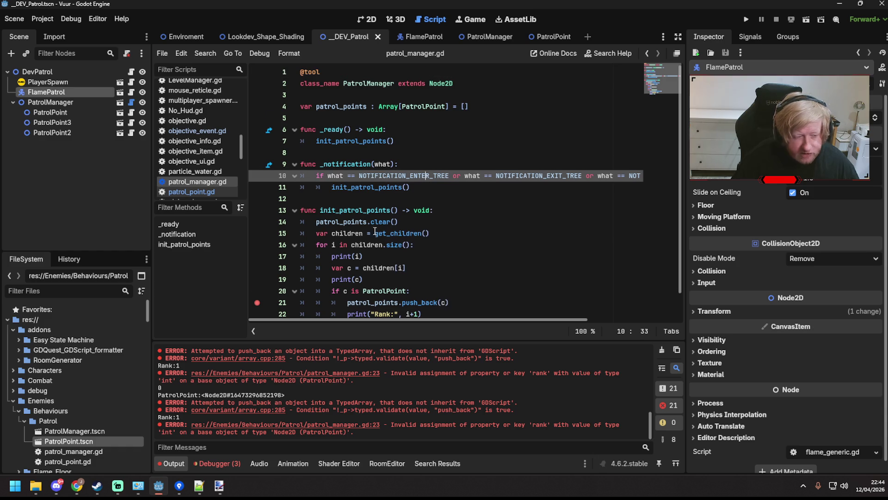
pyautogui.scroll(-1, 401, 255)
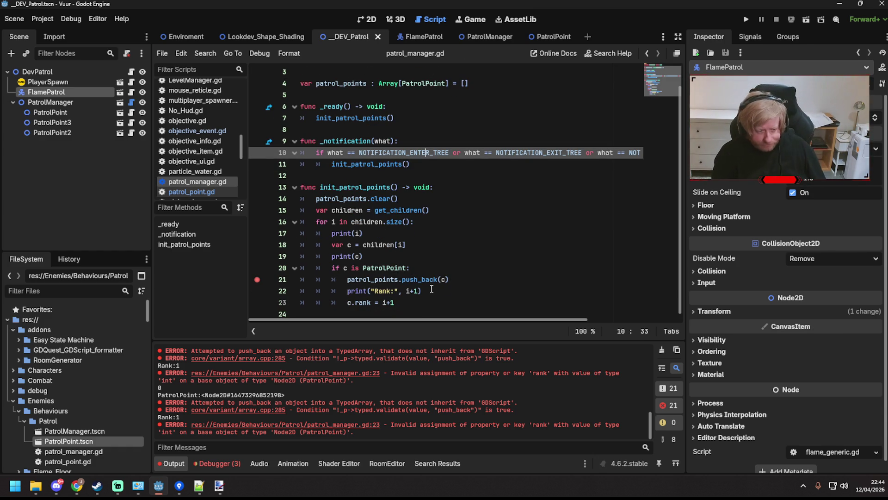
pyautogui.click(448, 234)
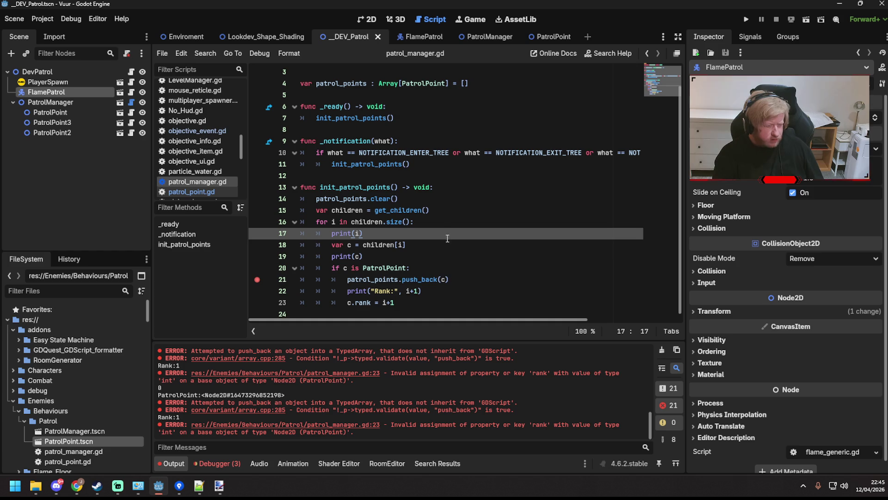
pyautogui.click(466, 283)
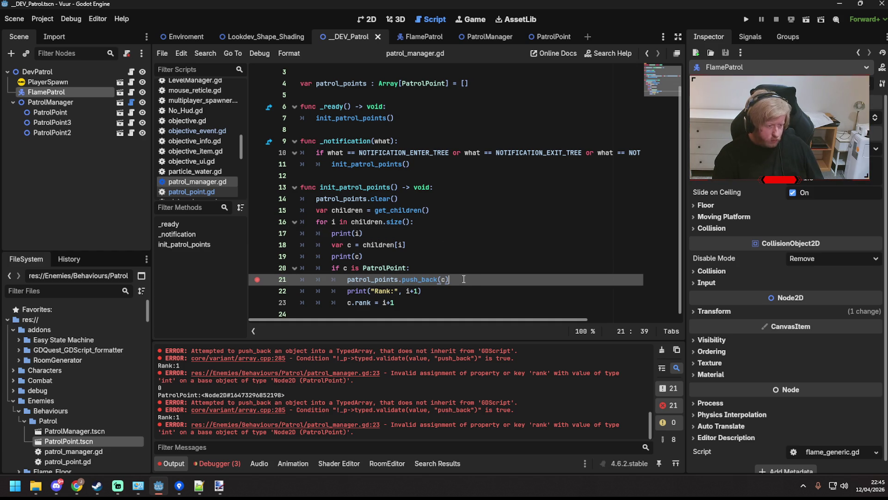
pyautogui.click(439, 271)
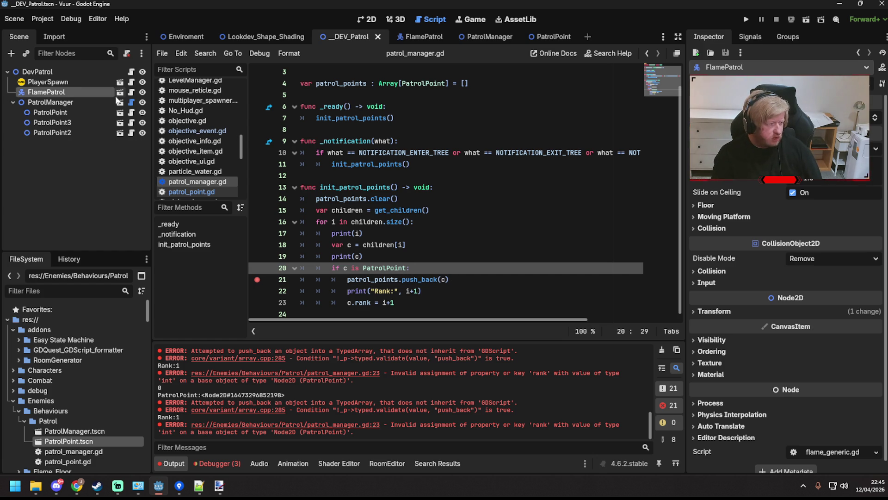
pyautogui.click(90, 102)
pyautogui.click(131, 113)
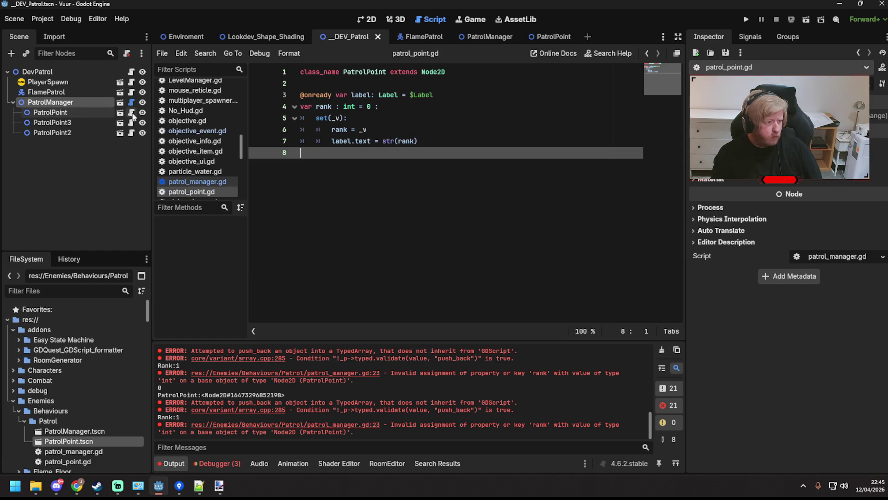
pyautogui.click(132, 103)
pyautogui.scroll(1, 403, 307)
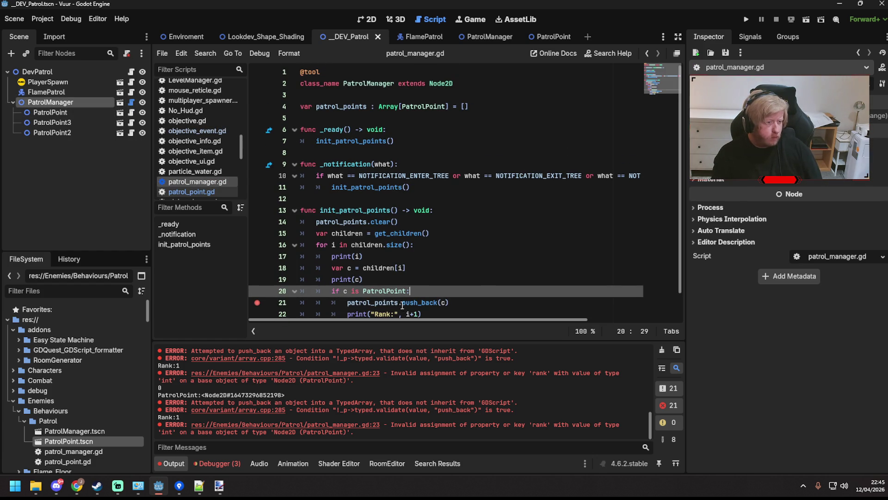
pyautogui.scroll(-1, 402, 298)
pyautogui.scroll(1, 401, 287)
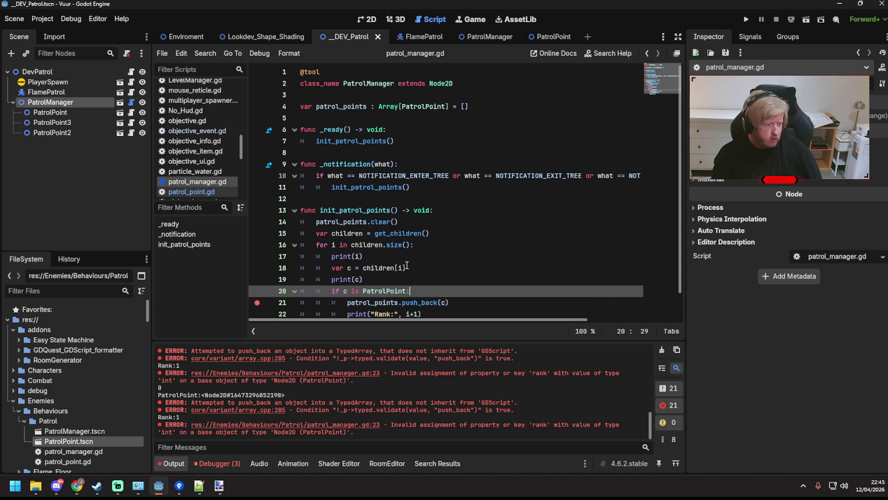
pyautogui.click(131, 113)
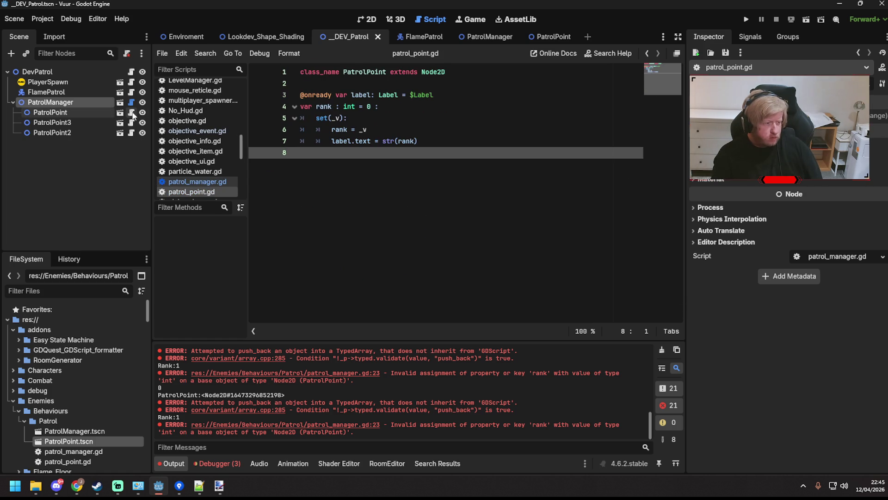
pyautogui.click(80, 113)
pyautogui.click(82, 132)
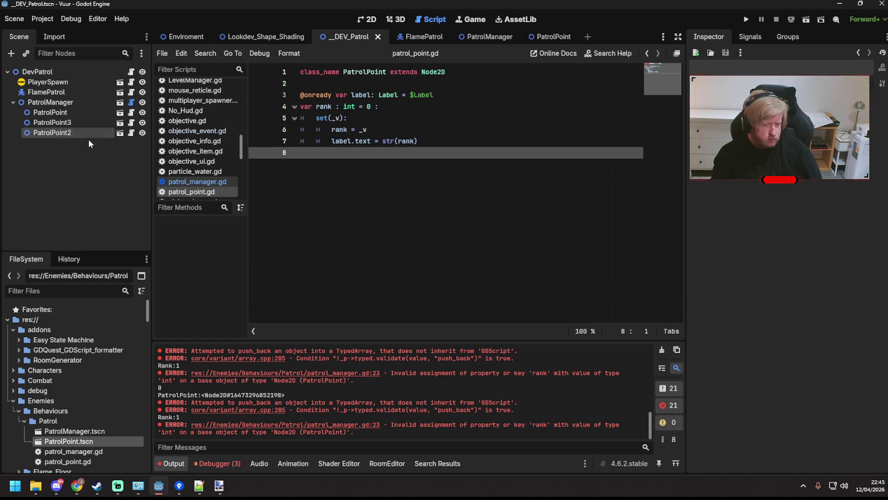
pyautogui.click(91, 105)
pyautogui.click(131, 102)
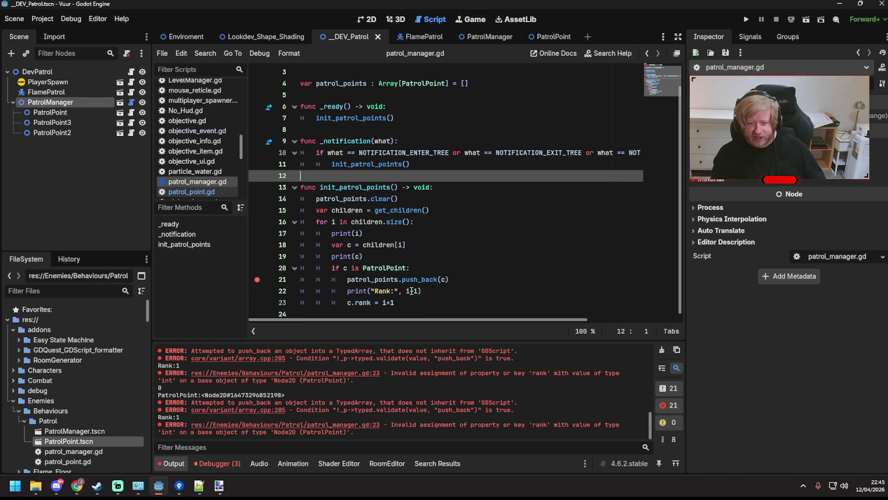
pyautogui.moveTo(411, 292)
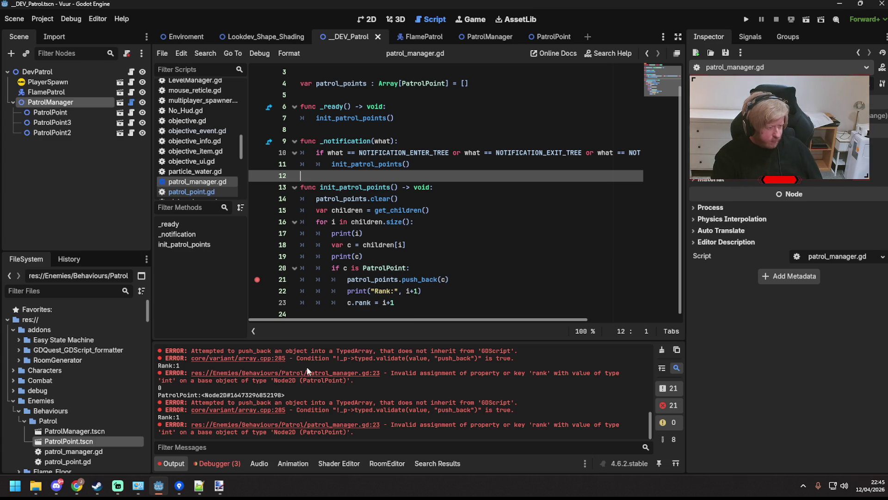
pyautogui.scroll(4, 264, 405)
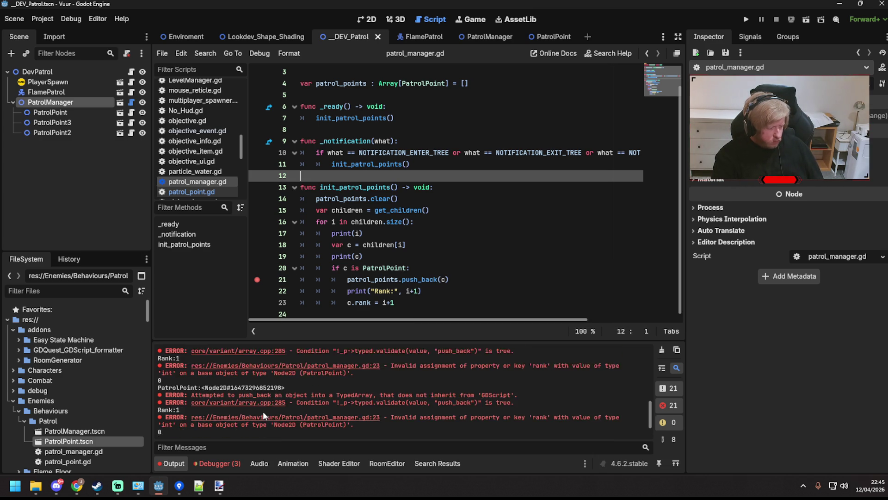
pyautogui.scroll(-3, 260, 419)
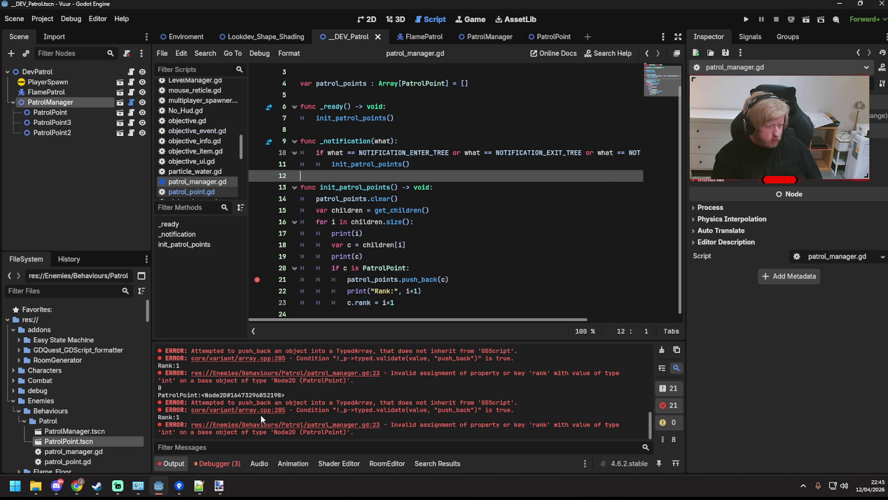
pyautogui.click(410, 199)
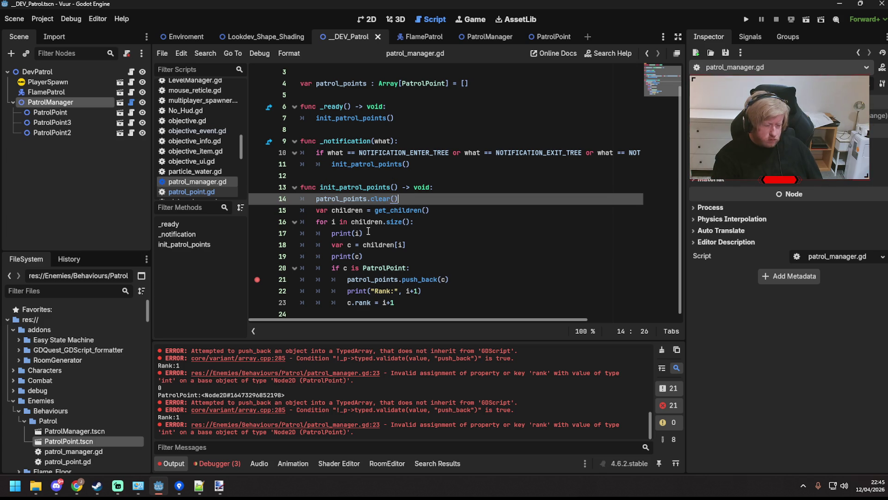
pyautogui.click(443, 211)
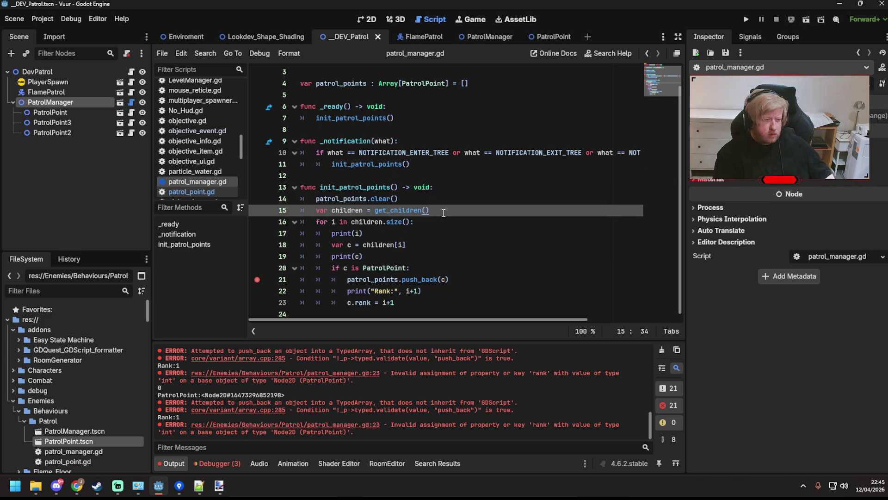
# Add print(children) after get_children() and move PatrolPoint2 ahead of PatrolPoint3.
pyautogui.press('Return')
pyautogui.write('print(children')
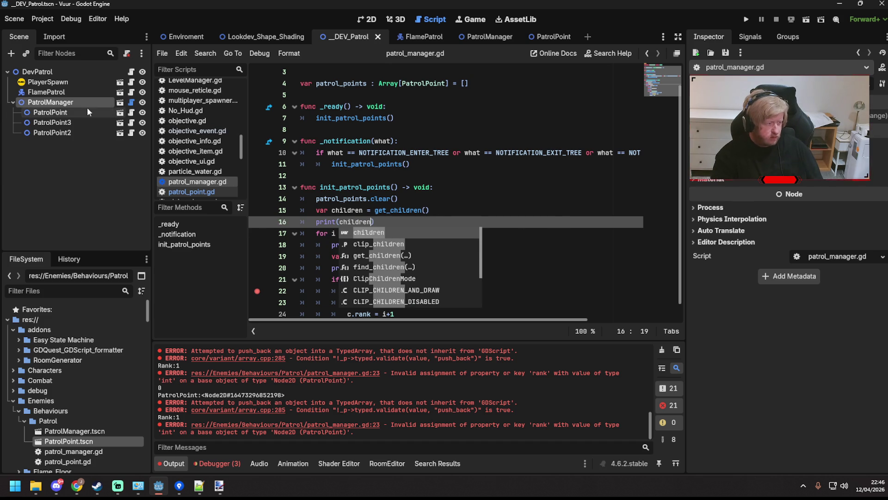
pyautogui.moveTo(59, 133); pyautogui.dragTo(68, 126)
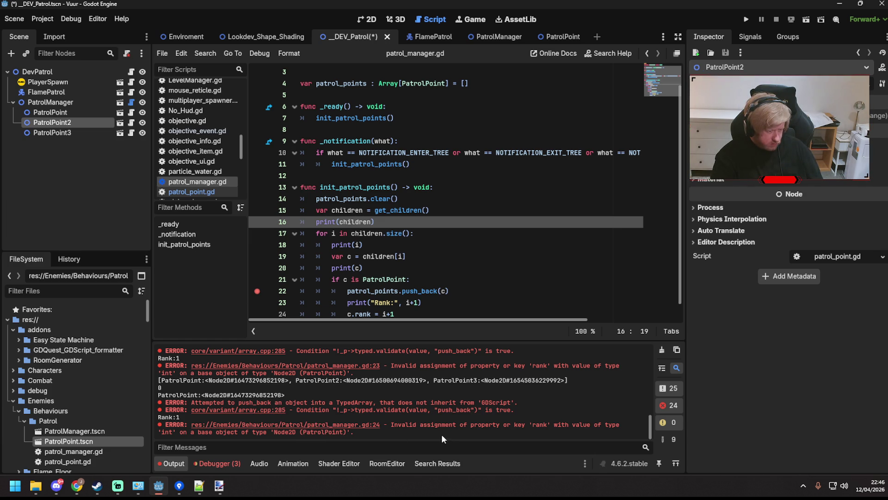
# Start a new line below var c = children[i] in the loop.
pyautogui.scroll(-1, 443, 291)
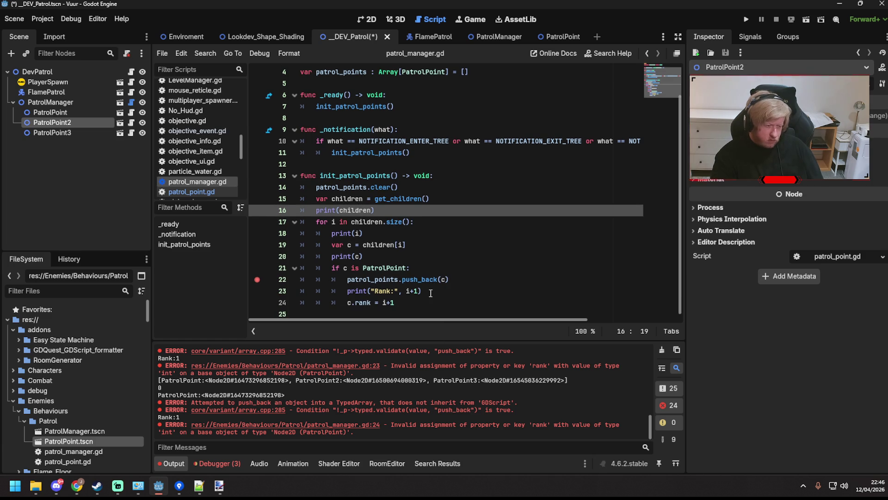
pyautogui.click(414, 244)
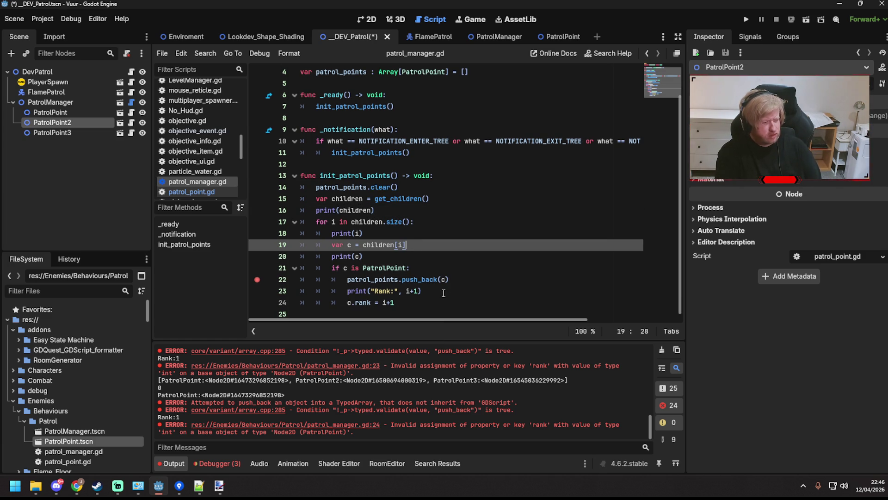
pyautogui.press('Return')
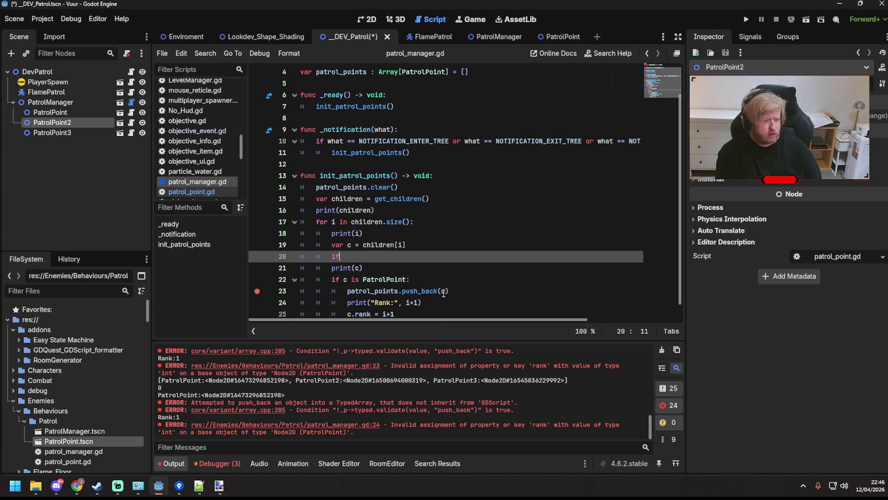
# Add 'var point = c as PatrolPoint' inside the PatrolPoint check.
pyautogui.write('if')
pyautogui.press('BackSpace')
pyautogui.press('BackSpace')
pyautogui.press('BackSpace')
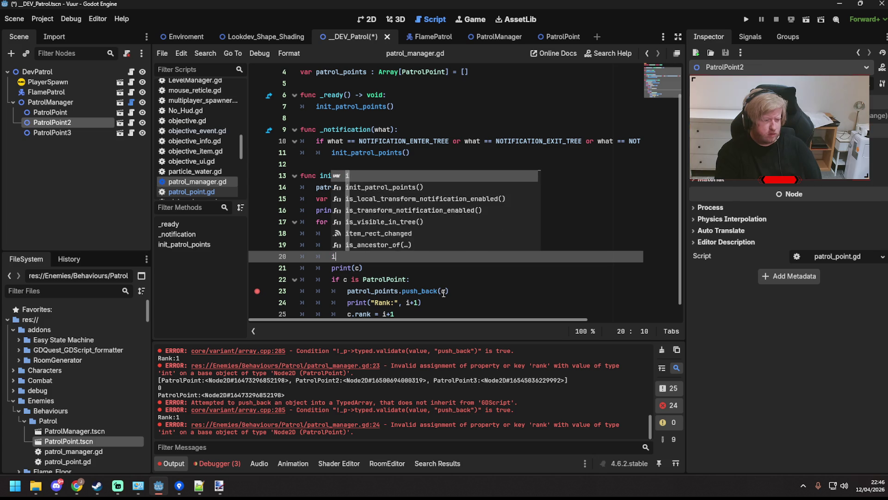
pyautogui.click(427, 269)
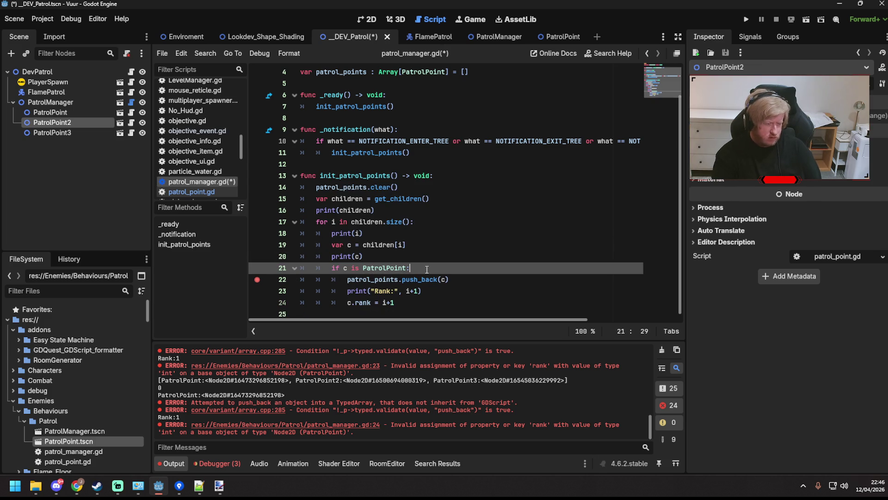
pyautogui.press('Return')
pyautogui.write('var point ')
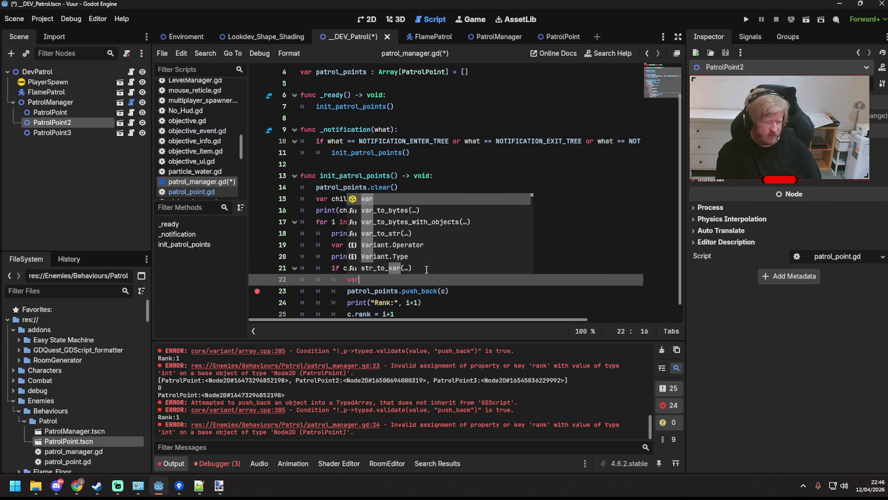
pyautogui.write('= ')
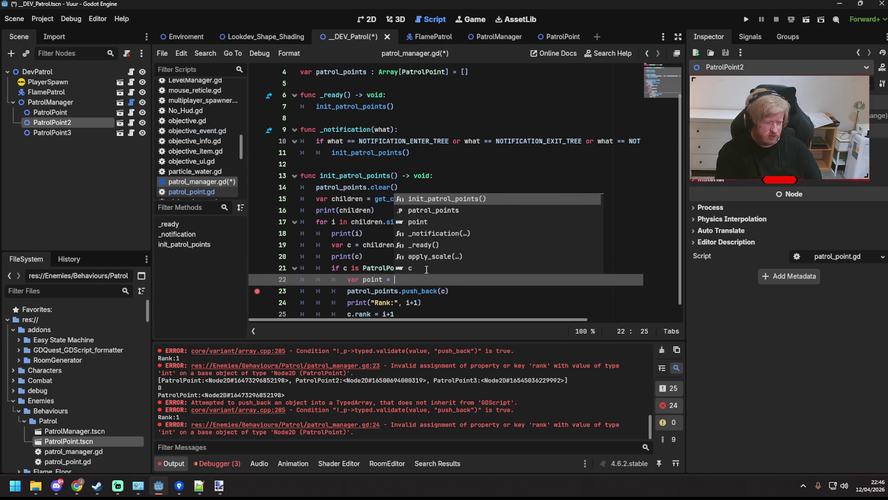
pyautogui.write('c as PatrolPoi')
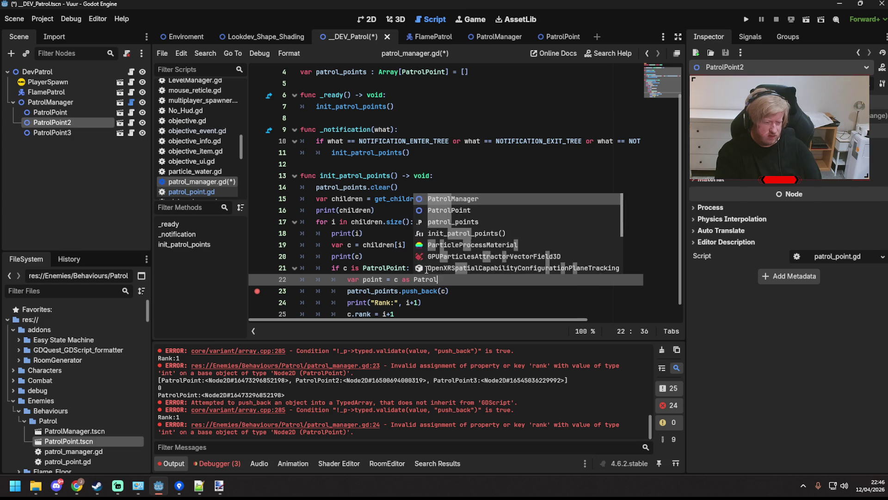
pyautogui.press('Return')
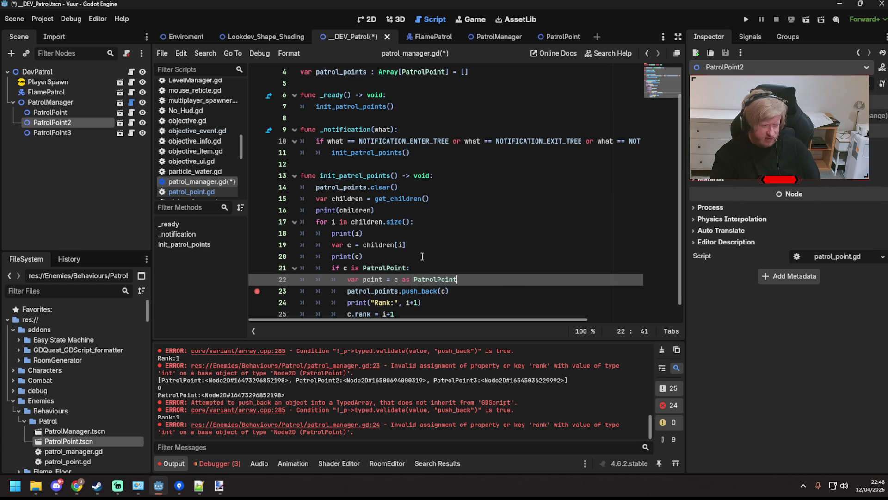
# Use point in push_back and as point.rank, then save the script.
pyautogui.click(395, 300)
pyautogui.click(443, 291)
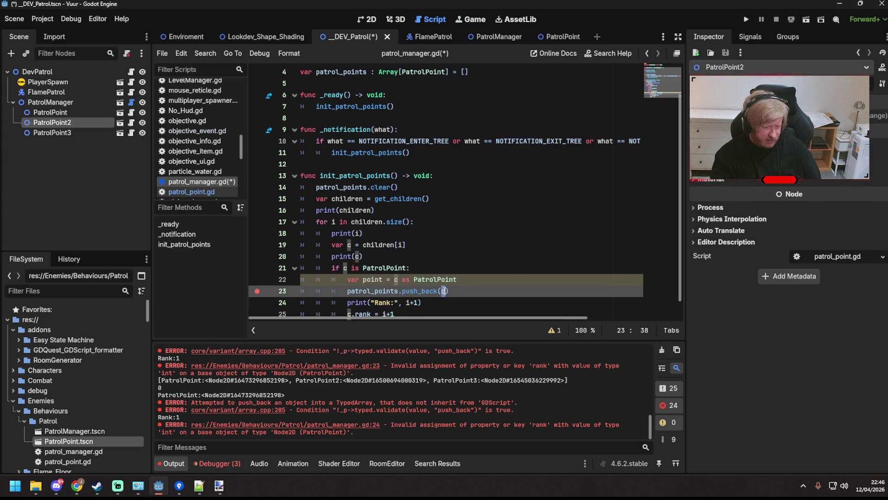
pyautogui.press('BackSpace')
pyautogui.write('point')
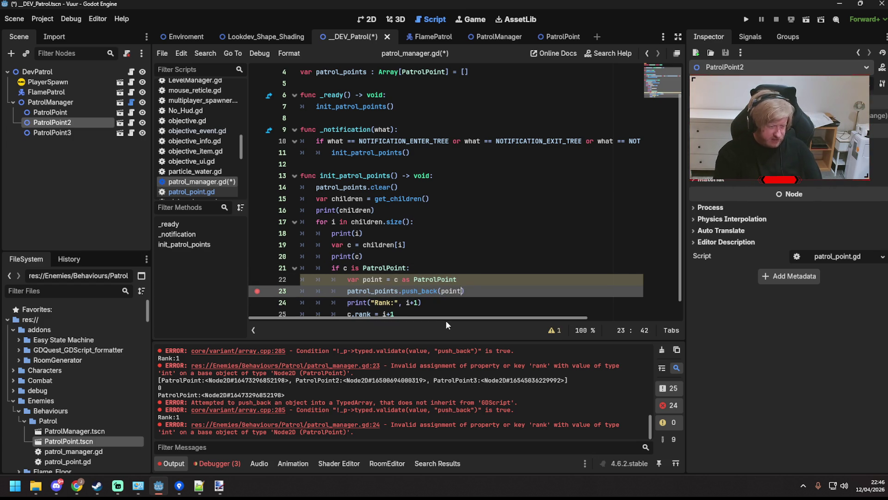
pyautogui.hotkey('ctrl', 'shift', 'Left')
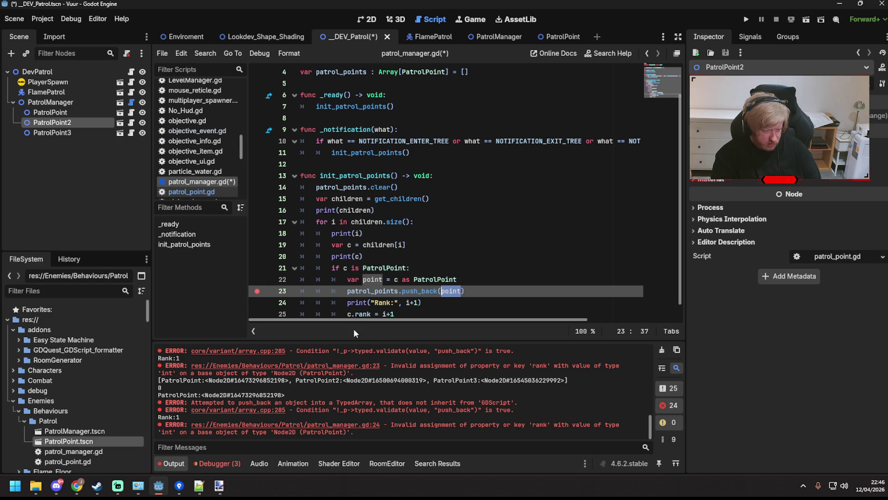
pyautogui.doubleClick(349, 314)
pyautogui.write('point')
pyautogui.click(437, 307)
pyautogui.hotkey('ctrl', 's')
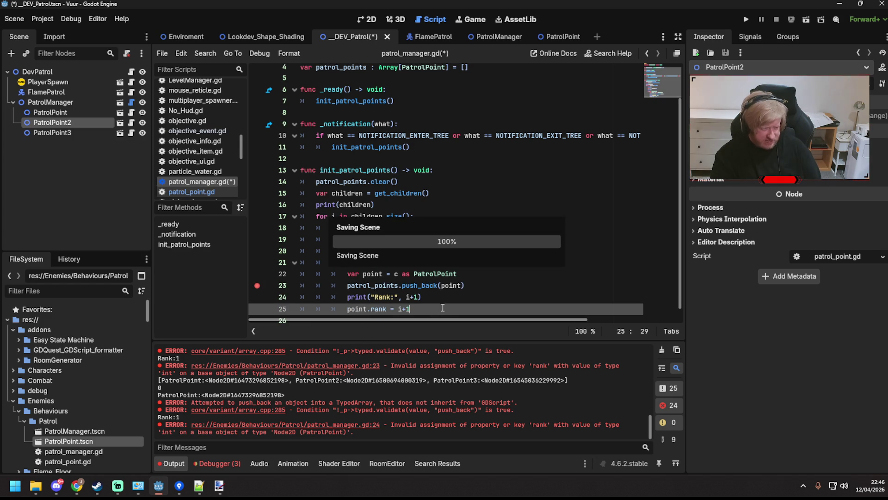
# Delete the Rank print, print(c) and print(i) debug lines.
pyautogui.click(282, 296)
pyautogui.press('BackSpace')
pyautogui.click(285, 250)
pyautogui.press('BackSpace')
pyautogui.press('BackSpace')
pyautogui.click(283, 227)
pyautogui.press('BackSpace')
pyautogui.press('BackSpace')
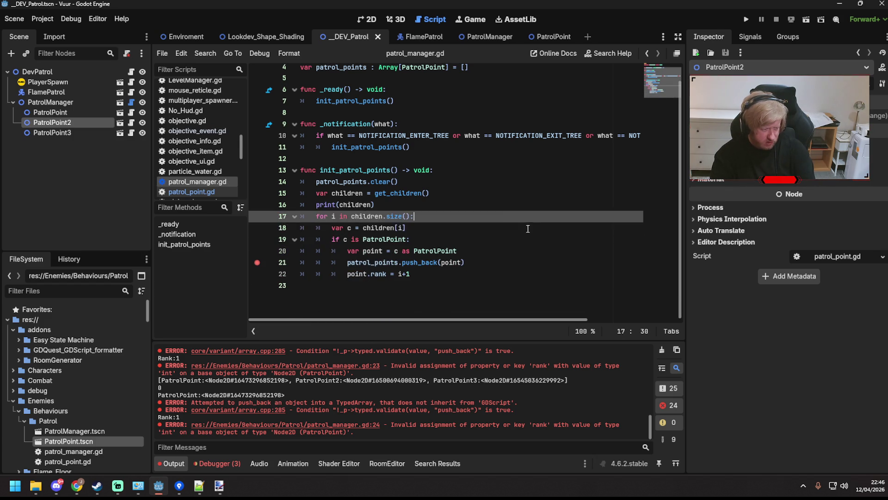
# Save the cleaned-up script and clear the Output log.
pyautogui.hotkey('ctrl', 's')
pyautogui.click(494, 274)
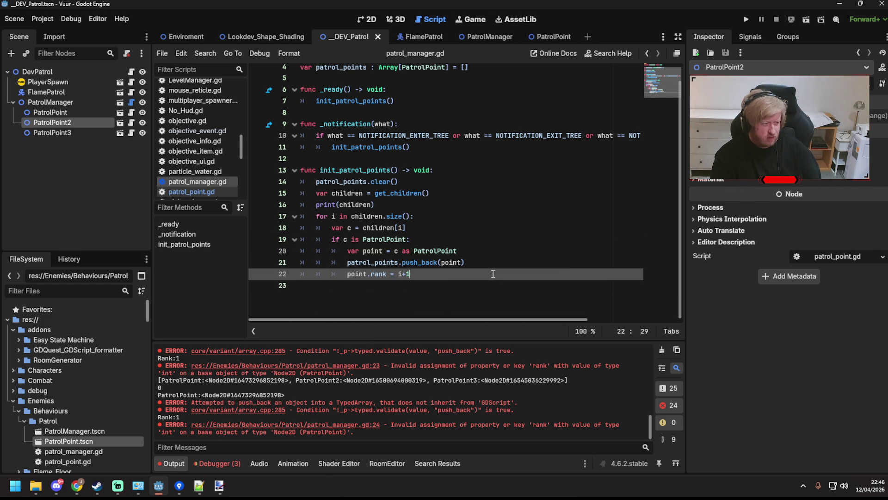
pyautogui.click(475, 226)
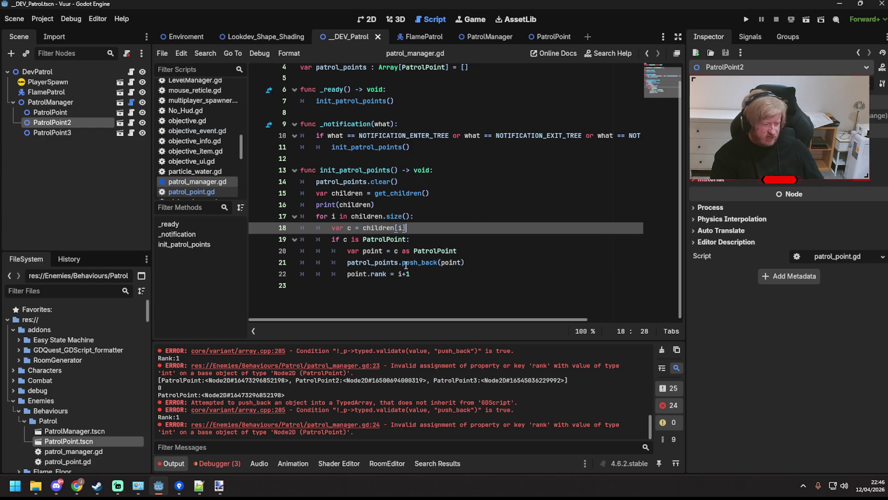
pyautogui.click(225, 462)
pyautogui.click(204, 463)
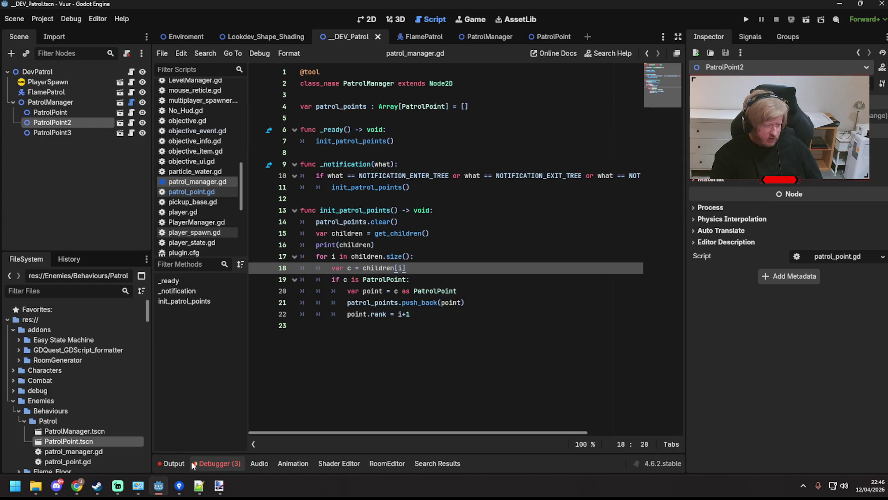
pyautogui.click(166, 464)
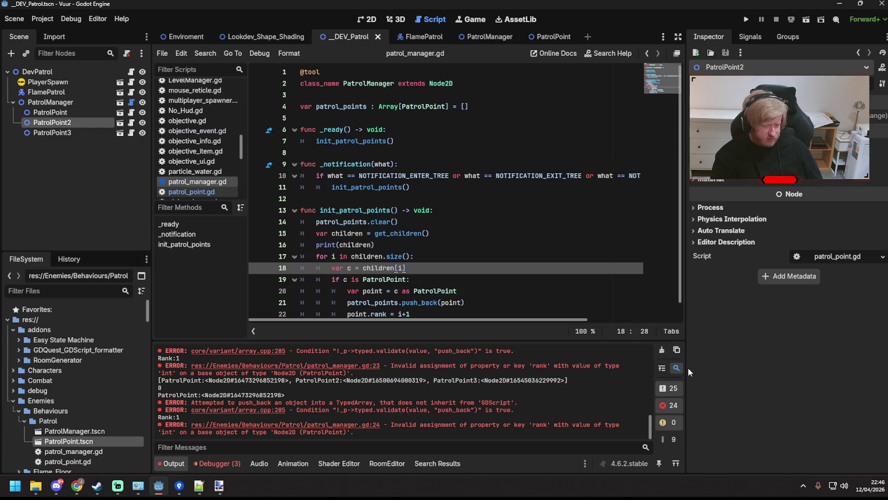
pyautogui.click(661, 350)
# Move PatrolPoint2 below PatrolPoint3 under PatrolManager.
pyautogui.click(428, 221)
pyautogui.scroll(-1, 421, 231)
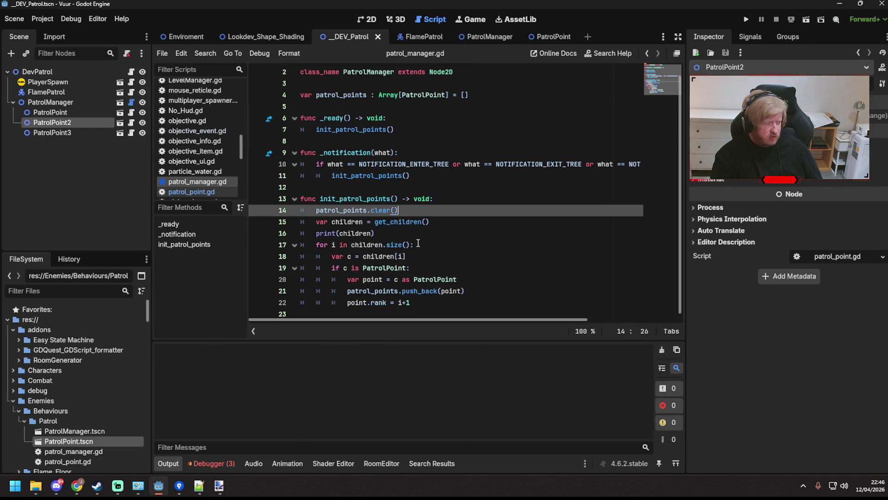
pyautogui.moveTo(57, 125); pyautogui.dragTo(56, 137)
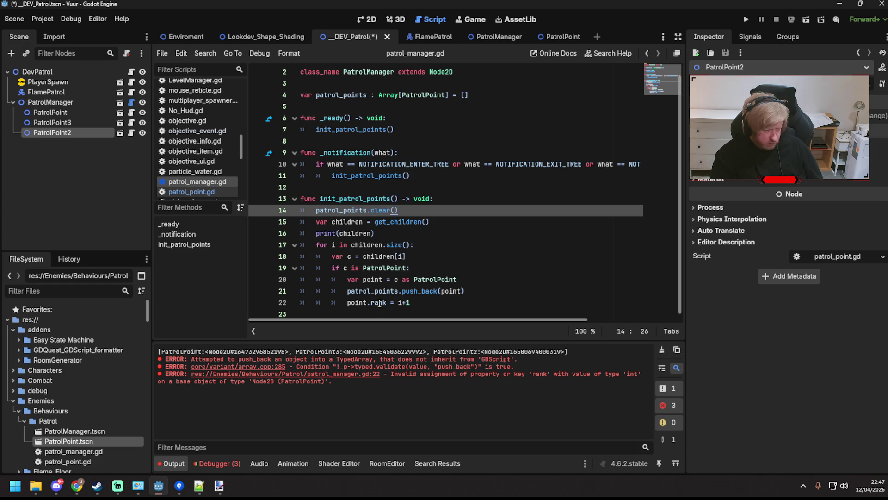
# Add breakpoints on lines 20 and 19 of patrol_manager.gd.
pyautogui.moveTo(380, 303)
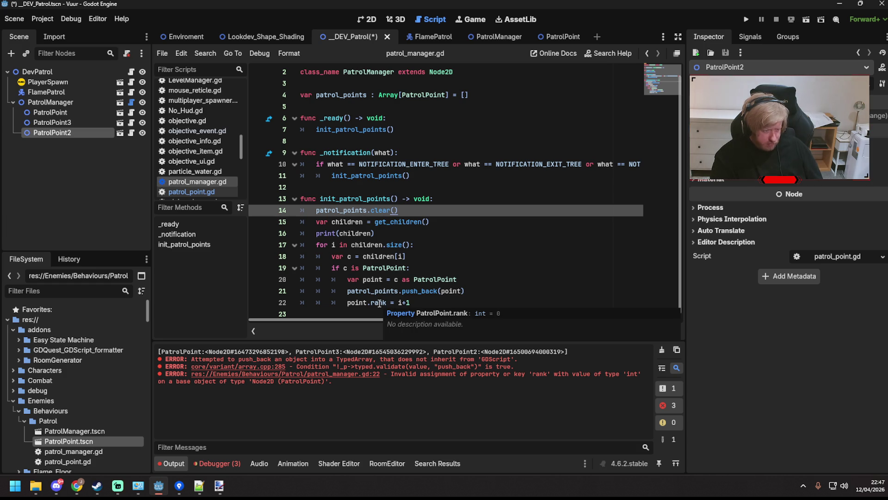
pyautogui.moveTo(350, 302)
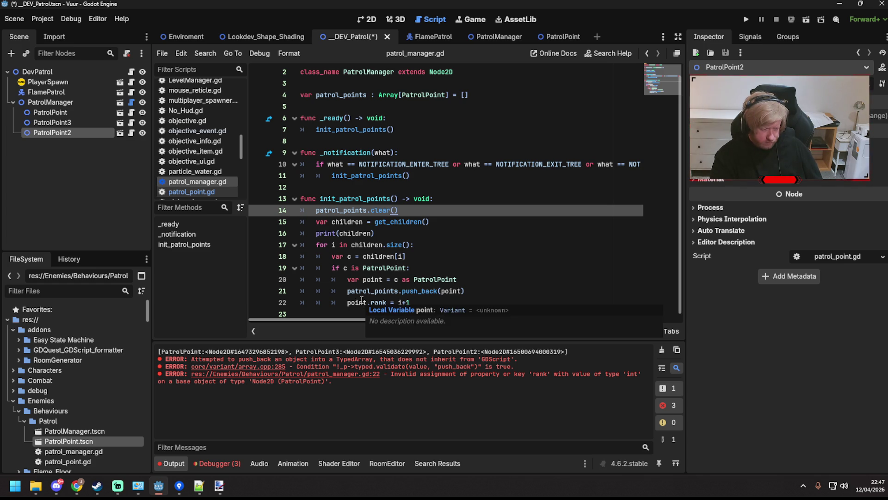
pyautogui.click(258, 279)
pyautogui.click(458, 222)
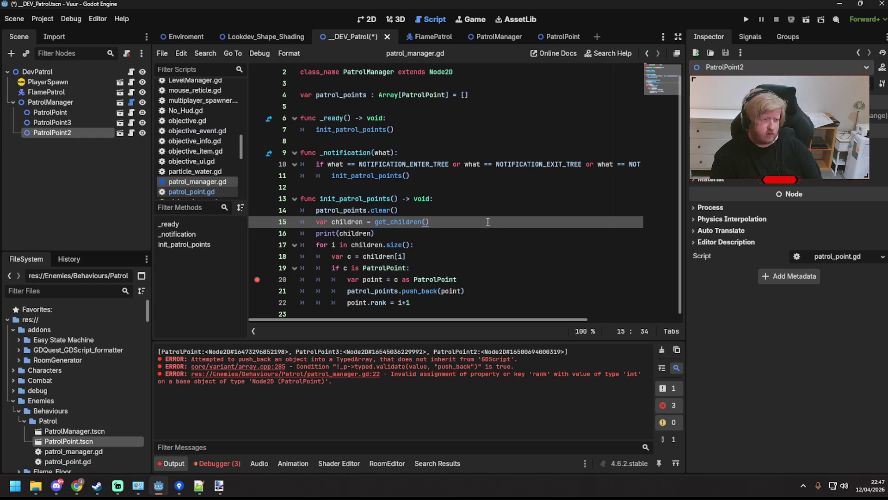
pyautogui.click(257, 268)
# Add breakpoints on lines 17 and 18, run the game, and step over to line 20.
pyautogui.click(257, 256)
pyautogui.click(257, 244)
pyautogui.hotkey('ctrl', 's')
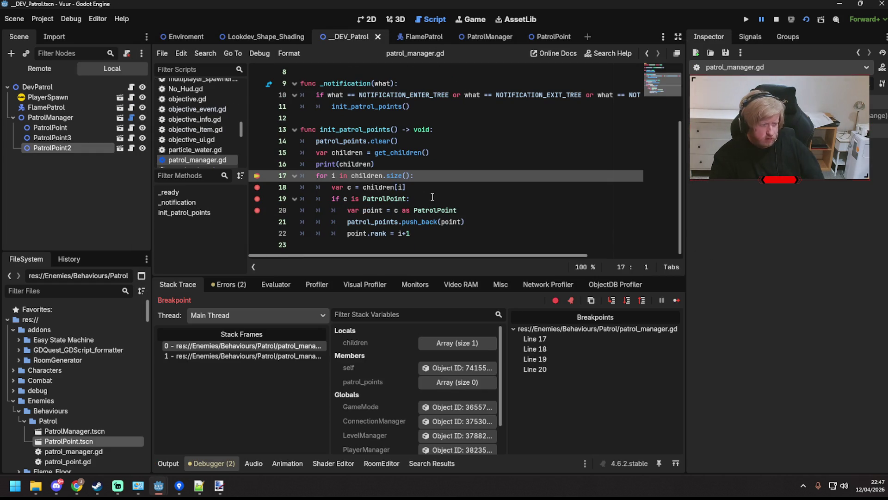
pyautogui.click(677, 299)
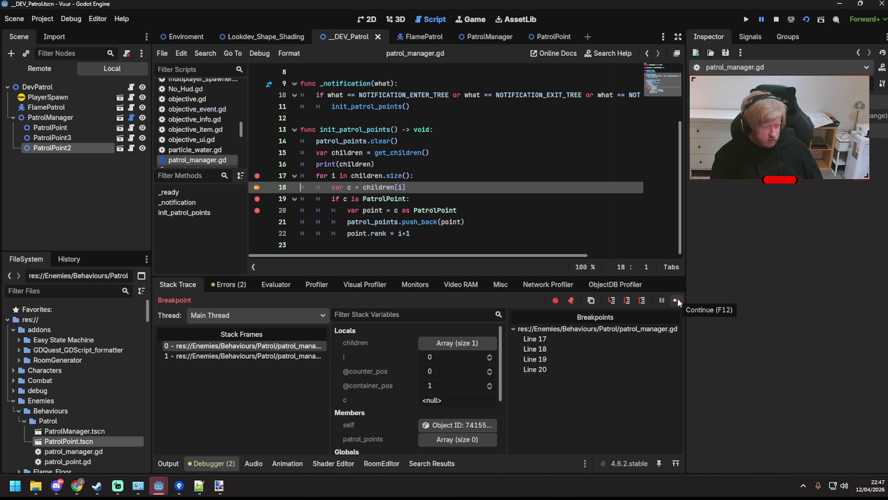
pyautogui.click(678, 300)
pyautogui.click(677, 300)
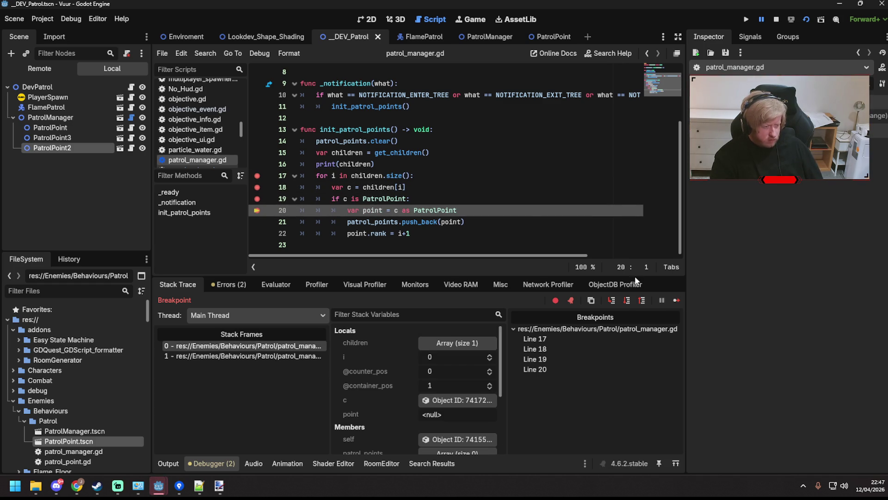
# Inspect c and expand the children array in Locals, then select the PatrolManager node.
pyautogui.click(449, 401)
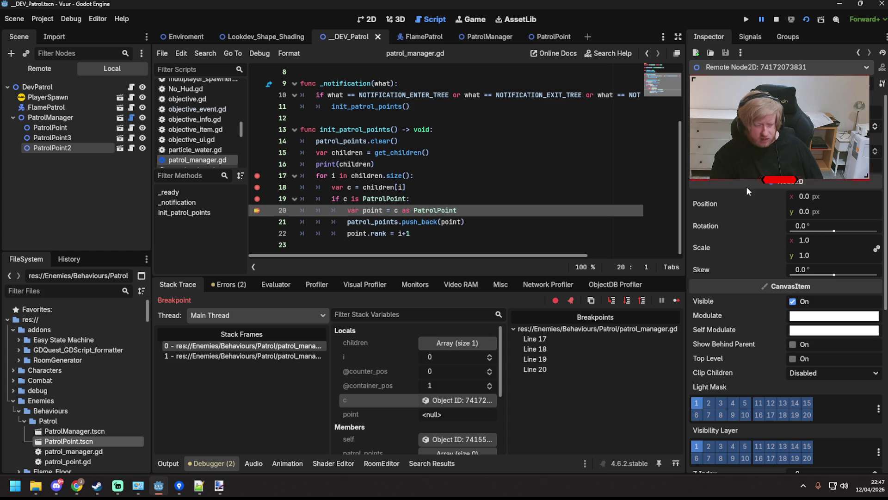
pyautogui.scroll(3, 476, 221)
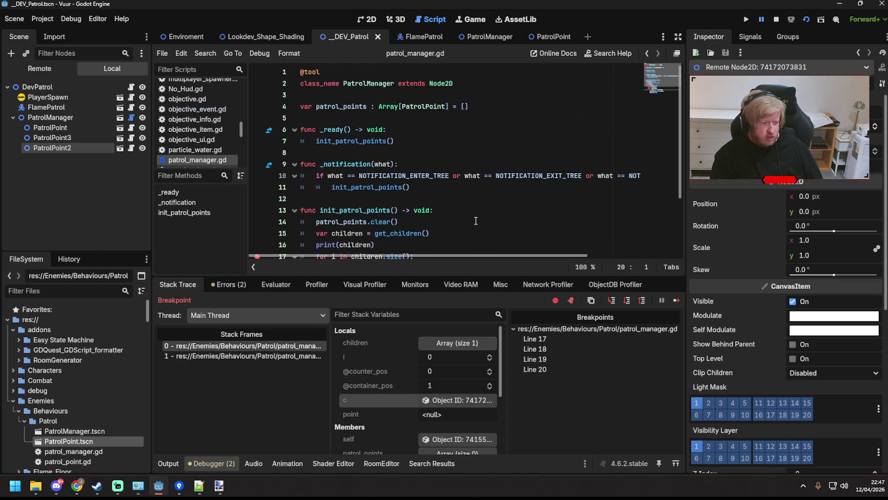
pyautogui.scroll(-1, 417, 199)
pyautogui.scroll(1, 416, 198)
pyautogui.scroll(-2, 417, 198)
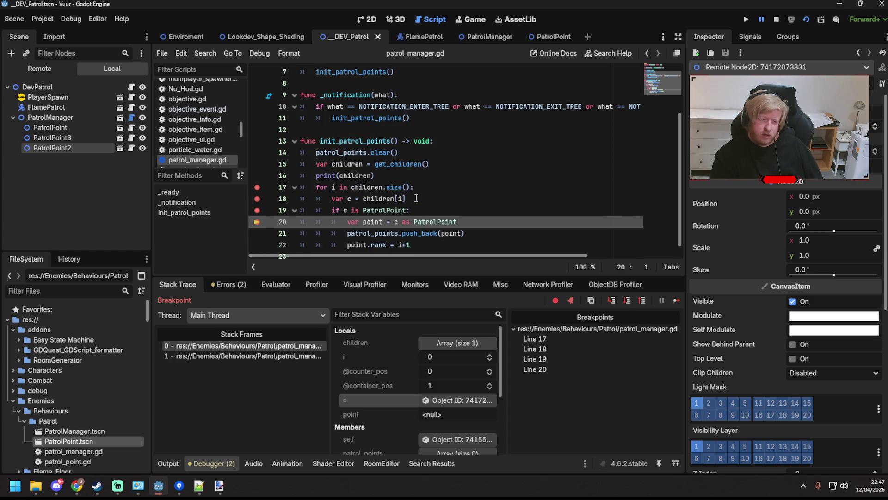
pyautogui.scroll(1, 416, 198)
pyautogui.scroll(-1, 416, 198)
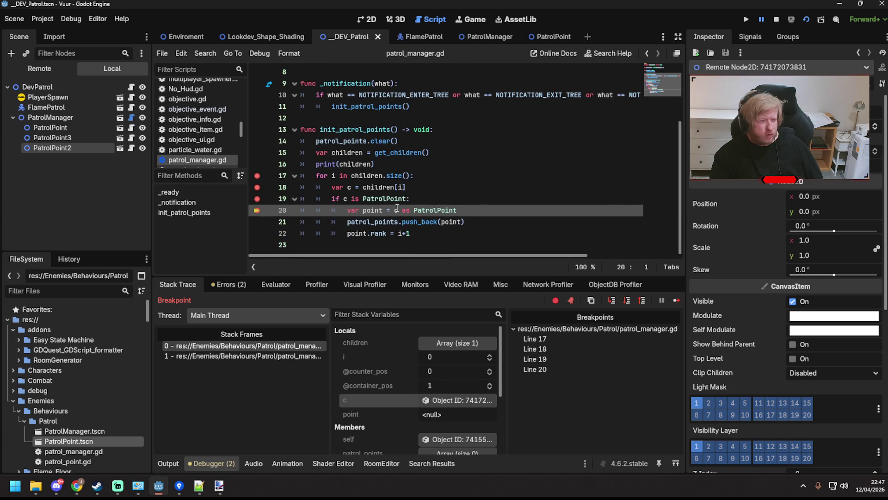
pyautogui.moveTo(381, 206)
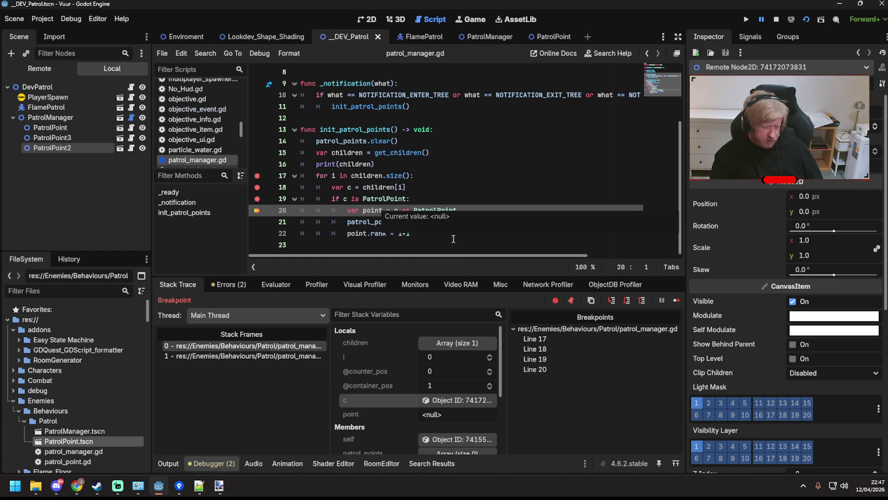
pyautogui.click(456, 345)
pyautogui.click(455, 343)
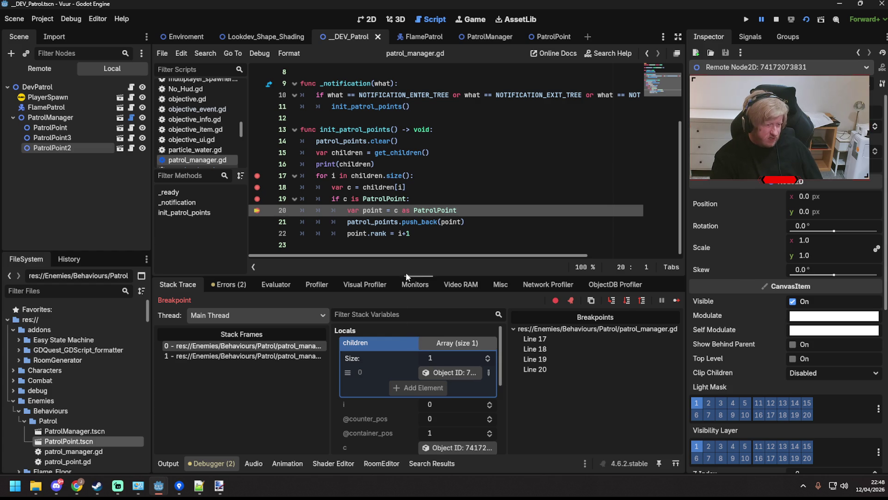
pyautogui.click(407, 152)
pyautogui.scroll(3, 421, 179)
pyautogui.click(50, 117)
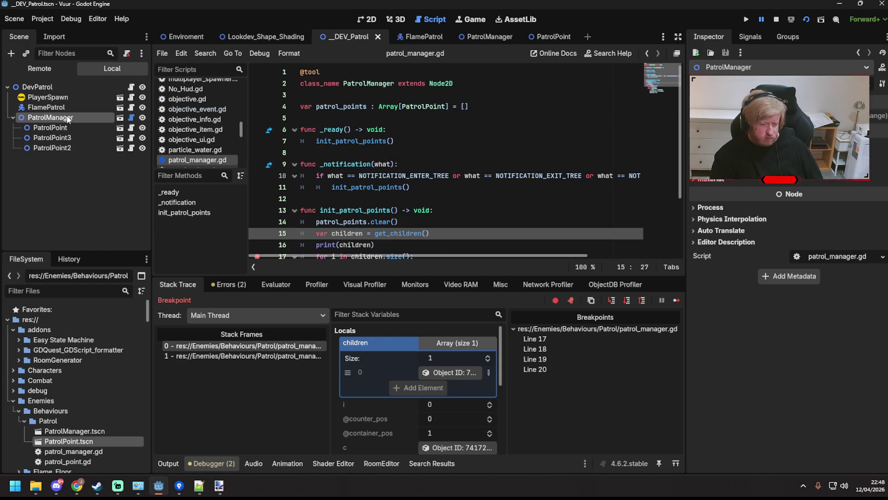
# Select FlamePatrol, PlayerSpawn, DevPatrol, PatrolPoint, PatrolPoint3 and PatrolManager in the scene tree.
pyautogui.click(74, 108)
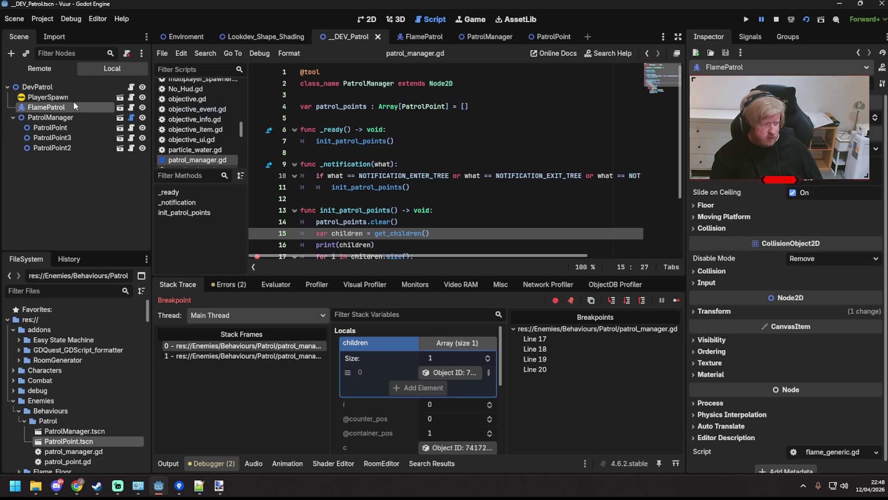
pyautogui.click(79, 96)
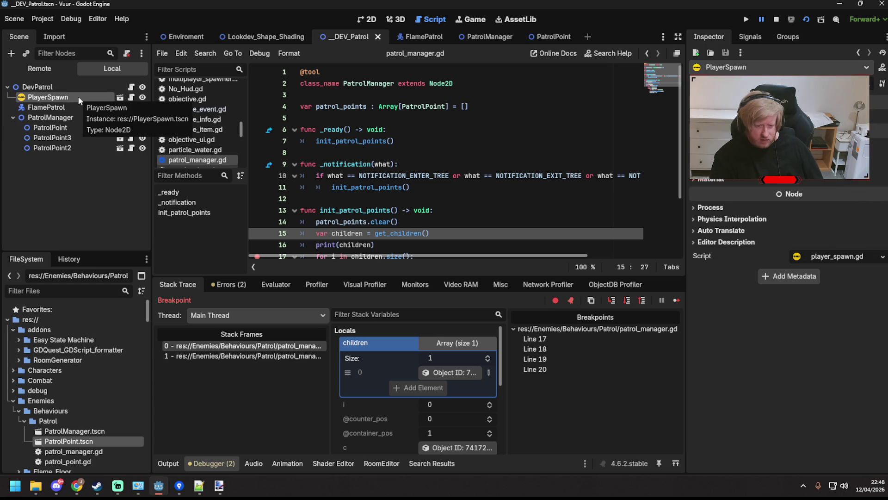
pyautogui.click(81, 85)
pyautogui.click(56, 127)
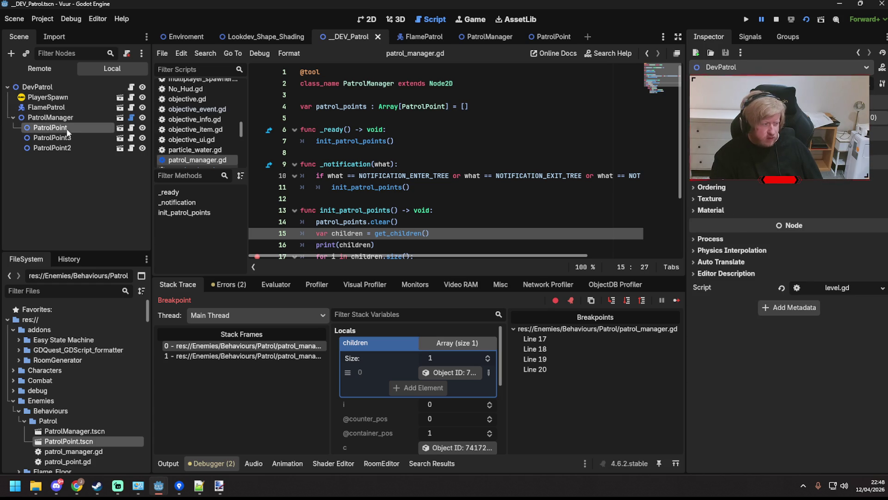
pyautogui.click(60, 138)
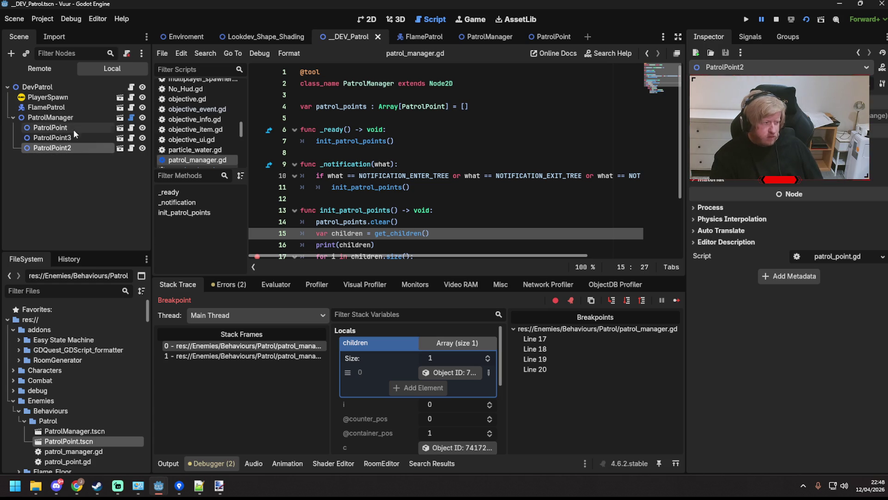
pyautogui.click(79, 116)
pyautogui.scroll(-2, 434, 187)
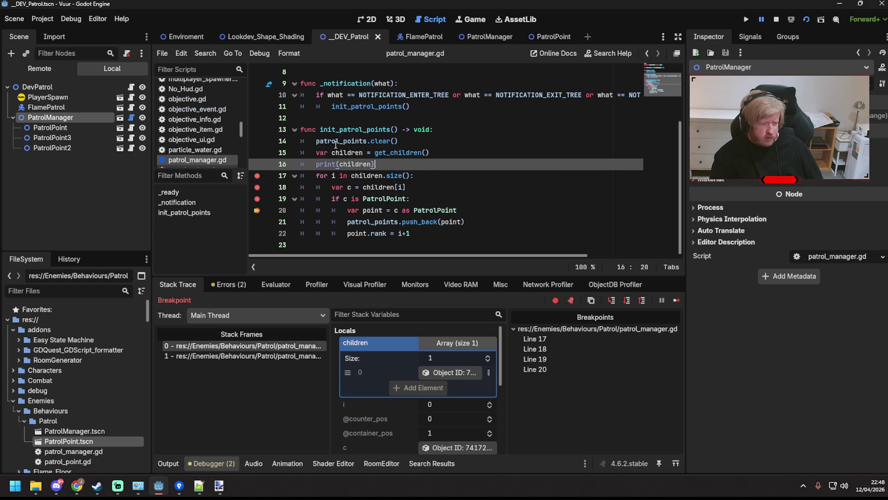
# Open the children array's single element, a Node2D at 0, 0, then open self in the Inspector.
pyautogui.click(332, 156)
pyautogui.scroll(-3, 416, 375)
pyautogui.scroll(2, 403, 366)
pyautogui.scroll(2, 386, 351)
pyautogui.click(439, 345)
pyautogui.click(439, 345)
pyautogui.click(471, 374)
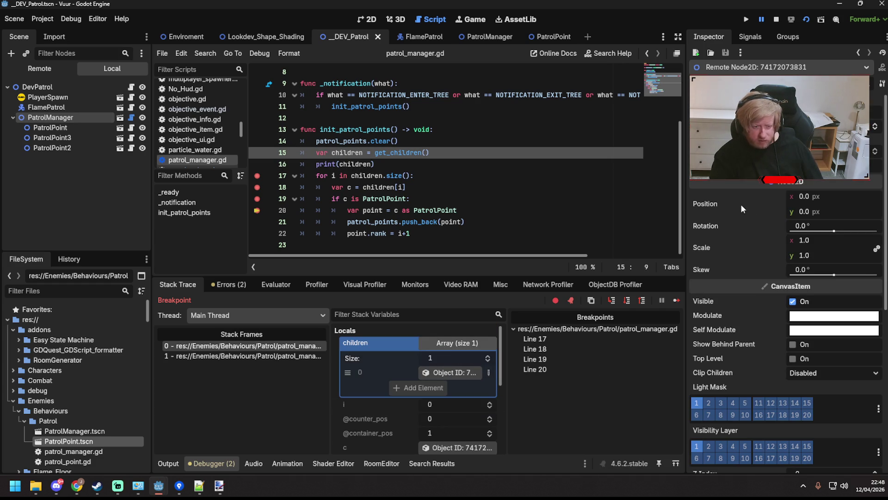
pyautogui.scroll(-5, 816, 204)
pyautogui.scroll(5, 806, 187)
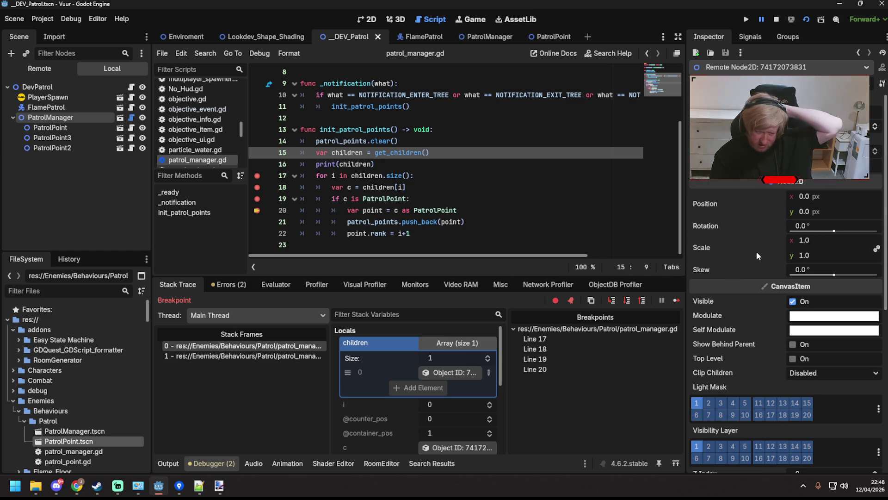
pyautogui.scroll(-5, 759, 250)
pyautogui.scroll(5, 774, 260)
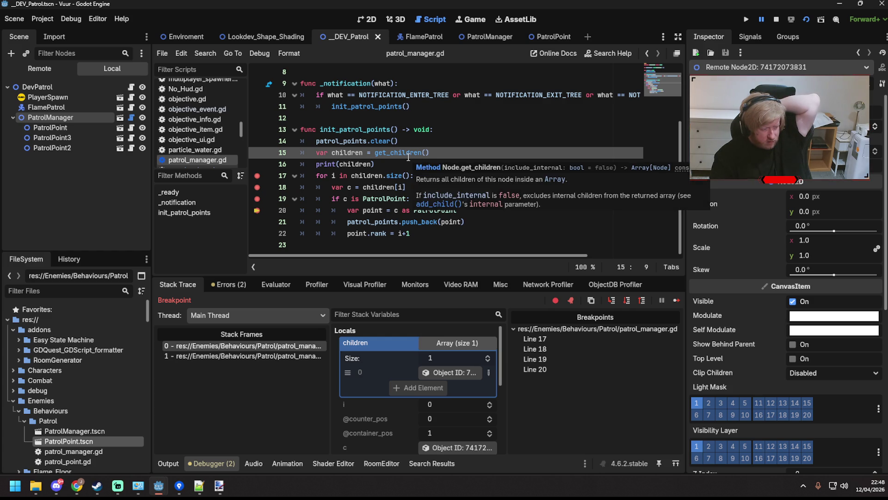
pyautogui.scroll(1, 409, 157)
pyautogui.scroll(3, 409, 157)
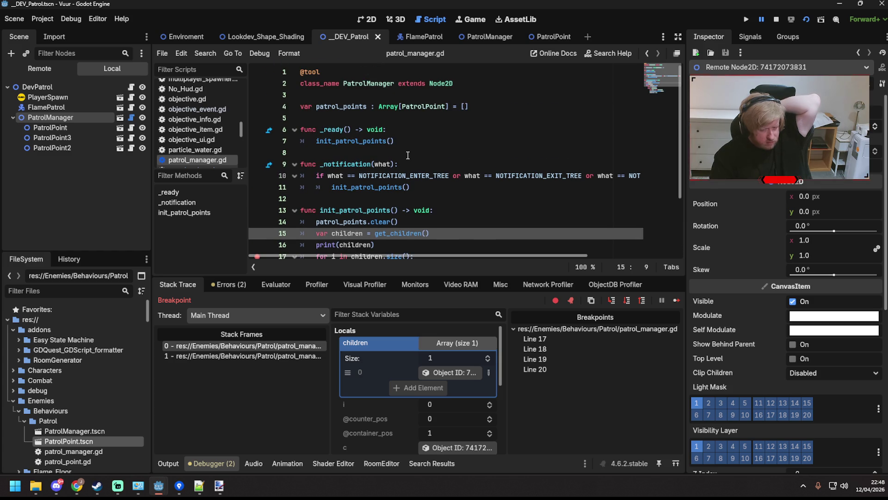
pyautogui.scroll(-3, 408, 154)
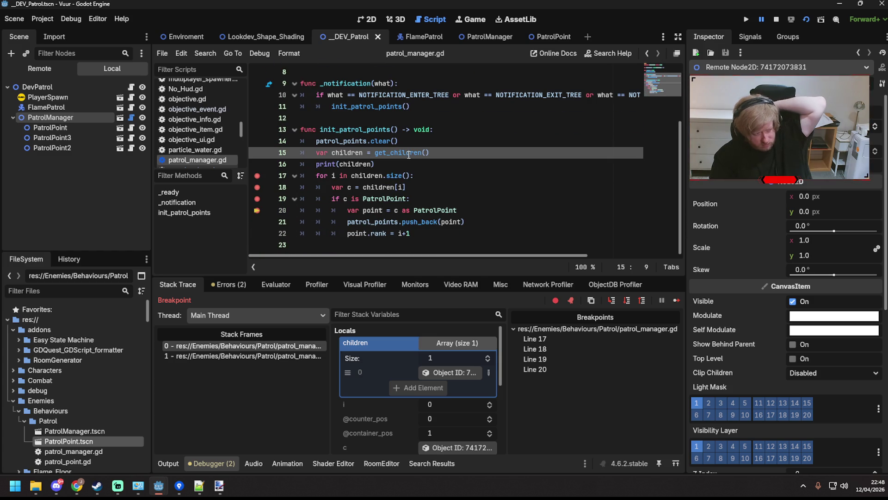
pyautogui.scroll(-4, 476, 395)
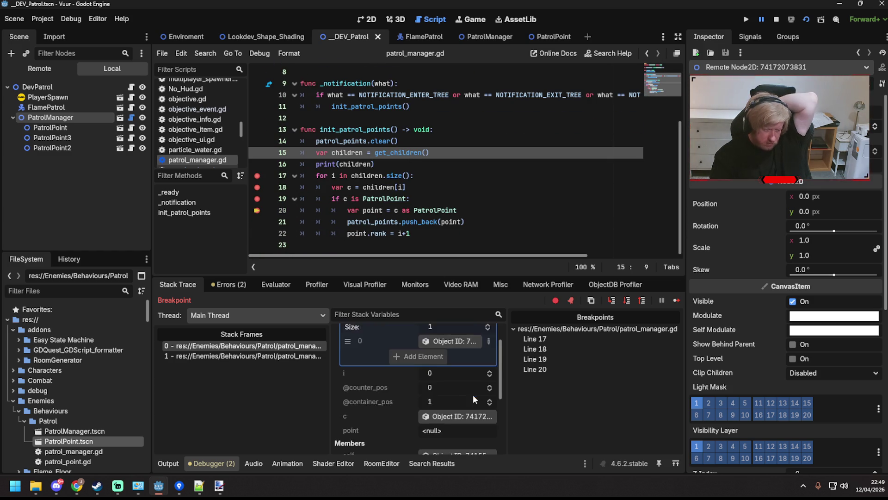
pyautogui.click(444, 391)
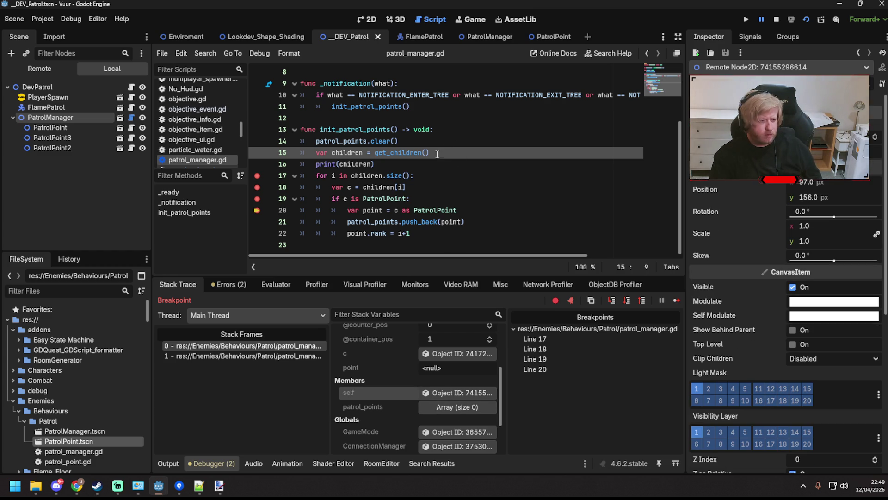
# Review self as a remote Node2D at 97, 156, then collapse the children array.
pyautogui.scroll(-3, 435, 369)
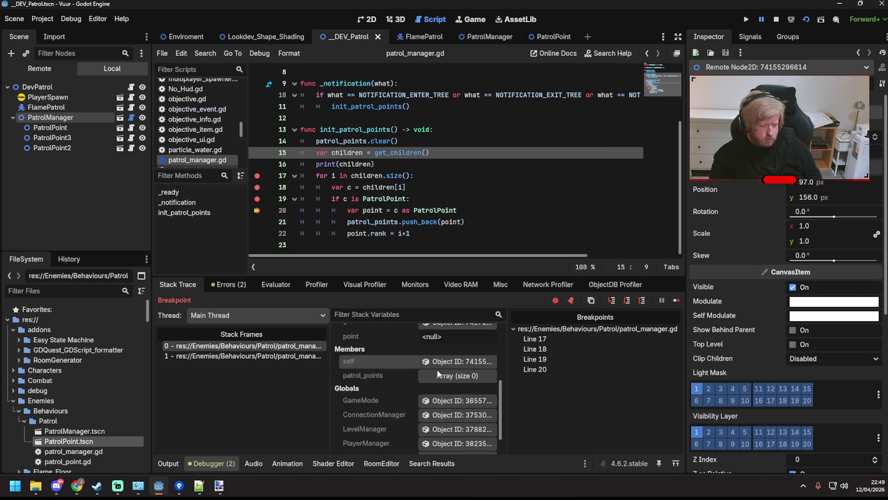
pyautogui.scroll(5, 437, 370)
pyautogui.scroll(2, 439, 375)
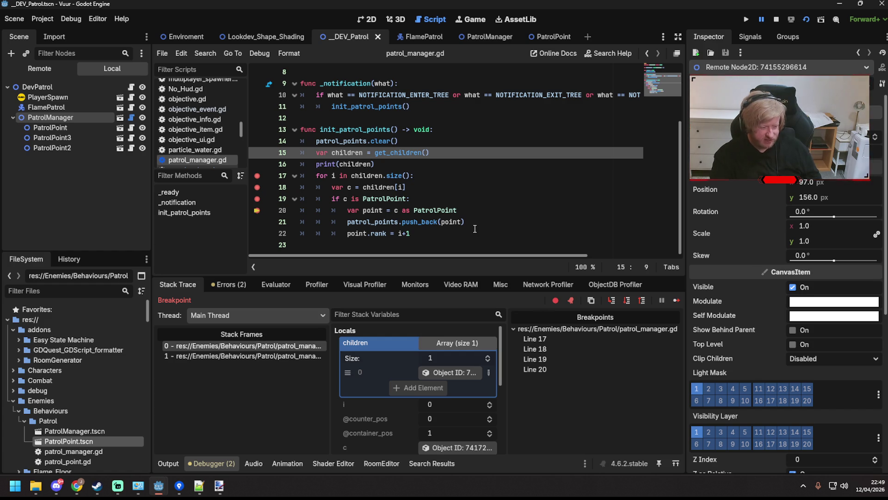
pyautogui.click(471, 347)
pyautogui.click(411, 95)
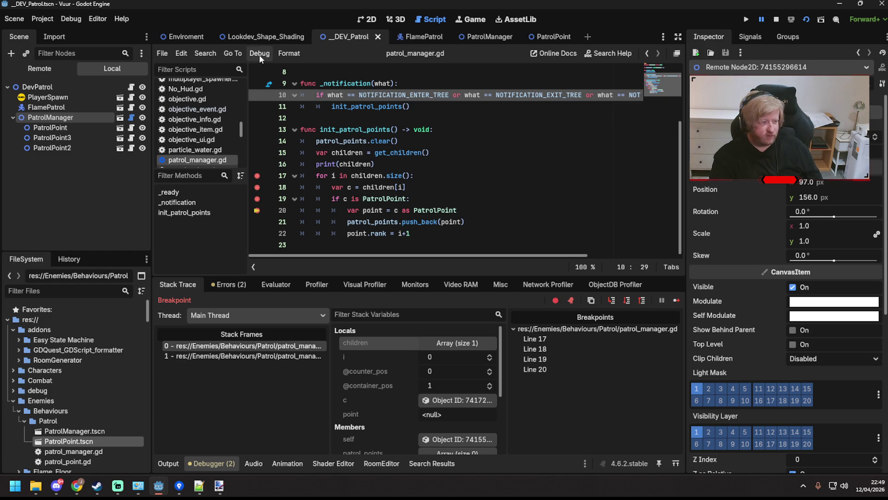
# Switch to the Lookdev_Shape_Shading scene in the 2D view and pan and zoom around it.
pyautogui.click(262, 36)
pyautogui.click(369, 19)
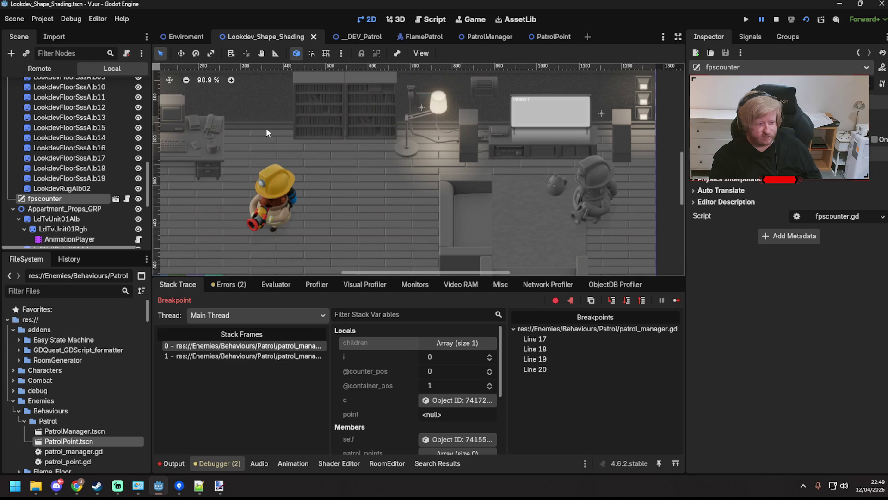
pyautogui.scroll(-4, 332, 157)
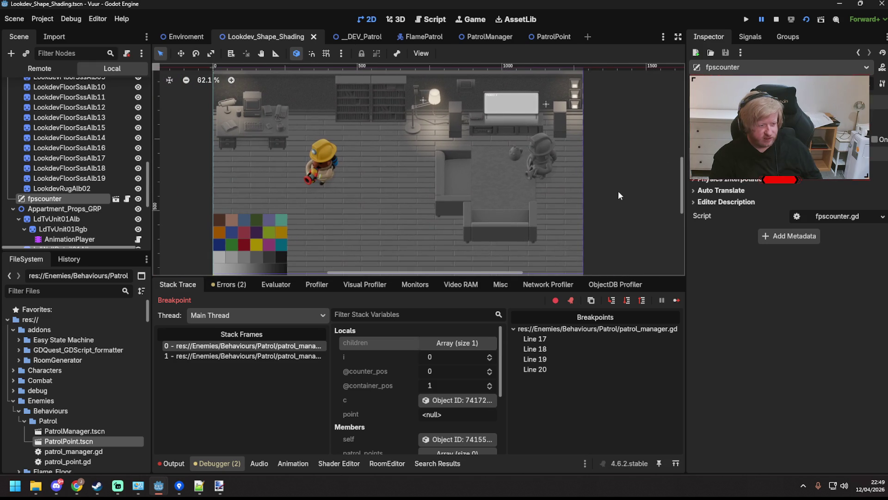
pyautogui.hscroll(-2, 604, 188)
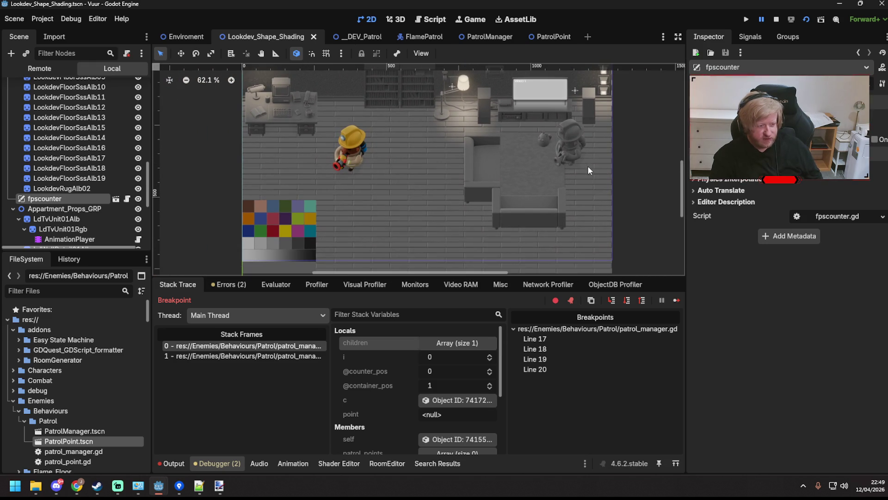
pyautogui.scroll(-1, 607, 167)
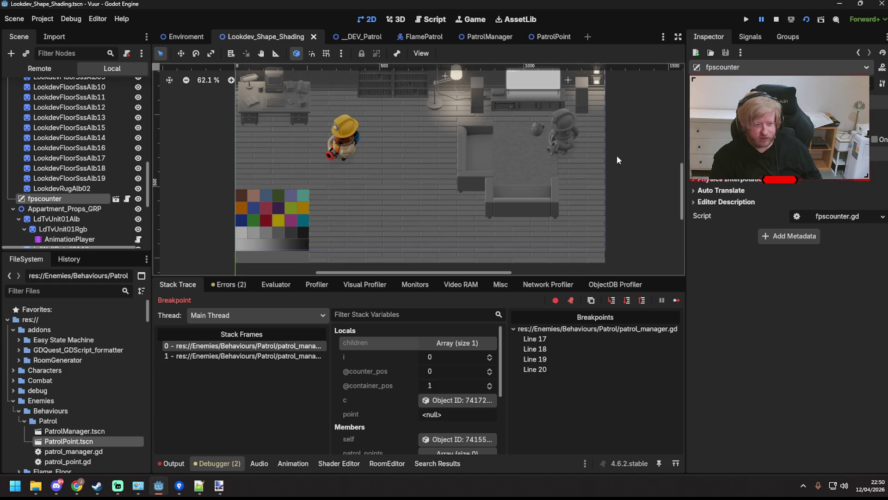
pyautogui.scroll(1, 618, 154)
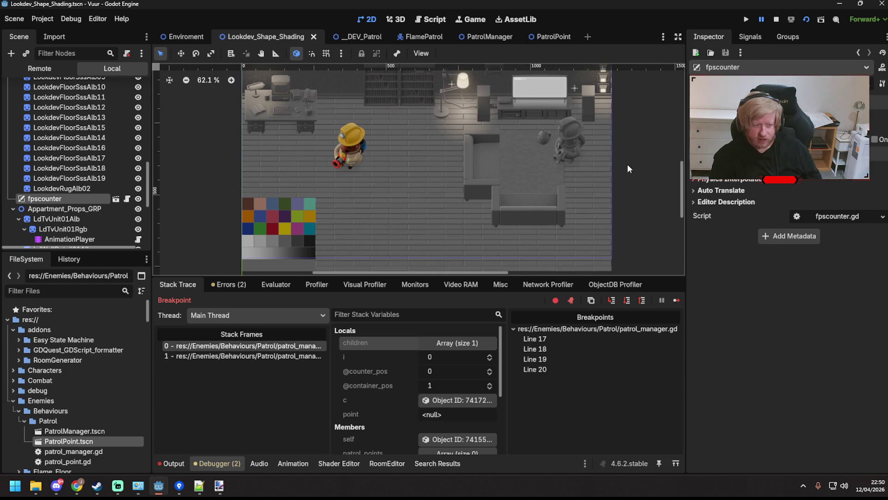
pyautogui.scroll(3, 509, 145)
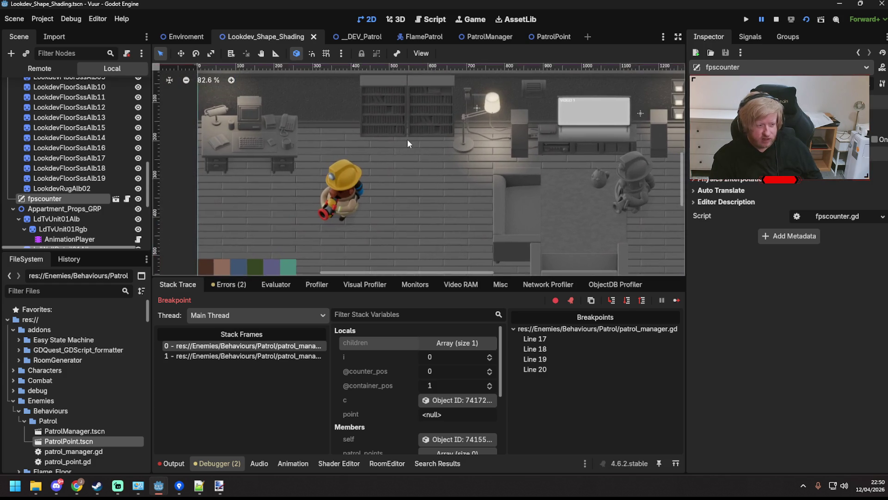
pyautogui.scroll(-2, 407, 140)
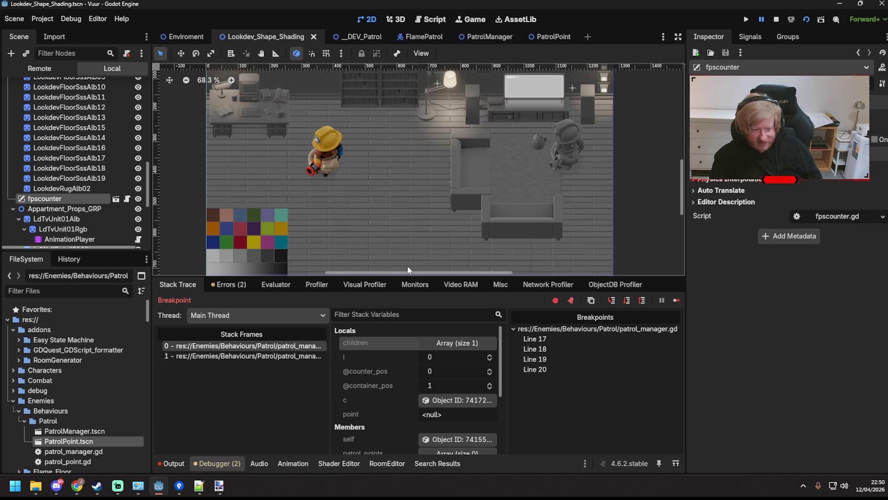
# Shorten the canvas and select then deselect a floor tile, then go back to patrol_manager.gd.
pyautogui.moveTo(404, 279); pyautogui.dragTo(405, 302)
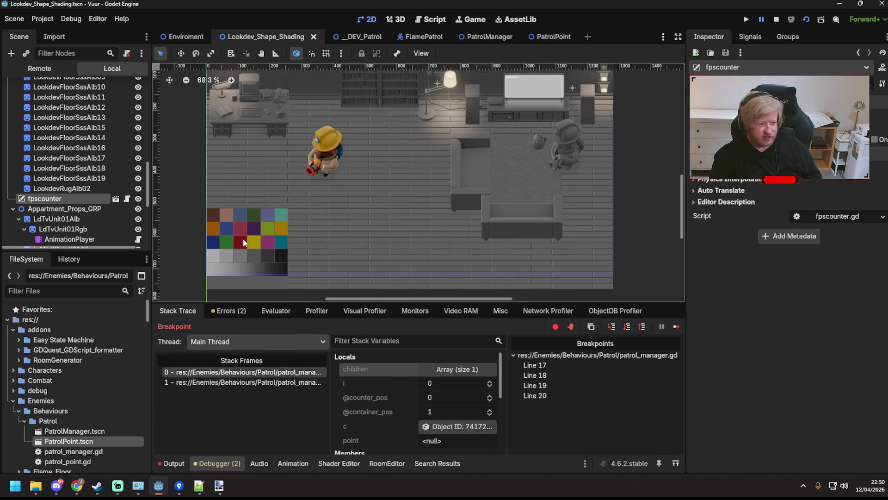
pyautogui.click(390, 184)
pyautogui.click(648, 196)
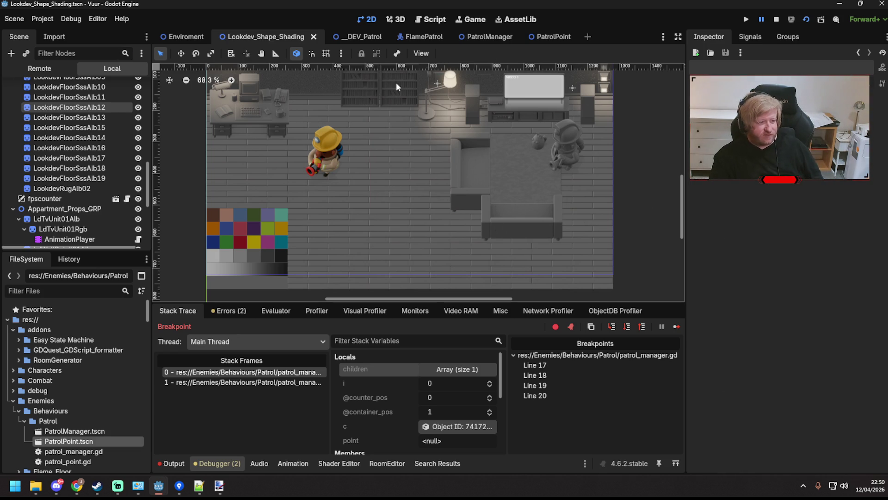
pyautogui.moveTo(377, 155); pyautogui.dragTo(381, 160)
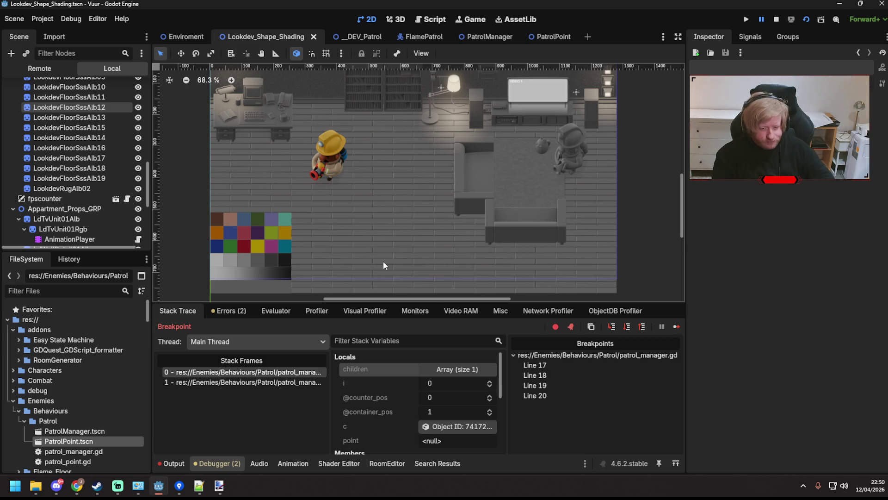
pyautogui.click(427, 18)
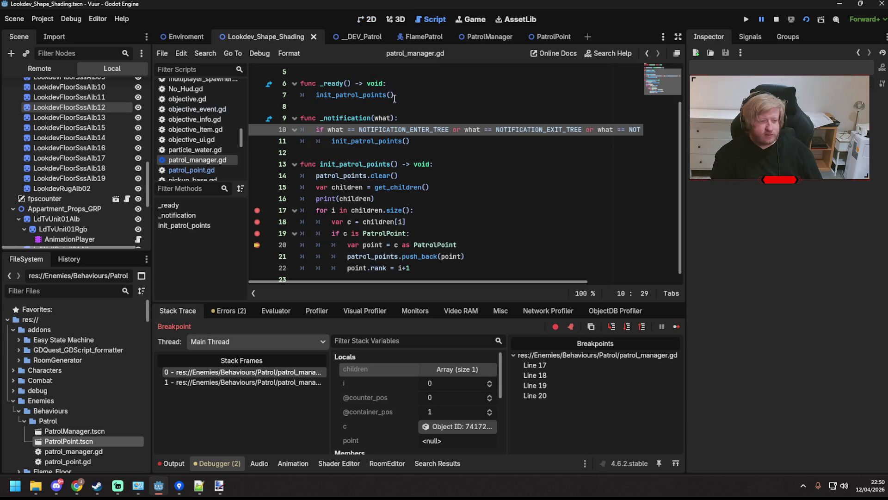
# In _DEV_Patrol, check that PatrolManager's three points all read 1 near FlamePatrol, then return to Lookdev_Shape_Shading.
pyautogui.click(450, 176)
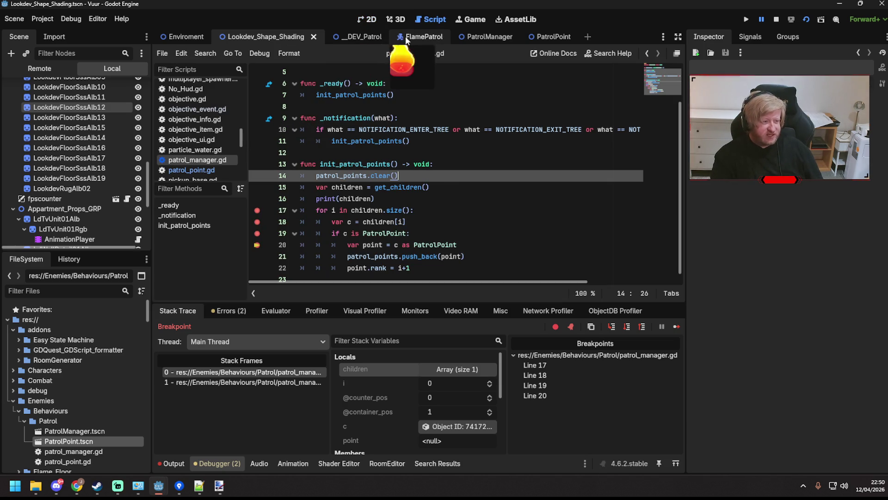
pyautogui.click(350, 36)
pyautogui.scroll(-4, 405, 195)
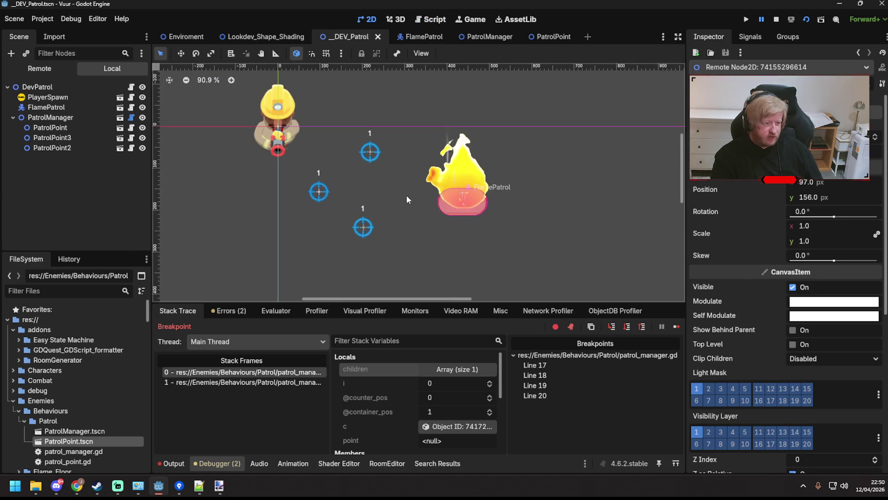
pyautogui.scroll(2, 387, 187)
pyautogui.scroll(4, 387, 188)
pyautogui.click(50, 117)
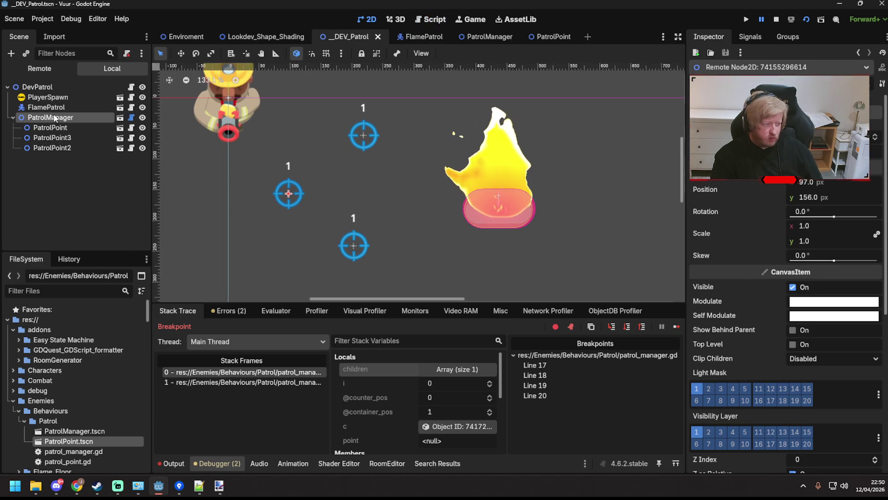
pyautogui.scroll(-6, 489, 227)
pyautogui.click(494, 198)
pyautogui.scroll(7, 525, 240)
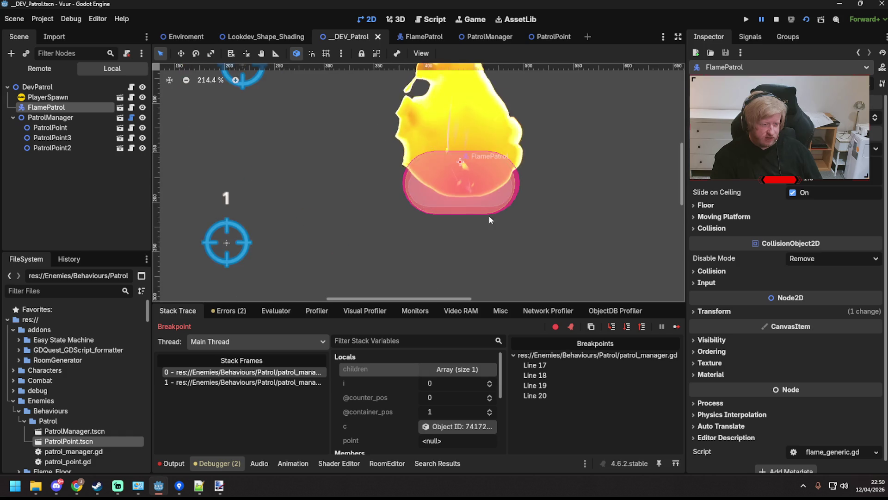
pyautogui.scroll(-3, 576, 252)
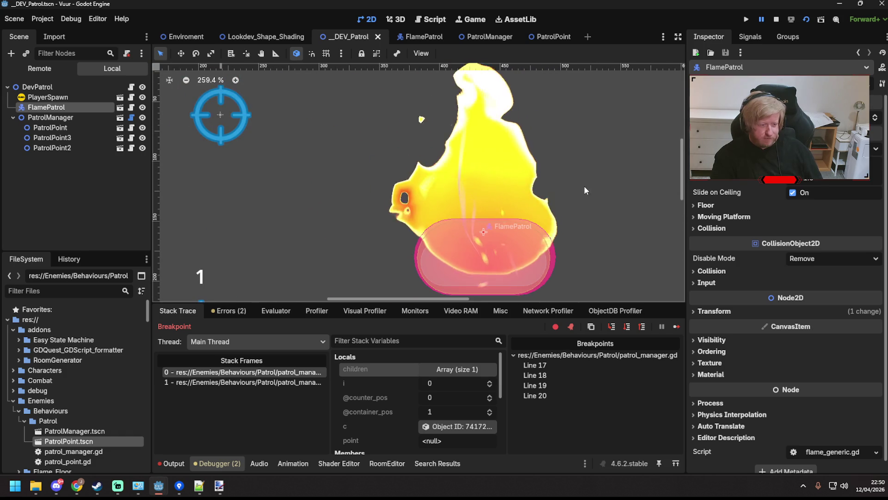
pyautogui.moveTo(376, 216); pyautogui.dragTo(375, 158)
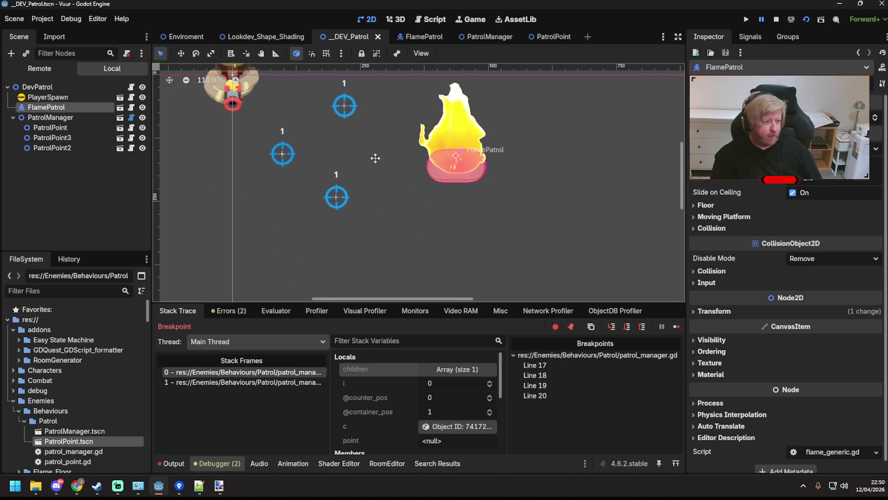
pyautogui.click(273, 36)
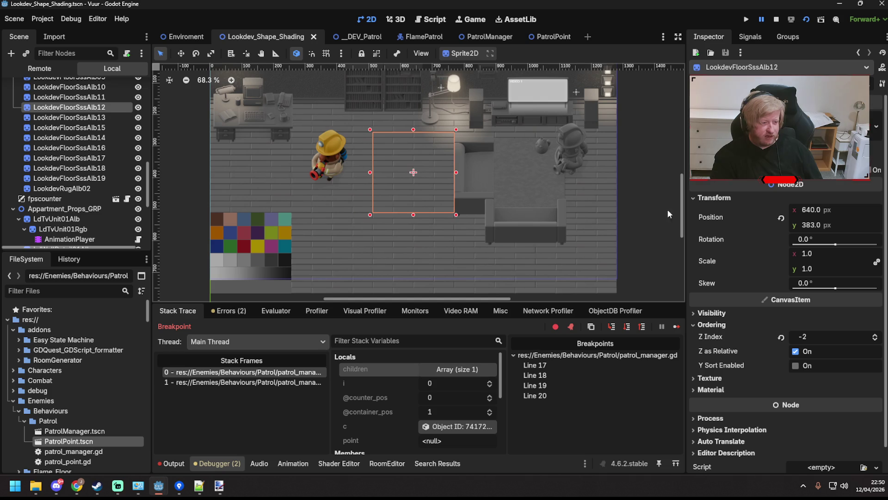
pyautogui.click(650, 149)
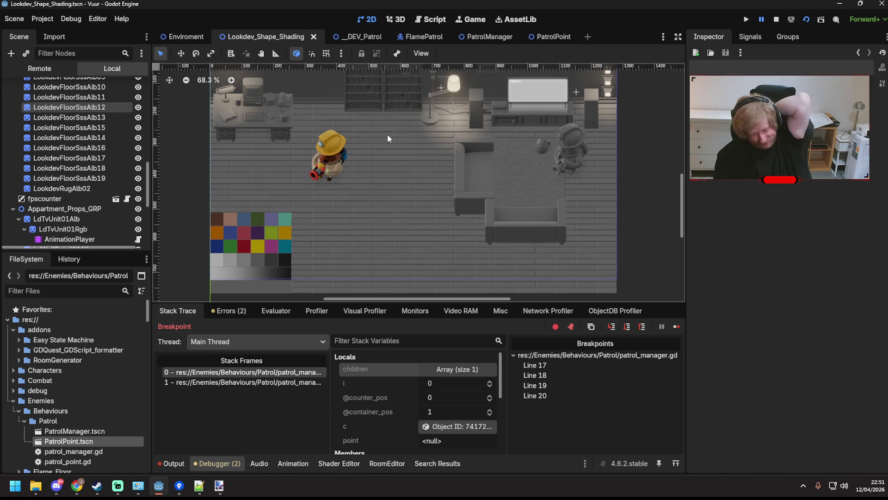
pyautogui.click(414, 37)
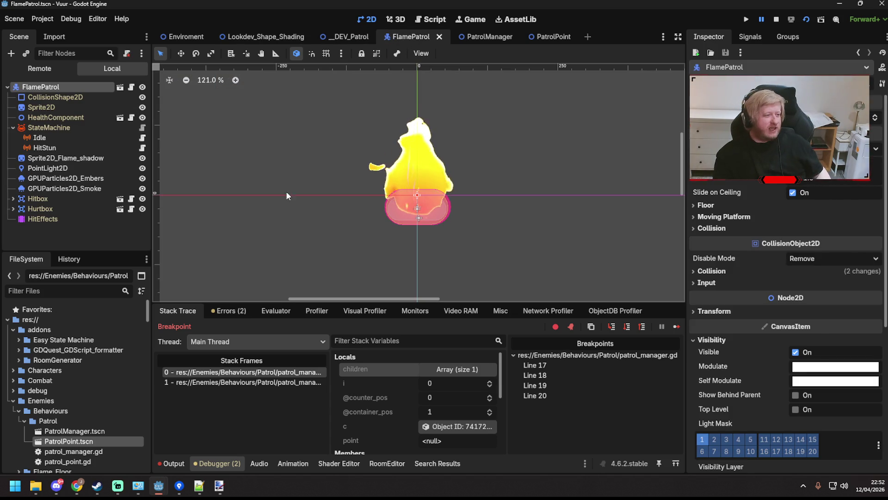
# In _DEV_Patrol, open flame_generic.gd, show the Output error log, then open patrol_manager.gd.
pyautogui.click(343, 36)
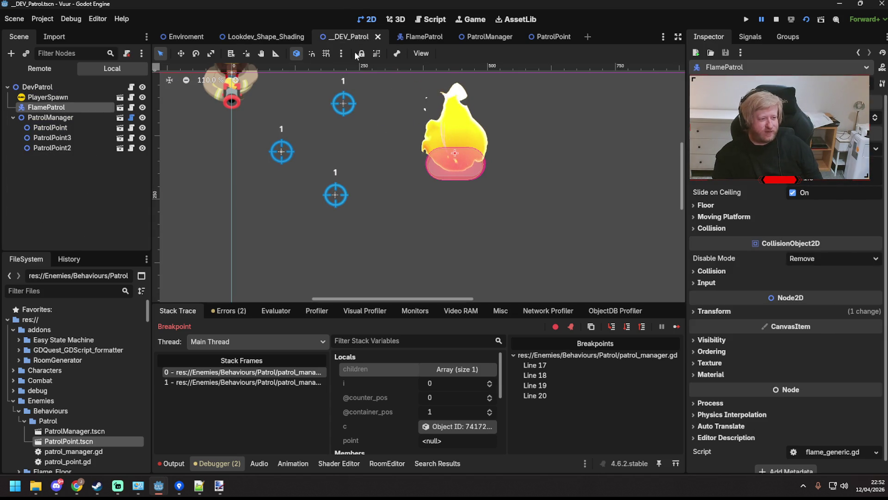
pyautogui.click(132, 108)
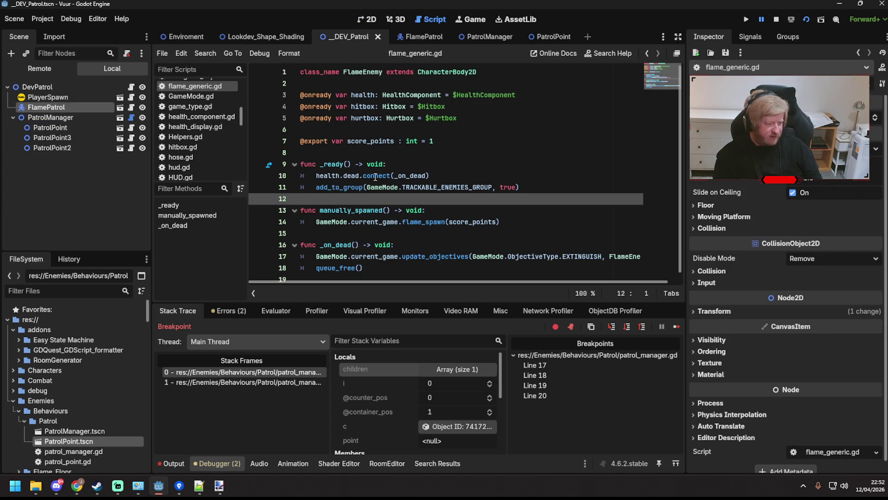
pyautogui.scroll(-1, 426, 216)
pyautogui.click(172, 464)
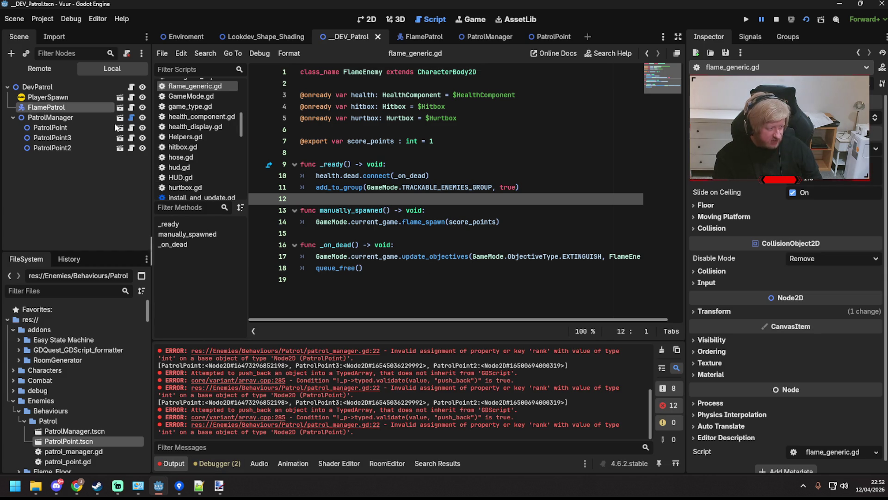
pyautogui.click(131, 118)
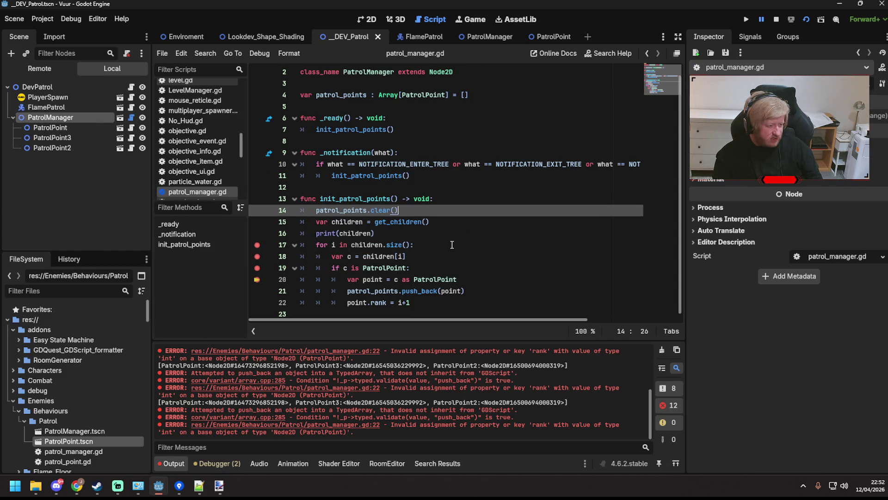
# Read through patrol_manager.gd's _ready, notification check, get_children line and line-17 for loop.
pyautogui.click(444, 233)
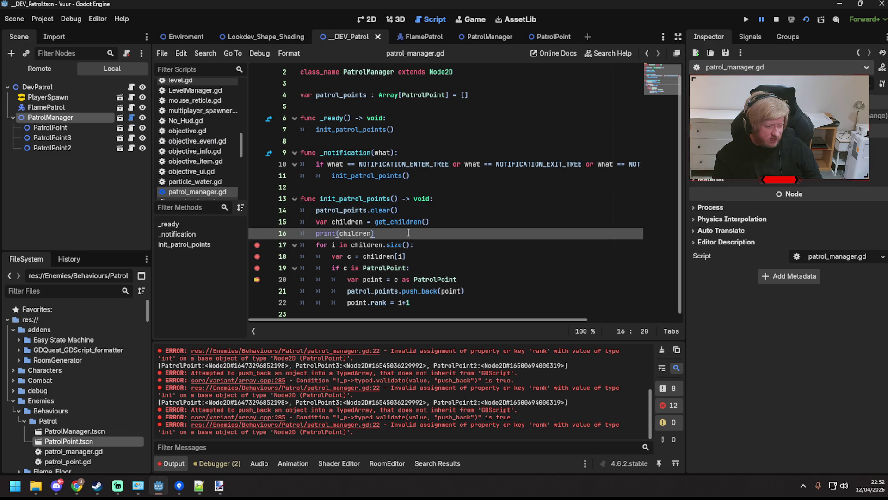
pyautogui.scroll(1, 401, 131)
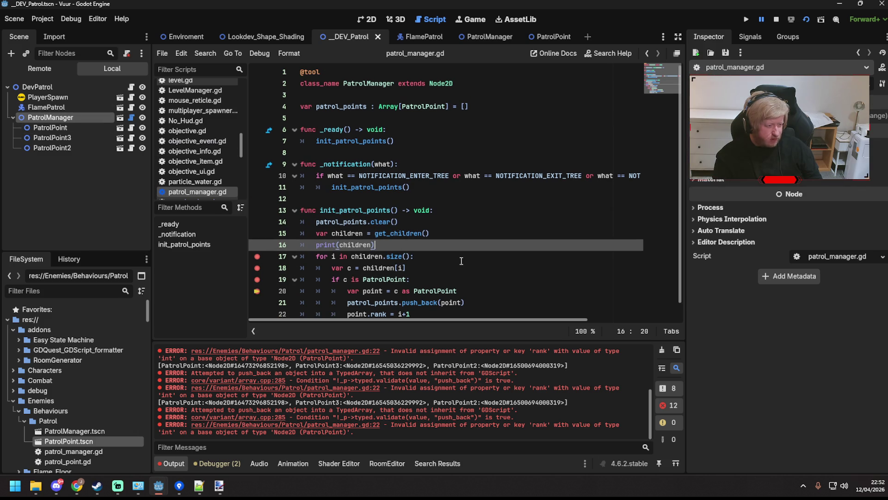
pyautogui.click(404, 132)
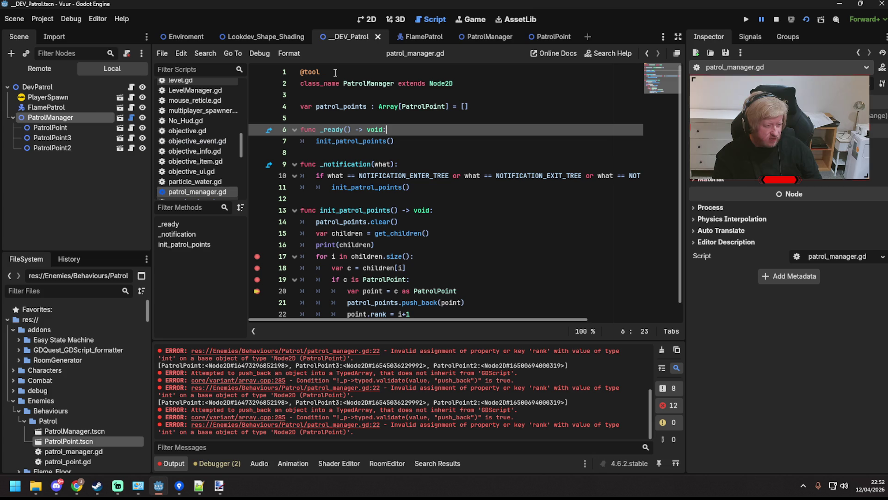
pyautogui.click(478, 178)
pyautogui.click(452, 231)
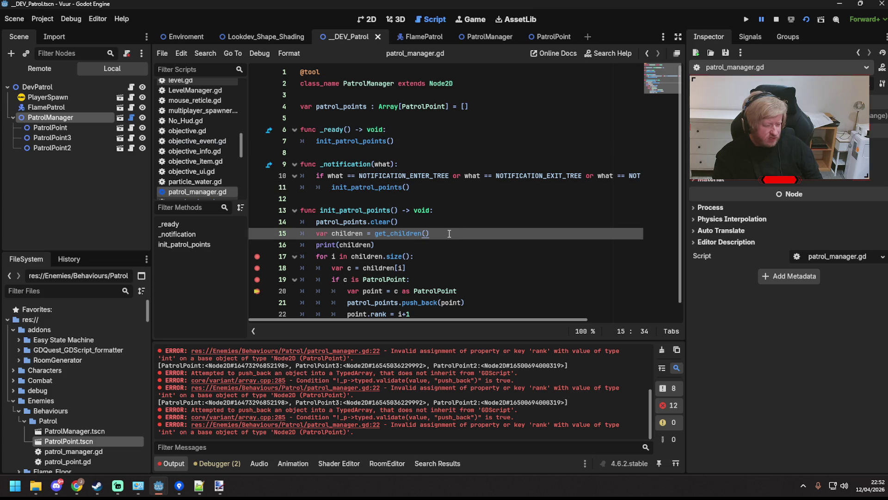
pyautogui.scroll(-1, 415, 251)
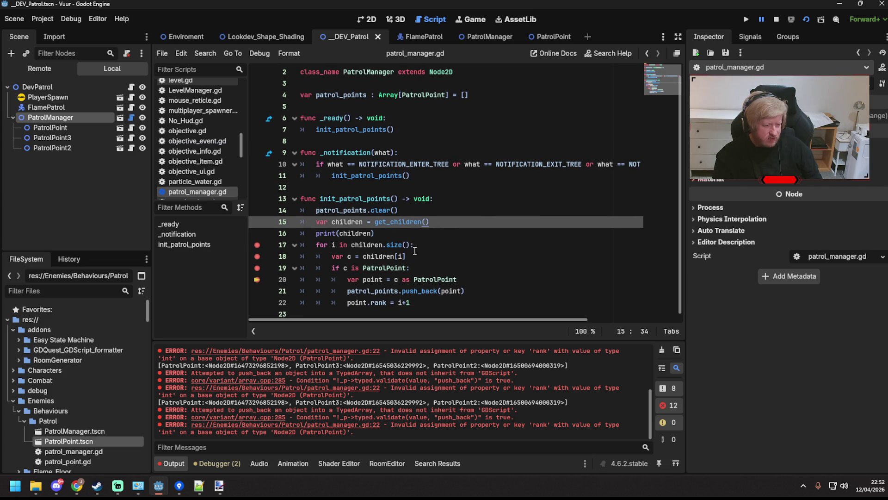
pyautogui.click(416, 245)
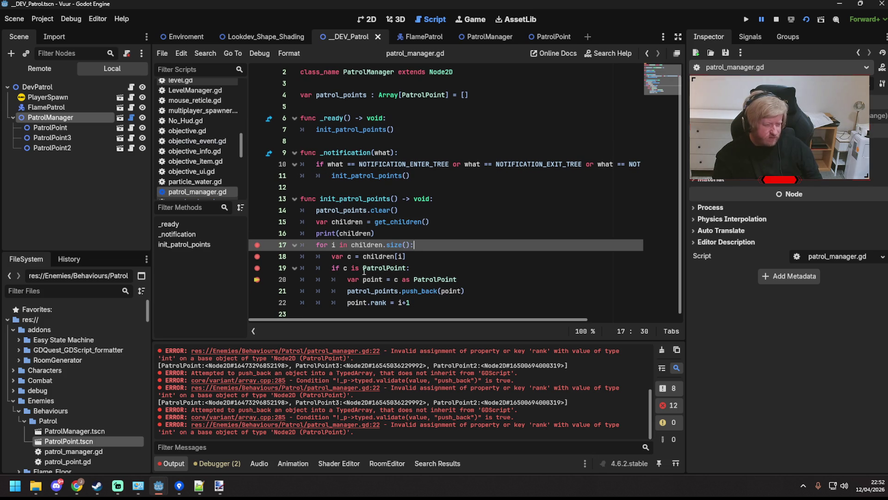
pyautogui.moveTo(316, 222); pyautogui.dragTo(434, 222)
pyautogui.click(435, 221)
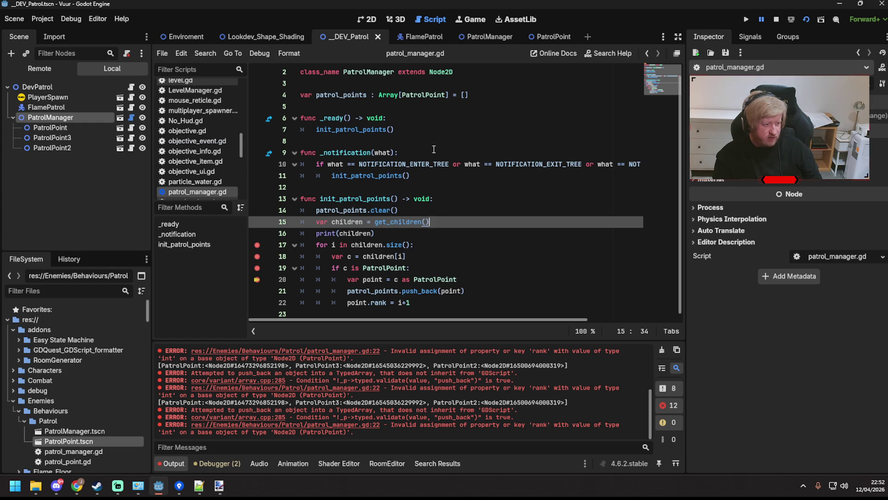
pyautogui.click(453, 165)
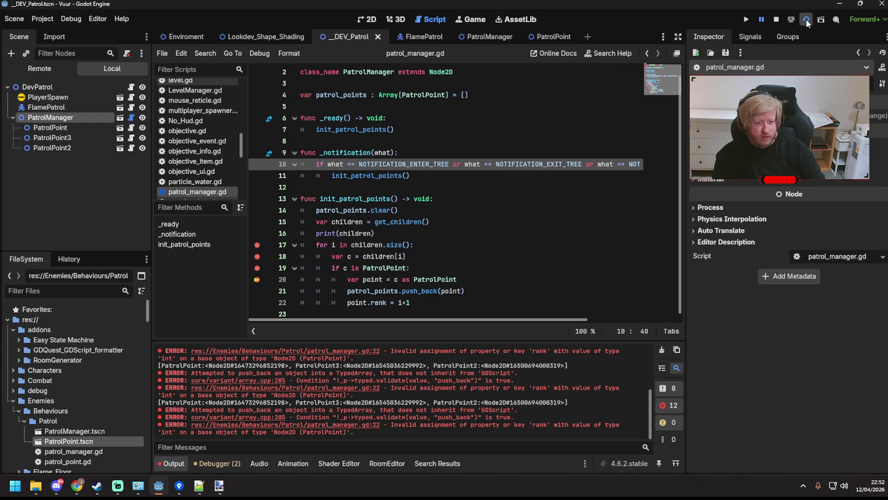
# Restart the game, expand children in Locals, and inspect the first child object.
pyautogui.click(806, 21)
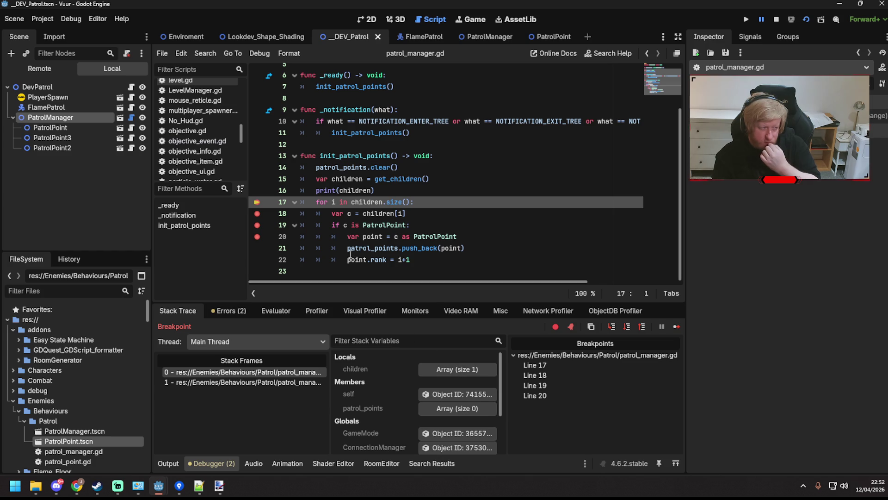
pyautogui.moveTo(368, 208)
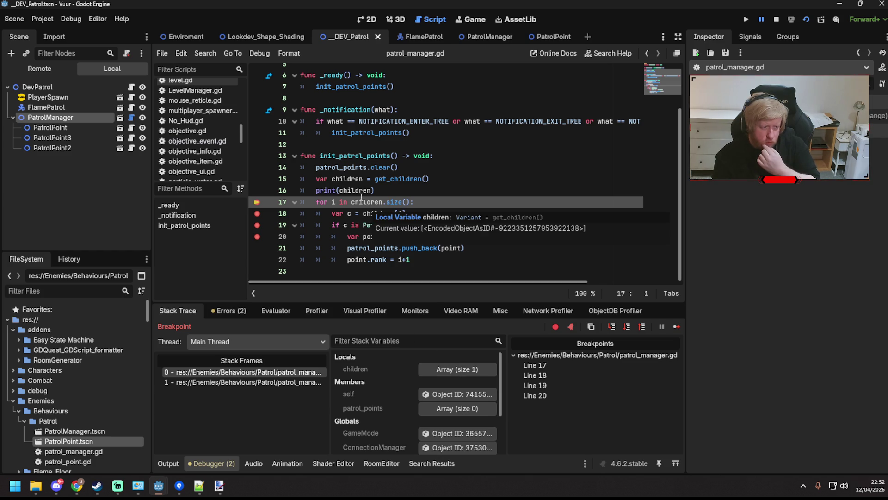
pyautogui.moveTo(356, 190)
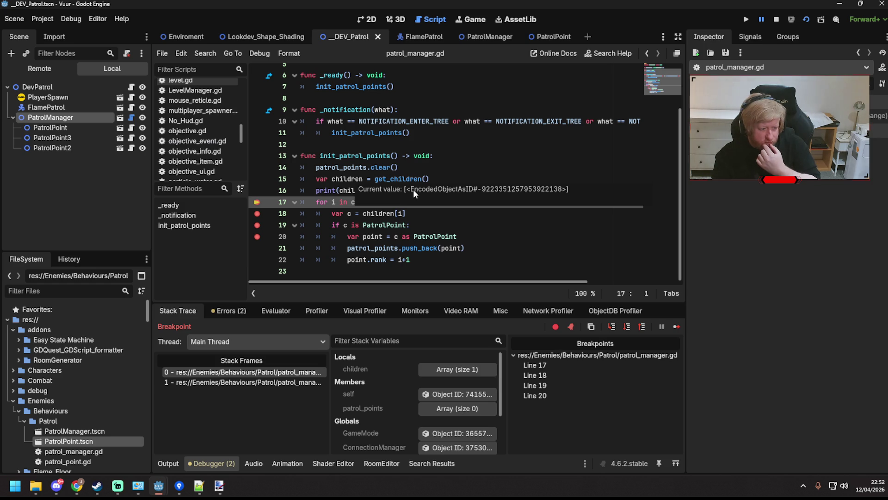
pyautogui.click(460, 371)
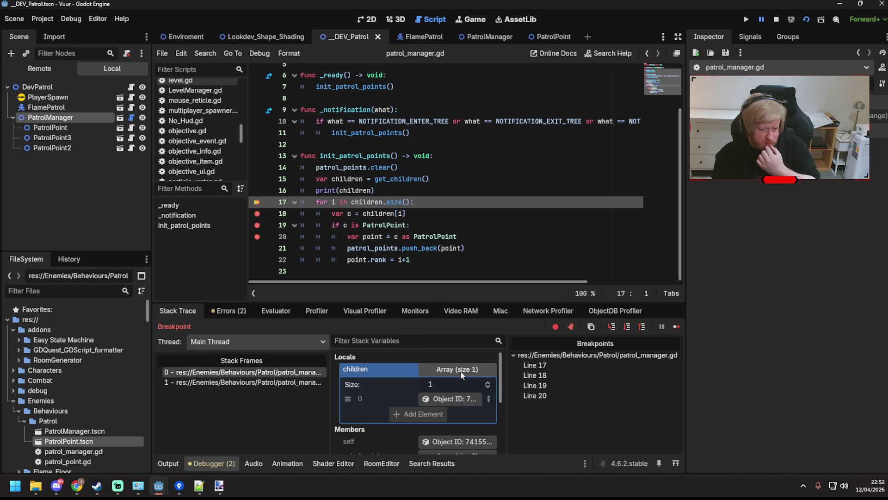
pyautogui.click(455, 398)
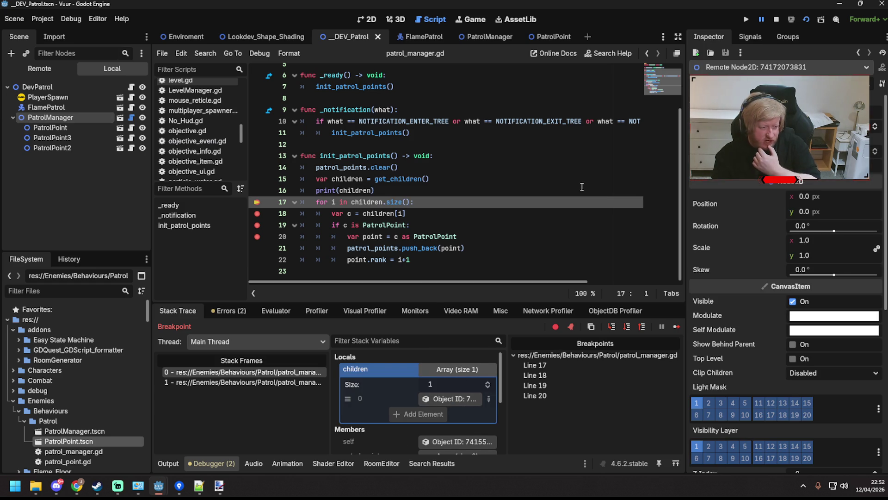
# Step and continue through the rank loop past the null-label errors until the game resumes.
pyautogui.click(682, 327)
pyautogui.click(681, 326)
pyautogui.click(681, 327)
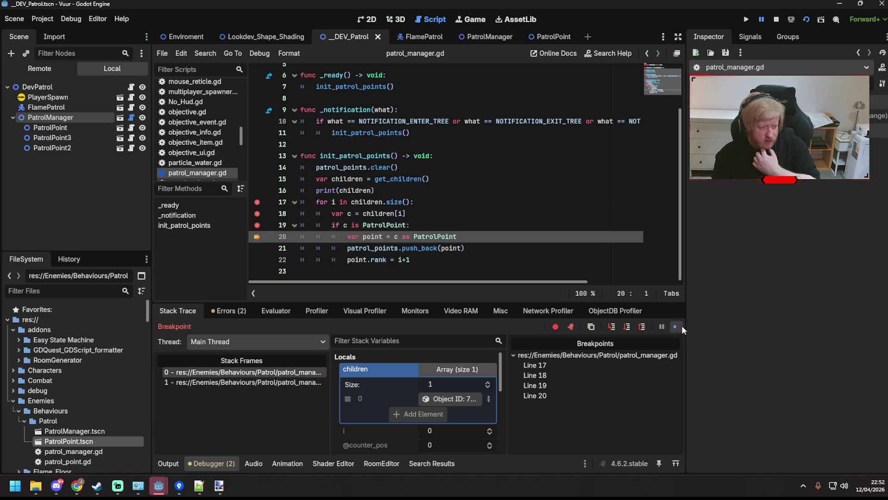
pyautogui.click(682, 326)
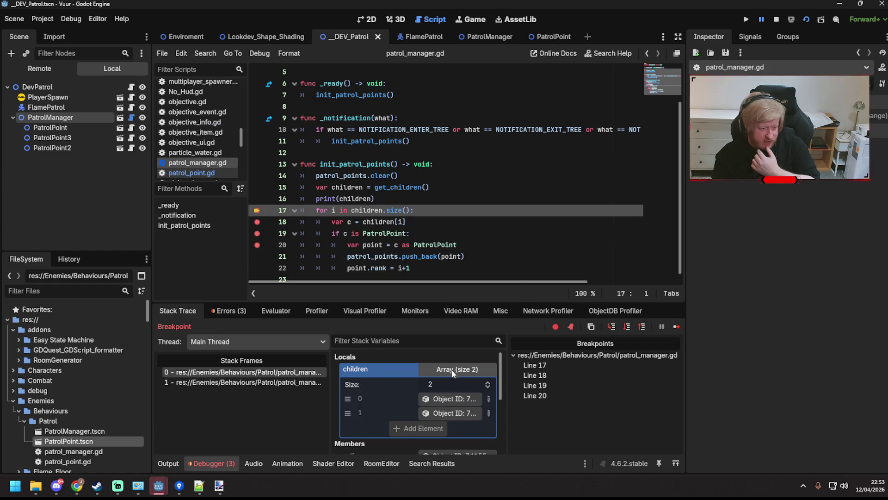
pyautogui.click(676, 326)
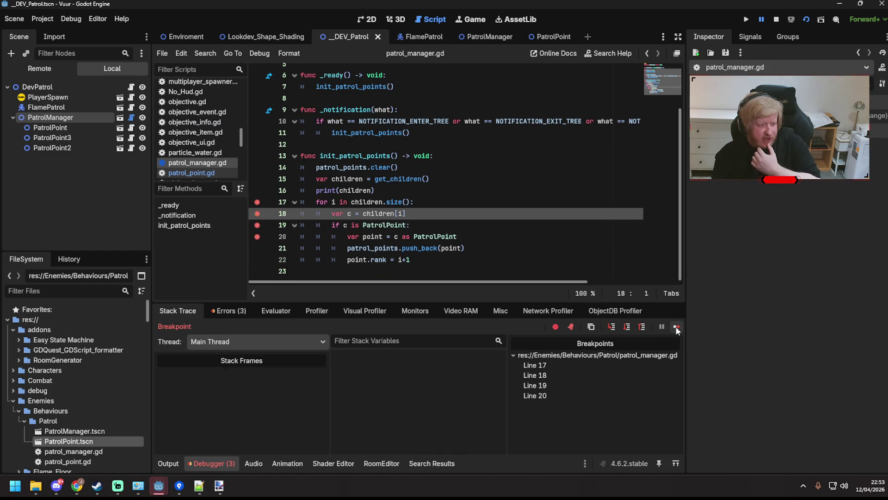
pyautogui.click(676, 327)
pyautogui.click(676, 327)
pyautogui.click(676, 326)
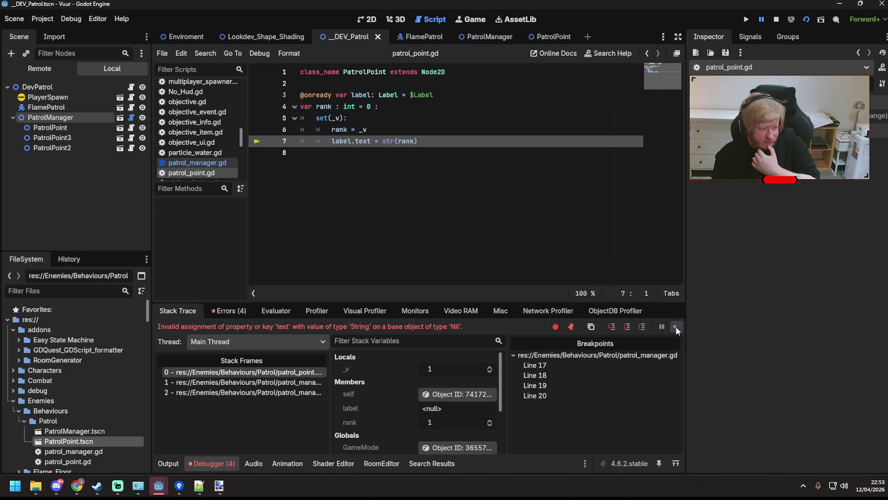
pyautogui.click(676, 327)
pyautogui.click(676, 327)
pyautogui.click(676, 327)
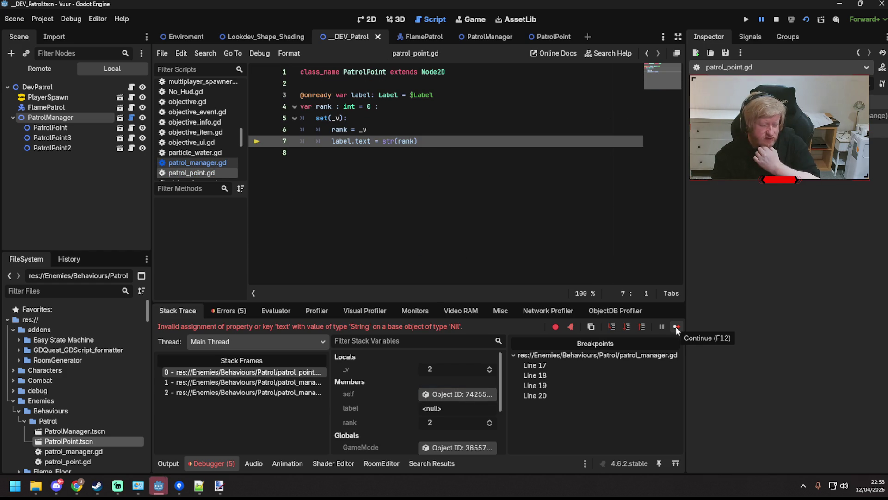
pyautogui.click(676, 327)
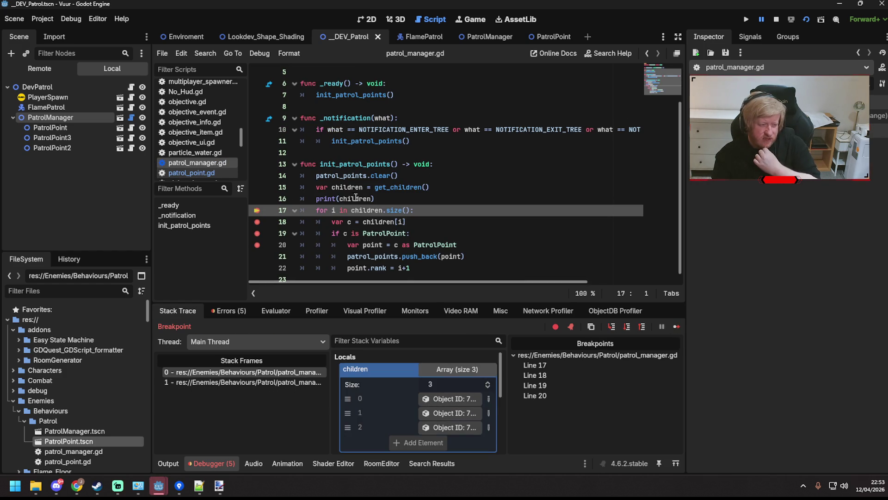
pyautogui.press('F12')
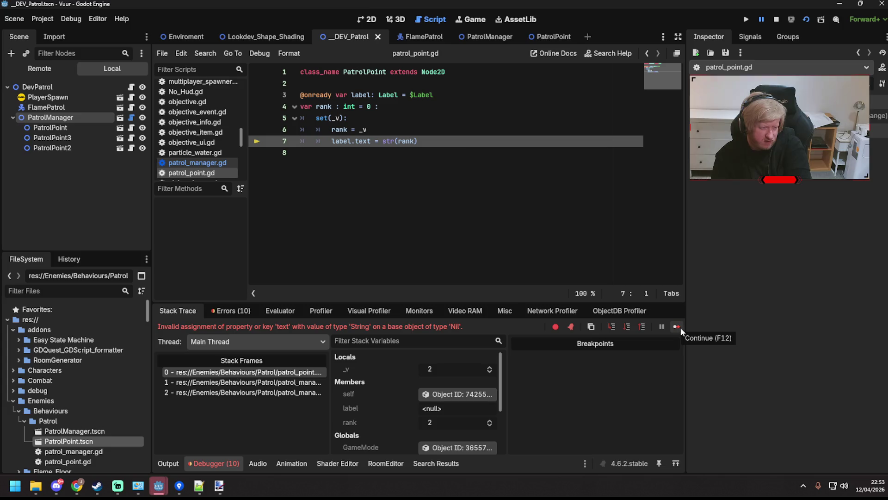
pyautogui.click(678, 327)
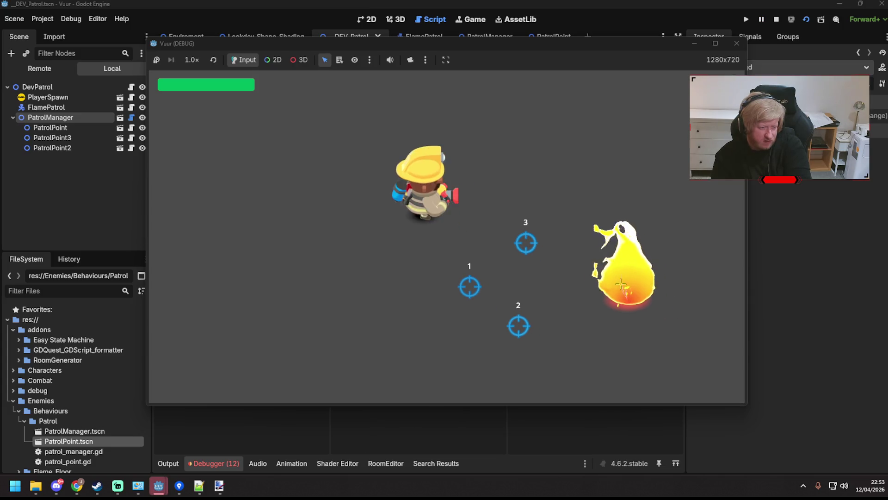
# Walk the player with D, A, S, W to check labels 1, 2, 3, then close the game.
pyautogui.press('d')
pyautogui.press('d')
pyautogui.press('a')
pyautogui.press('s')
pyautogui.press('a')
pyautogui.press('w')
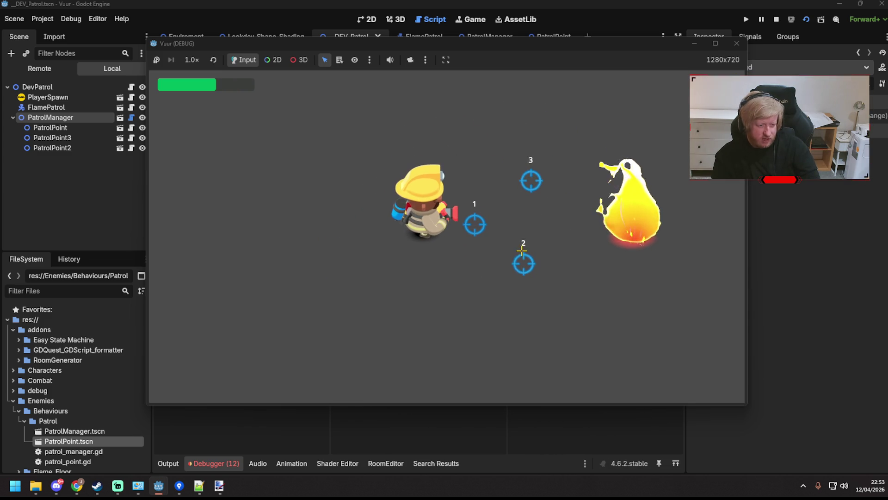
pyautogui.click(737, 43)
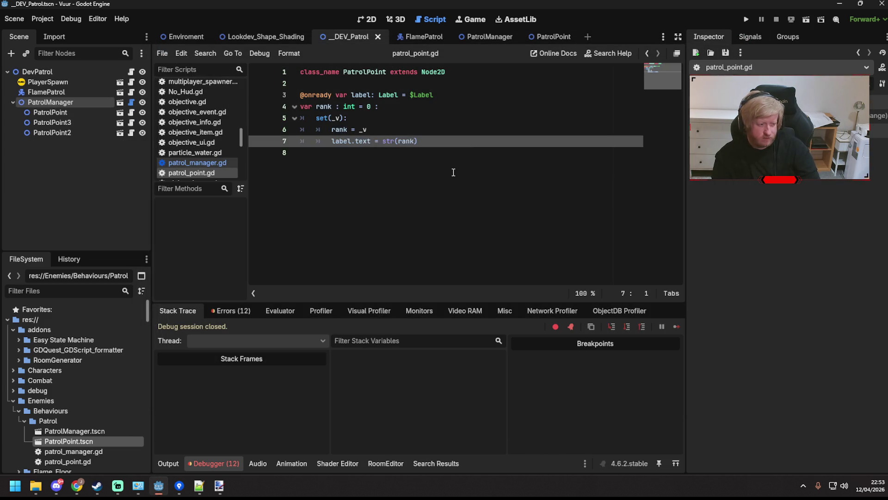
# Save, then review patrol_manager.gd's _notification docs and its NOTIFICATION_ENTER_TREE check on line 10.
pyautogui.hotkey('ctrl', 's')
pyautogui.click(210, 163)
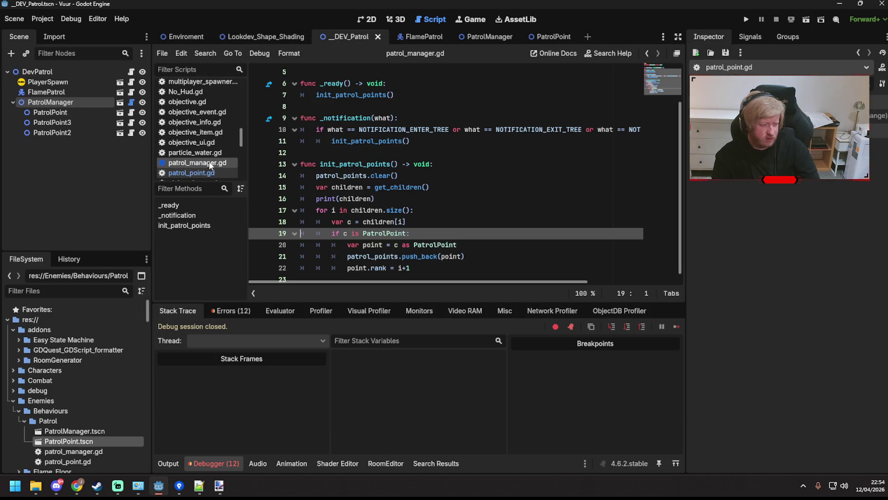
pyautogui.click(471, 221)
pyautogui.click(453, 233)
pyautogui.click(389, 171)
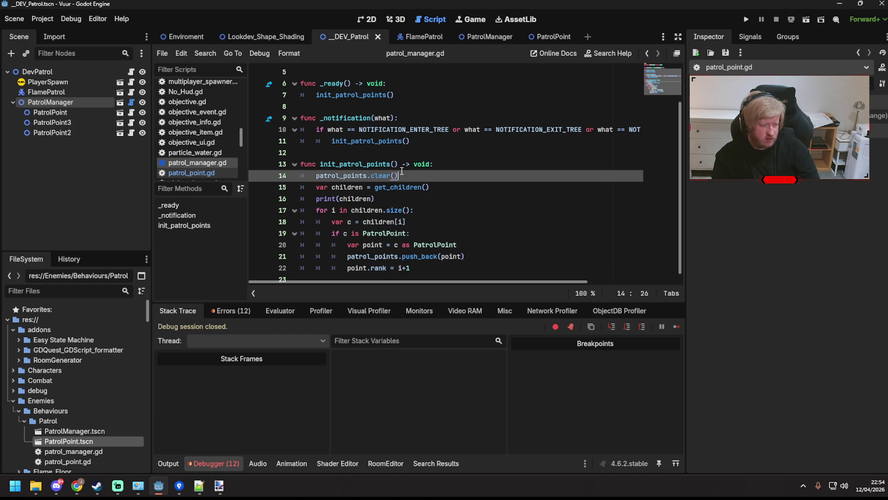
pyautogui.click(423, 139)
pyautogui.moveTo(339, 114)
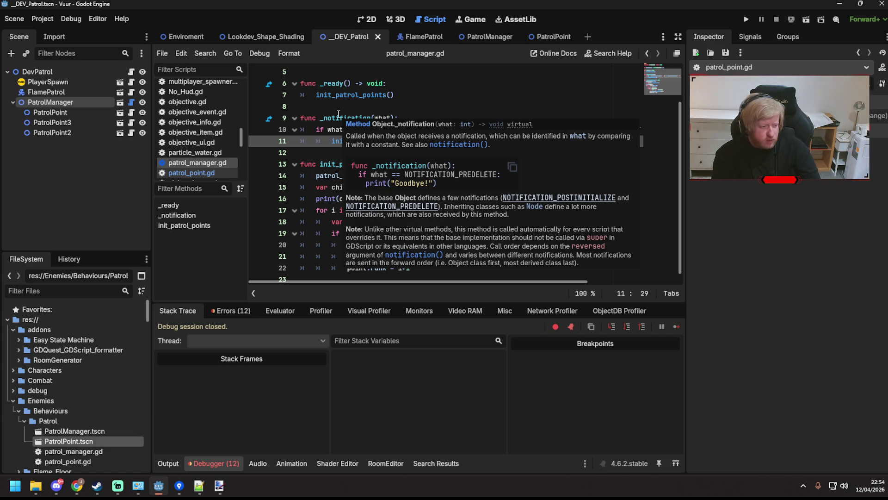
pyautogui.click(447, 118)
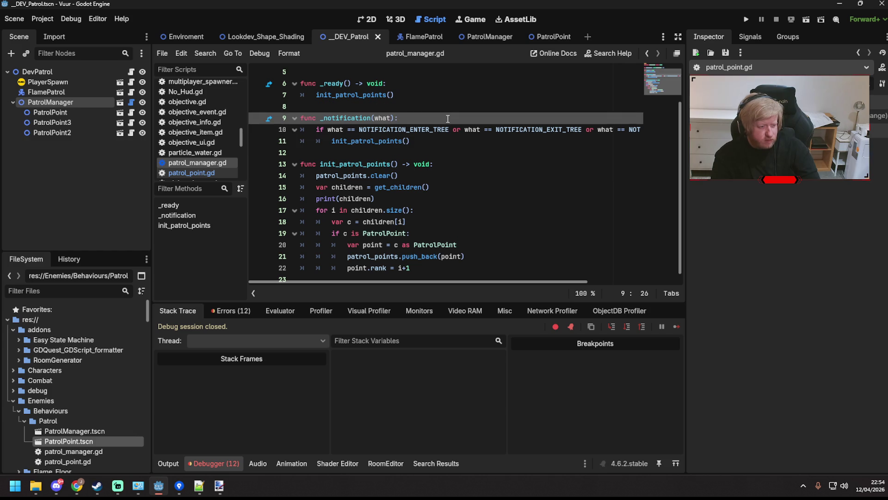
pyautogui.click(444, 125)
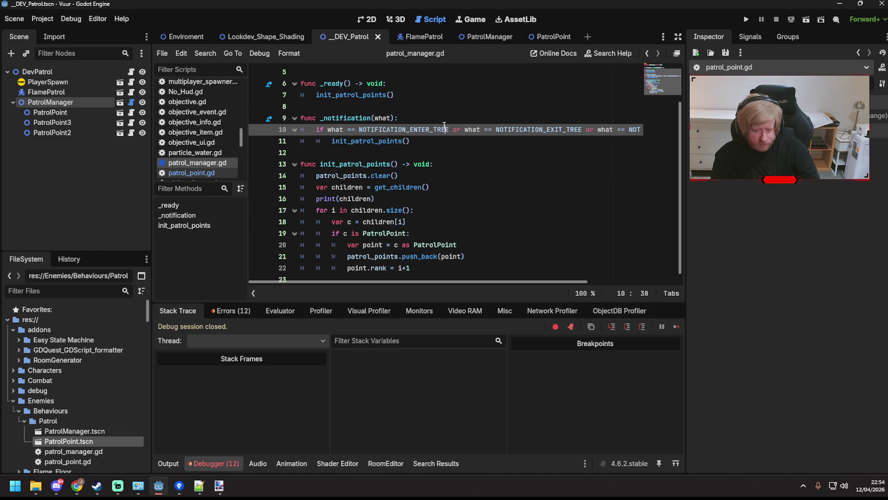
pyautogui.click(434, 165)
pyautogui.click(441, 142)
pyautogui.hotkey('ctrl', 's')
# In the 2D view, look over the PatrolPoint script and drag PatrolPoint3 above PatrolPoint under PatrolManager.
pyautogui.click(369, 20)
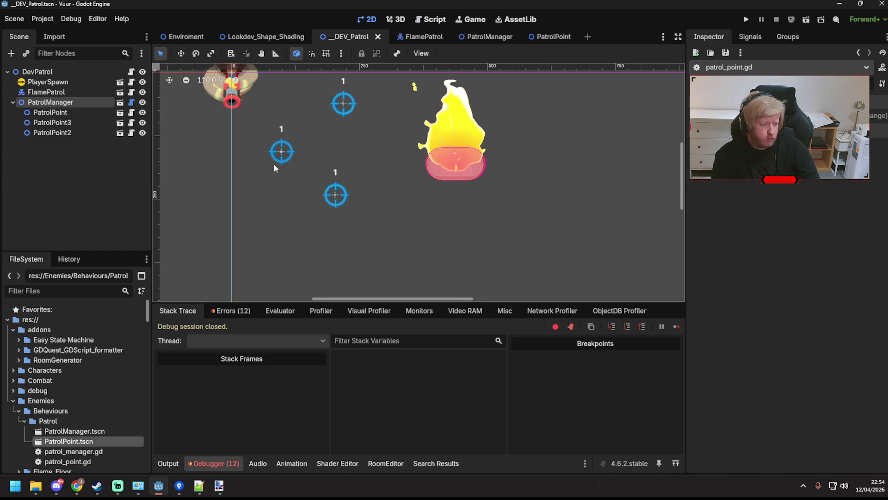
pyautogui.click(82, 112)
pyautogui.click(132, 113)
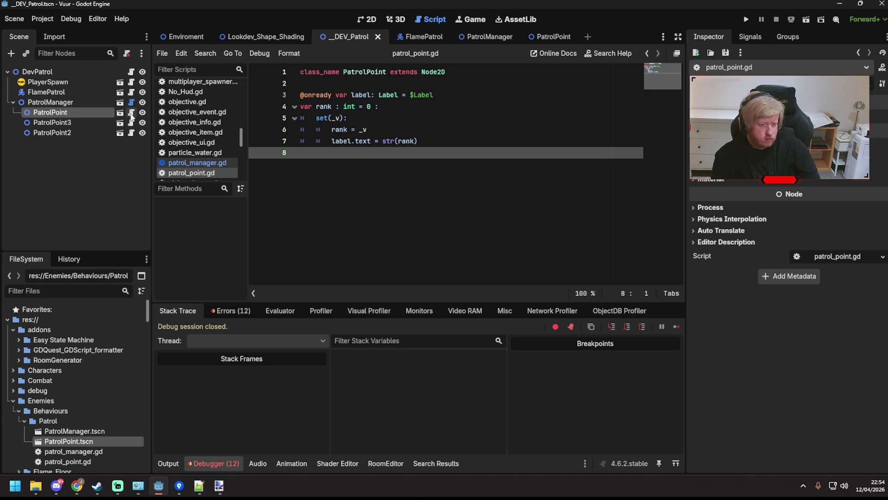
pyautogui.click(65, 102)
pyautogui.hotkey('ctrl', 'F1')
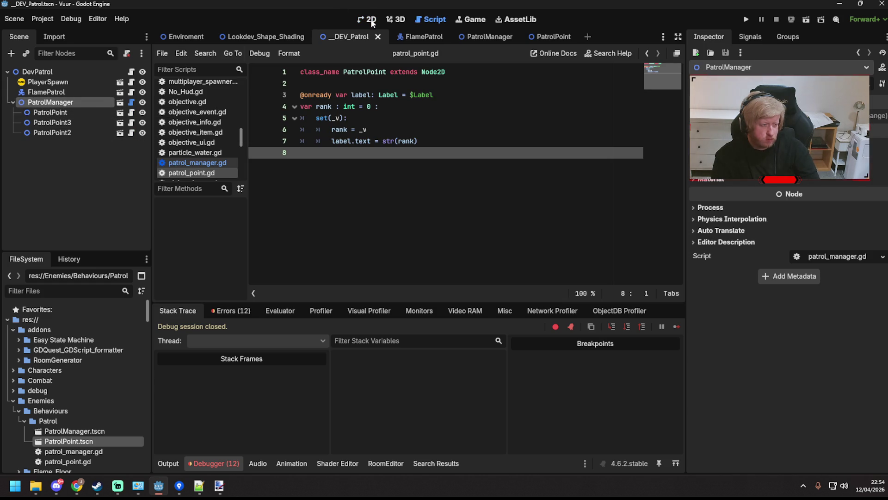
pyautogui.moveTo(77, 116); pyautogui.dragTo(80, 108)
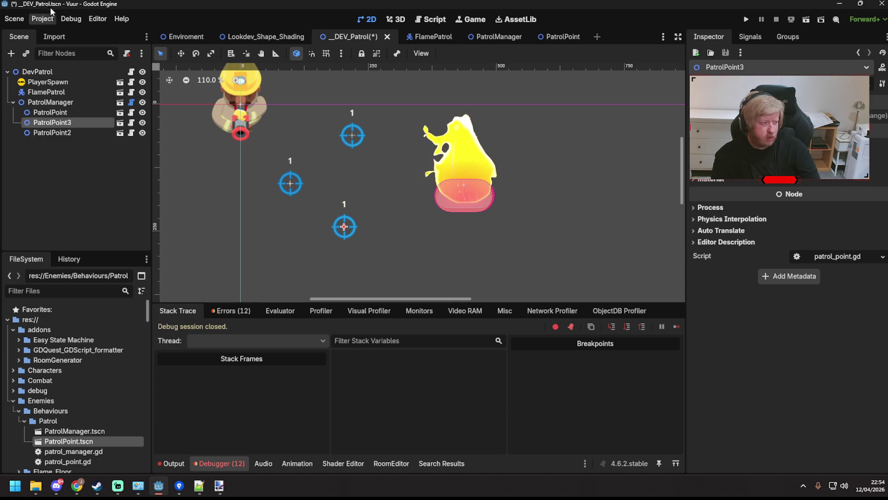
pyautogui.click(54, 36)
# Reload the current project, saving changes and closing first.
pyautogui.click(44, 20)
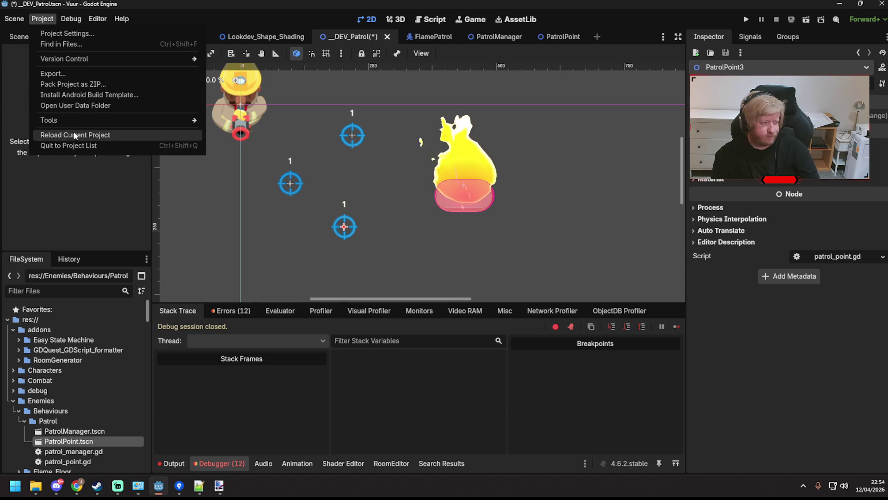
pyautogui.click(70, 134)
pyautogui.click(379, 269)
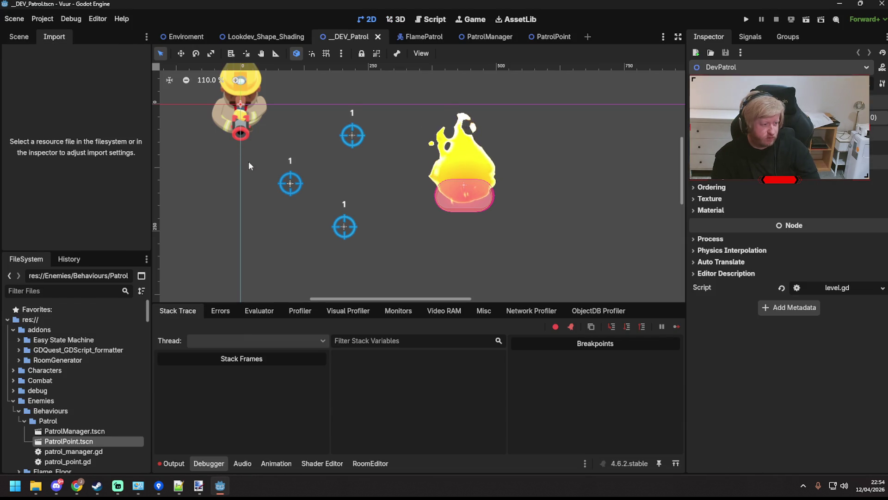
# Move PatrolPoint3 to the top of PatrolManager's children and save the scene.
pyautogui.click(290, 183)
pyautogui.click(239, 178)
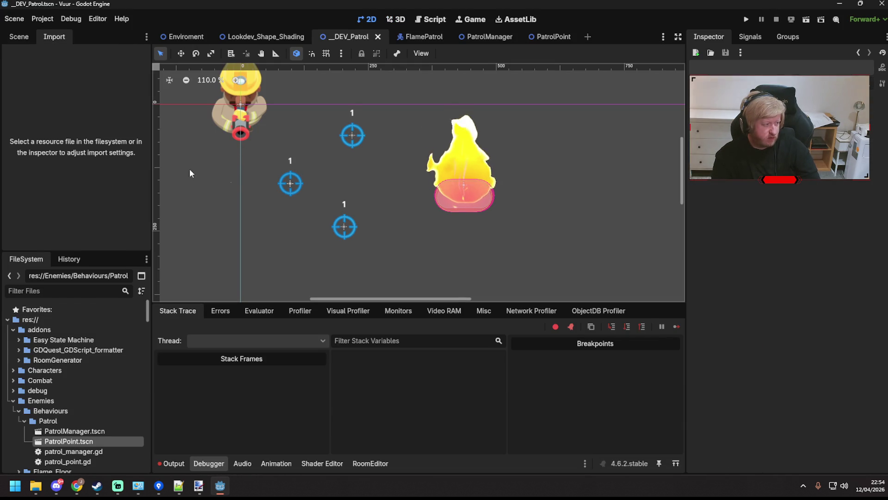
pyautogui.click(19, 37)
pyautogui.moveTo(60, 126)
pyautogui.mouseDown()
pyautogui.moveTo(62, 109)
pyautogui.moveTo(80, 146)
pyautogui.moveTo(70, 135)
pyautogui.mouseUp()
pyautogui.click(445, 180)
pyautogui.hotkey('ctrl', 's')
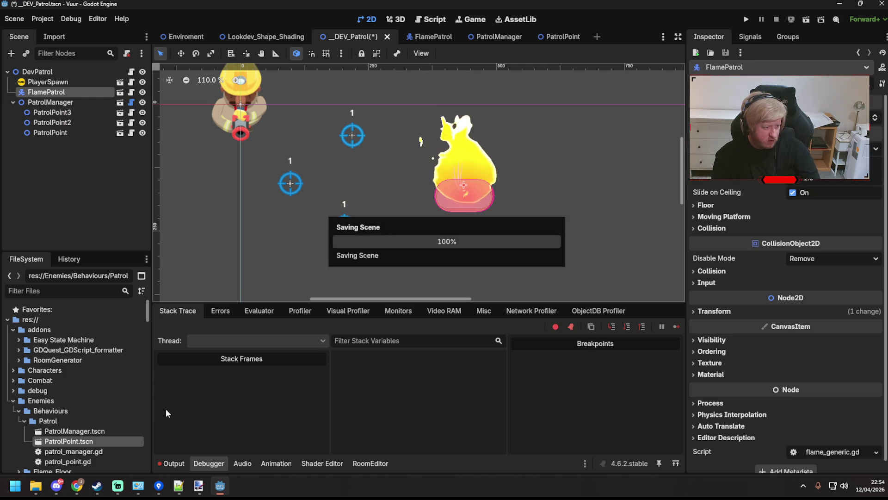
# Review the rank errors in the output log and jump to line 22 of patrol_manager.gd.
pyautogui.click(172, 463)
pyautogui.scroll(5, 287, 402)
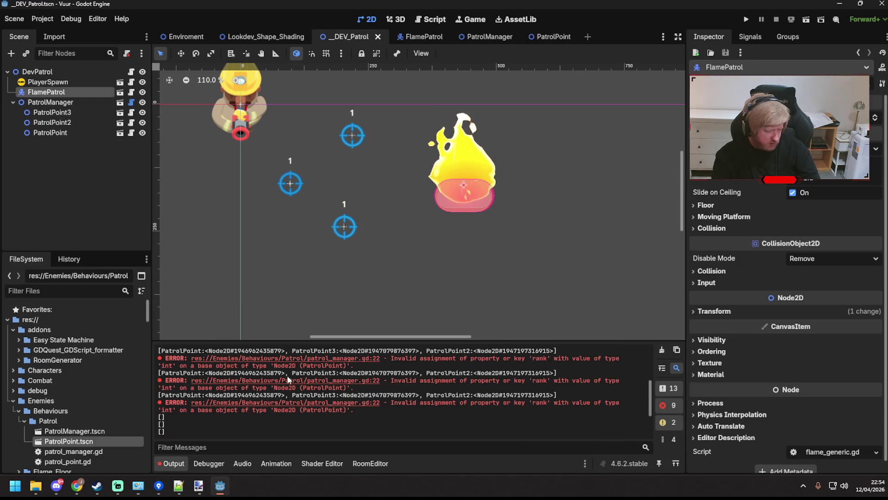
pyautogui.scroll(-5, 294, 401)
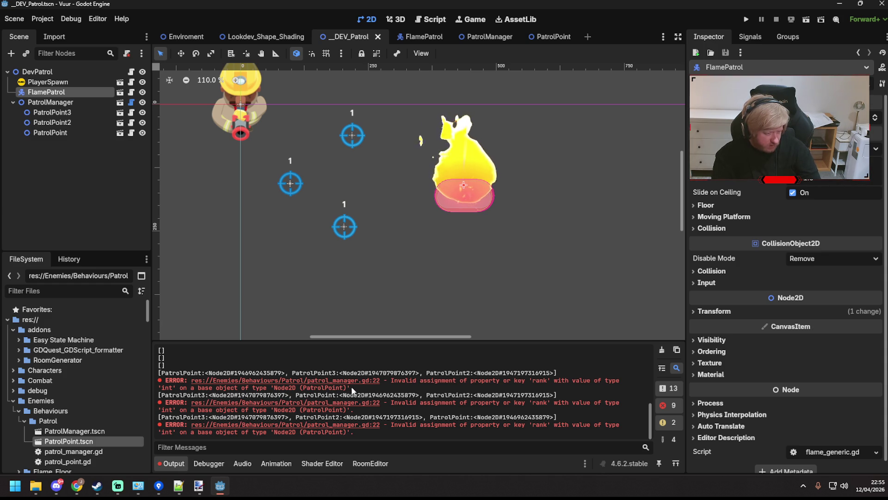
pyautogui.click(316, 381)
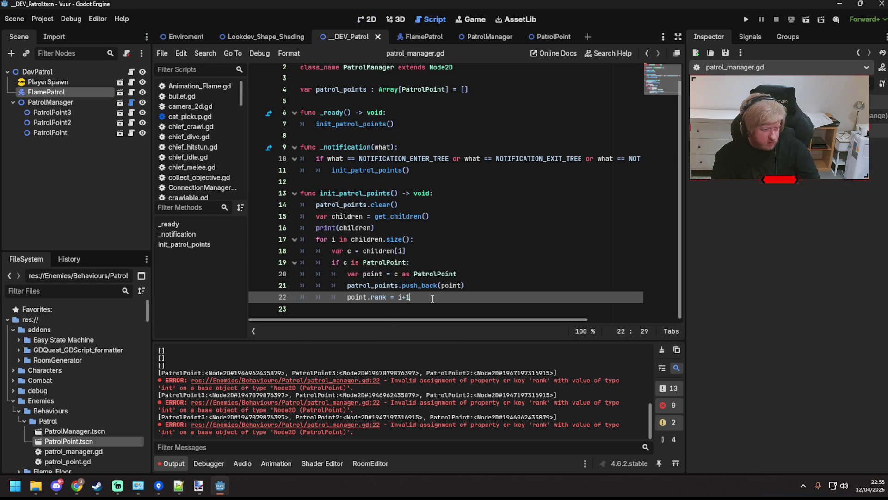
# Inspect the rank setter and label text lines in patrol_point.gd.
pyautogui.keyDown('ctrl'); pyautogui.click(436, 273); pyautogui.keyUp('ctrl')
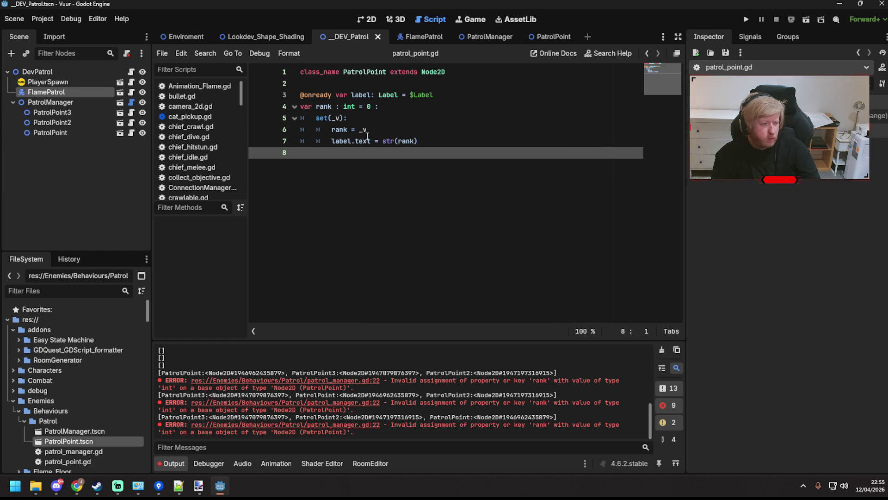
pyautogui.click(388, 128)
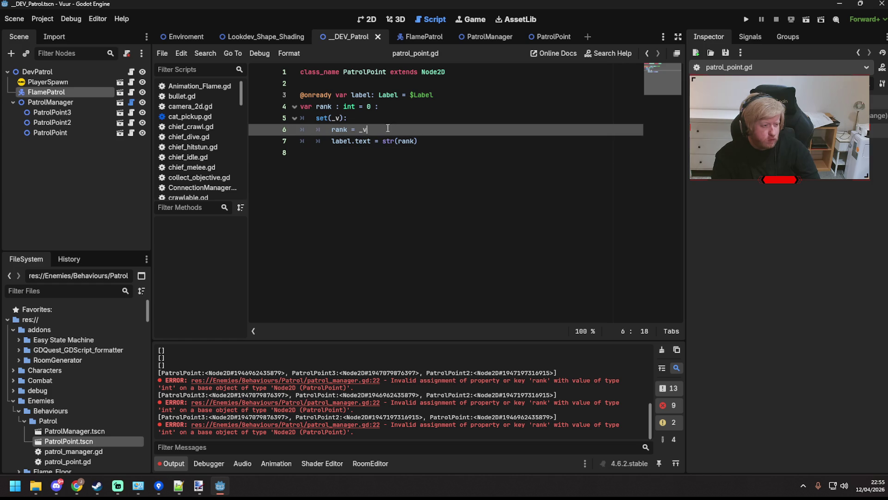
pyautogui.click(455, 140)
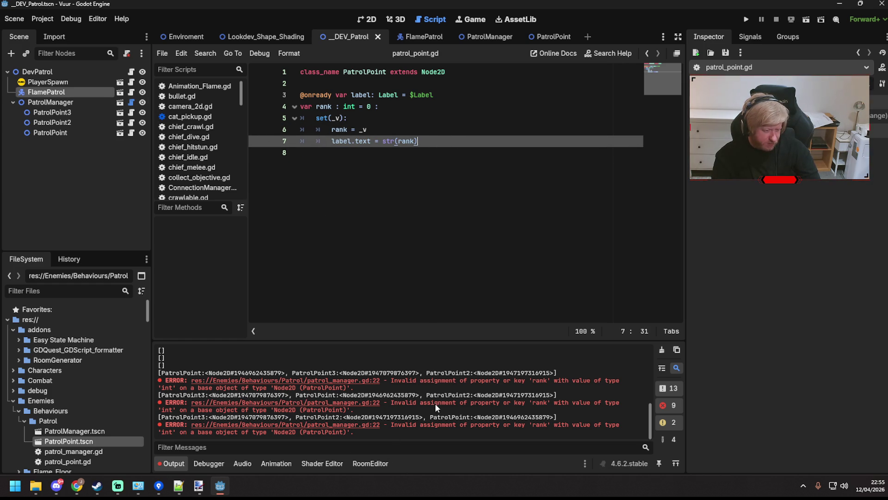
pyautogui.click(131, 102)
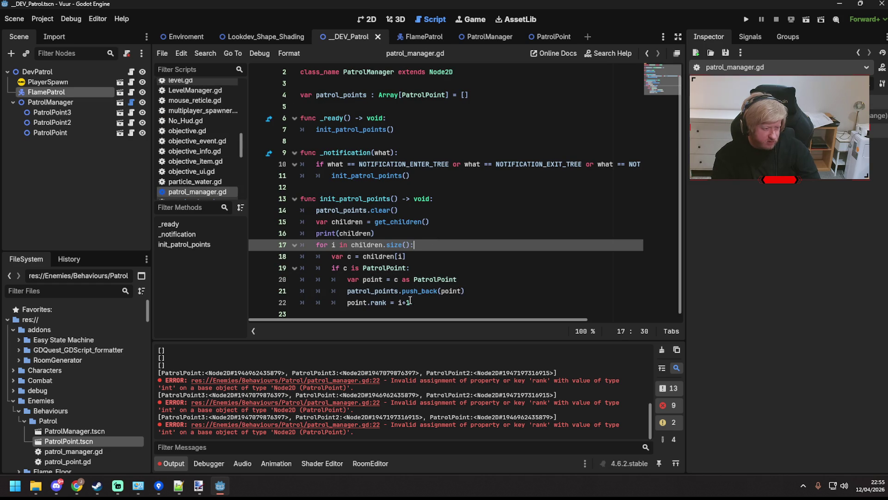
pyautogui.click(131, 112)
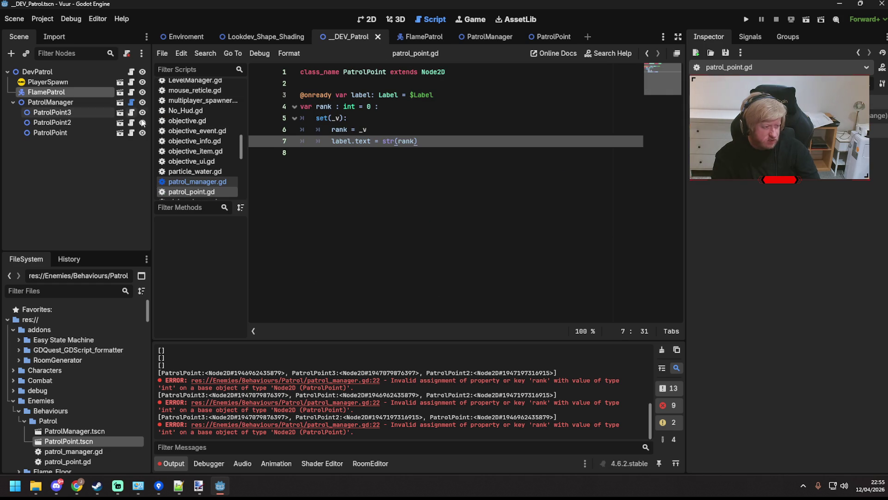
# Back in patrol_manager.gd, insert a blank line after the push_back call.
pyautogui.click(349, 108)
pyautogui.click(131, 102)
pyautogui.press('Left')
pyautogui.press('Left')
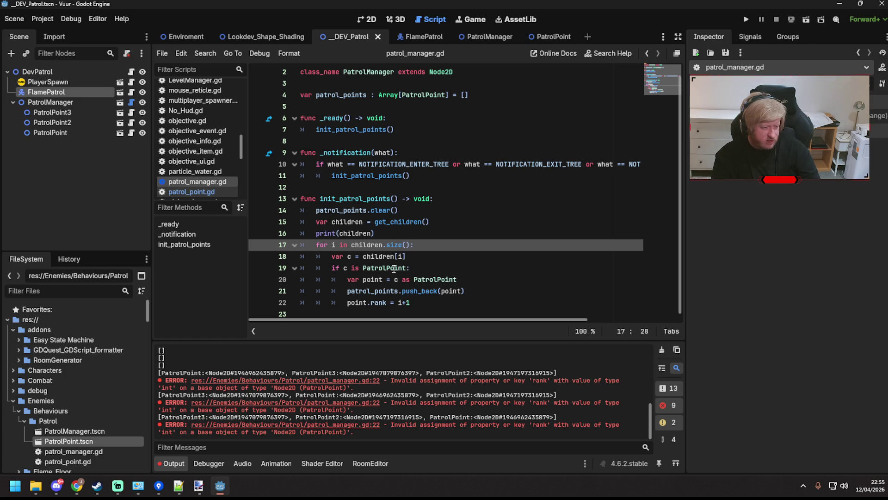
pyautogui.click(512, 291)
pyautogui.click(468, 302)
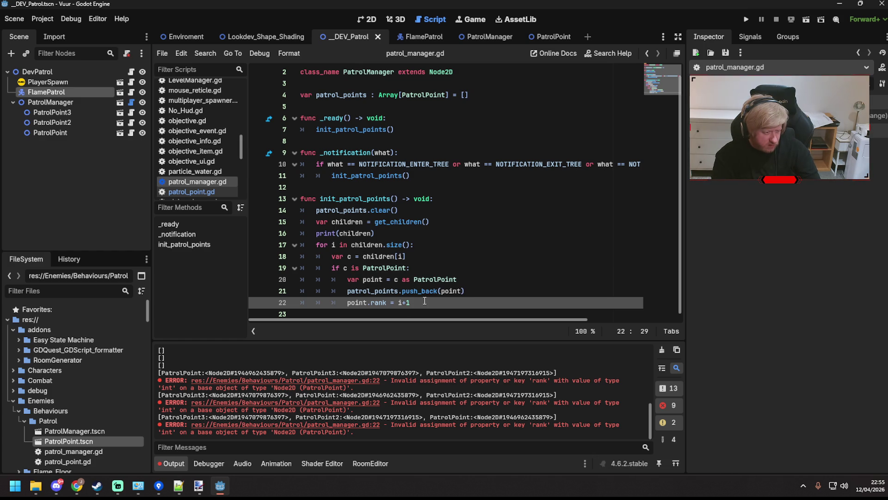
pyautogui.click(490, 292)
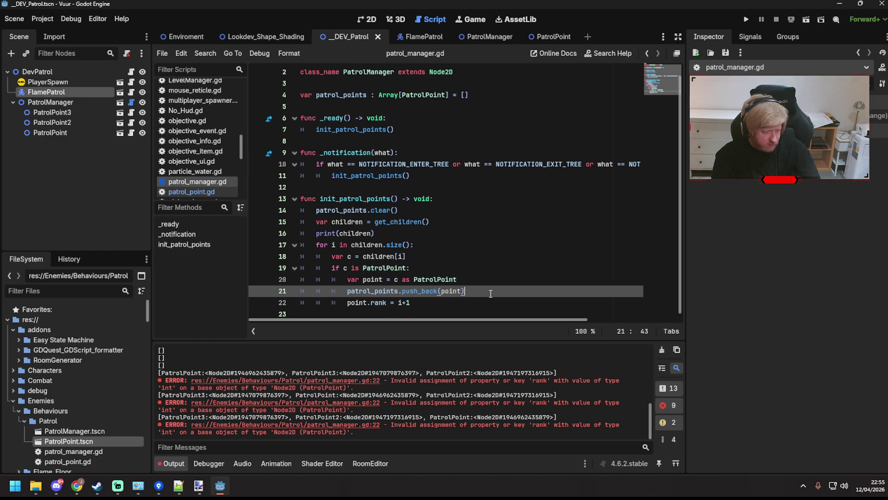
pyautogui.press('Return')
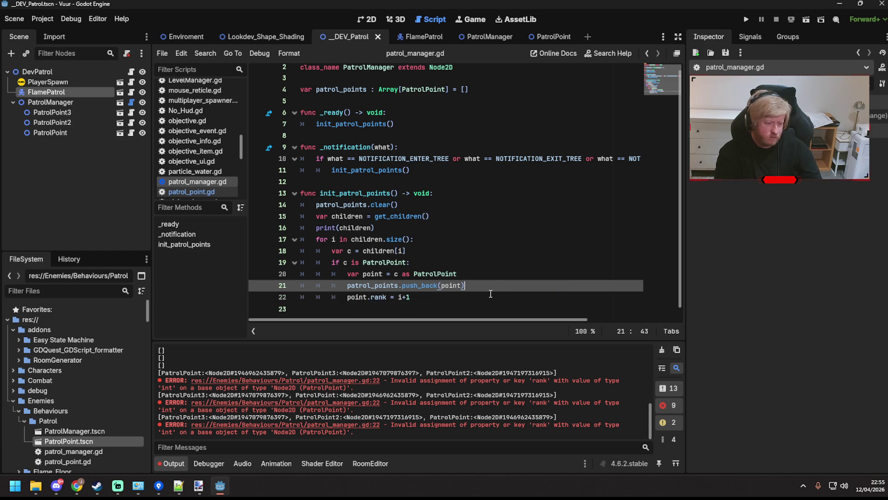
# Add a rank print on the new line, then move PatrolPoint2 and PatrolPoint after clearing the output.
pyautogui.write('int')
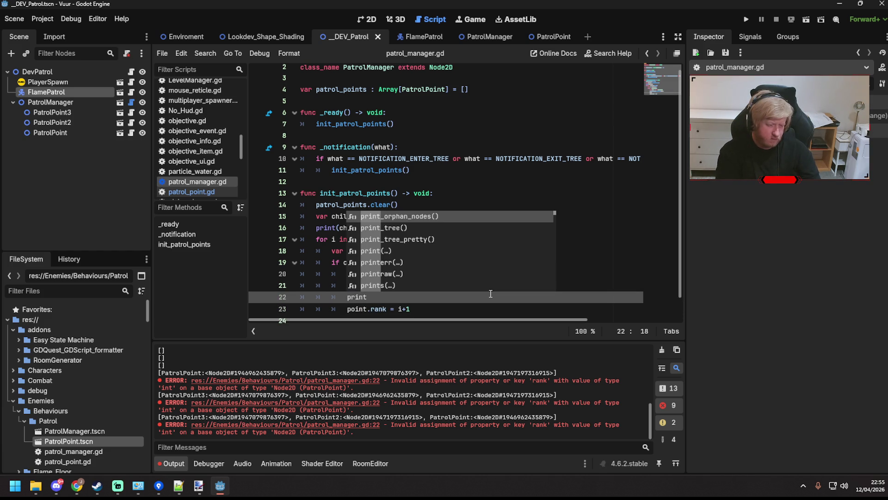
pyautogui.write('(poi')
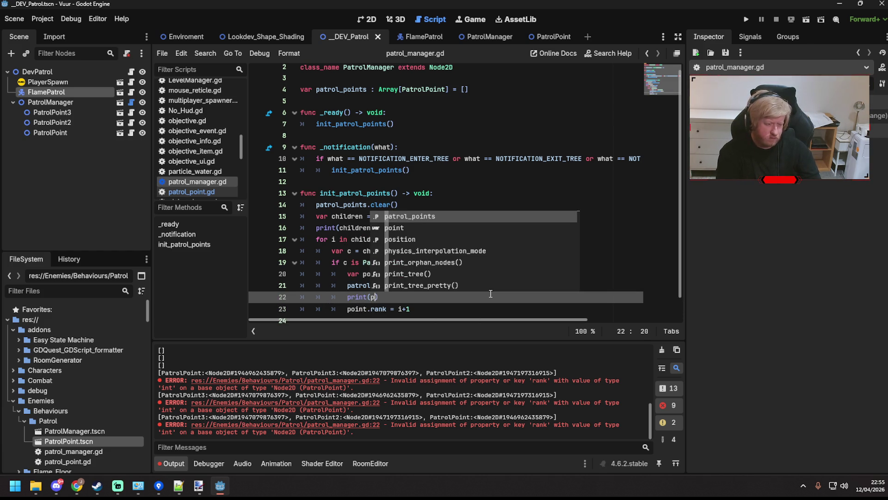
pyautogui.write('nt.rank)')
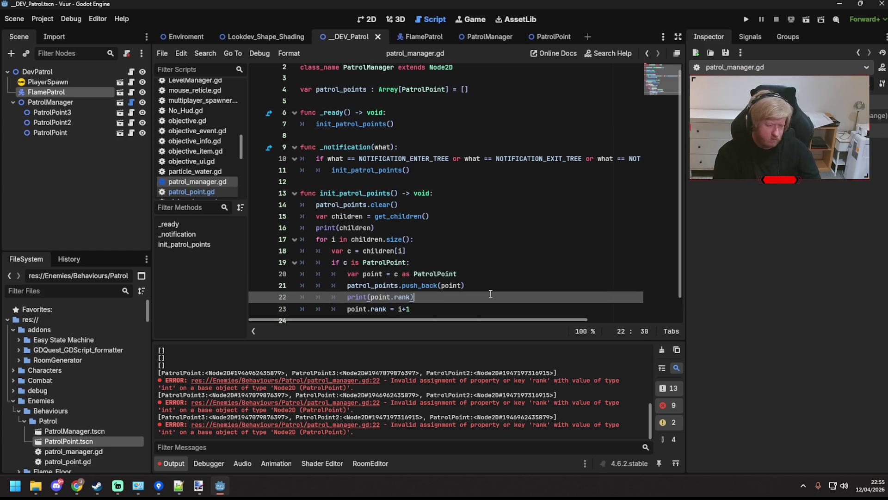
pyautogui.moveTo(69, 123); pyautogui.dragTo(74, 105)
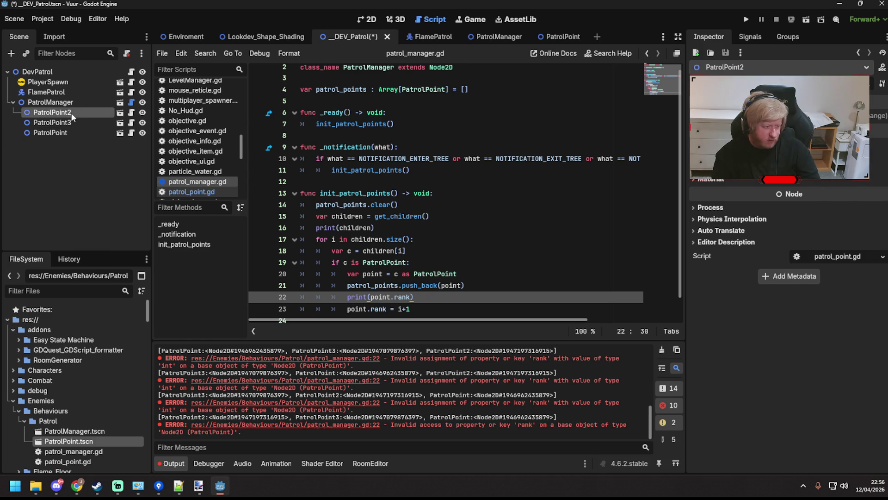
pyautogui.scroll(3, 303, 390)
pyautogui.scroll(-1, 302, 390)
pyautogui.scroll(3, 300, 397)
pyautogui.scroll(-3, 282, 391)
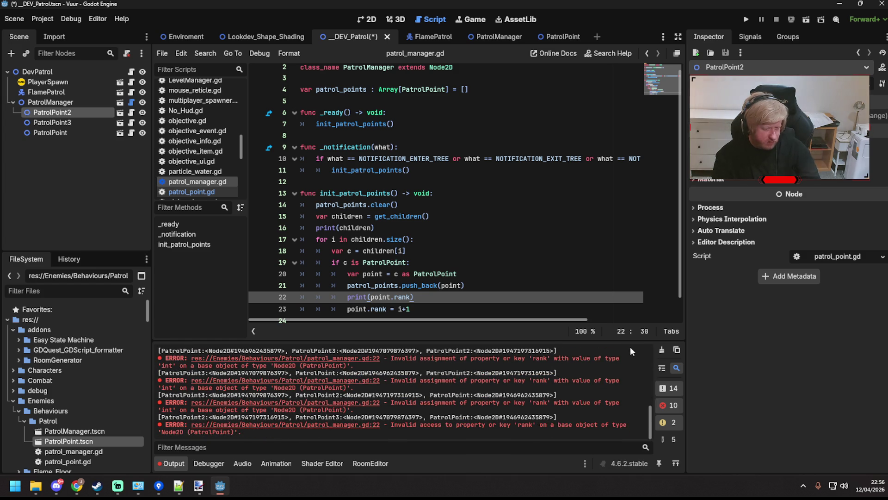
pyautogui.click(662, 349)
pyautogui.moveTo(51, 133); pyautogui.dragTo(69, 126)
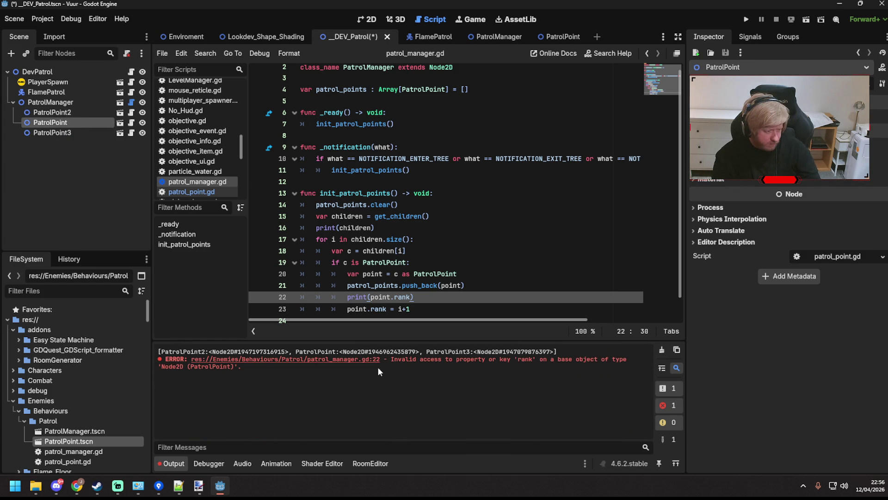
pyautogui.scroll(-1, 477, 290)
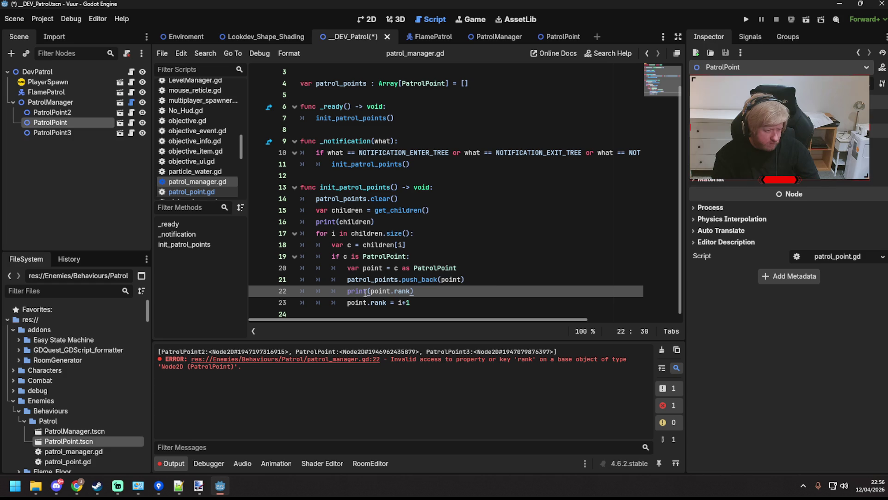
# Move print(point.rank) to just below the PatrolPoint cast line and save the script.
pyautogui.moveTo(348, 291); pyautogui.dragTo(425, 293)
pyautogui.press('BackSpace')
pyautogui.moveTo(483, 277); pyautogui.dragTo(486, 269)
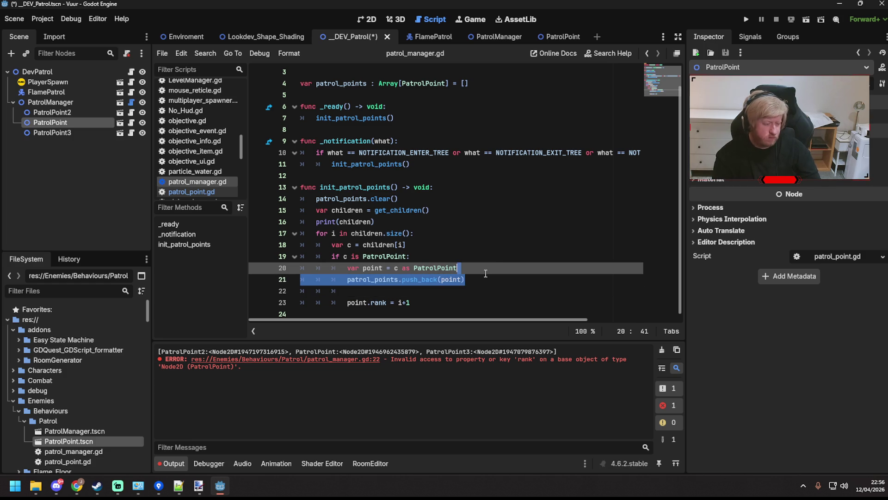
pyautogui.click(494, 263)
pyautogui.press('Return')
pyautogui.write('print(point.rank)')
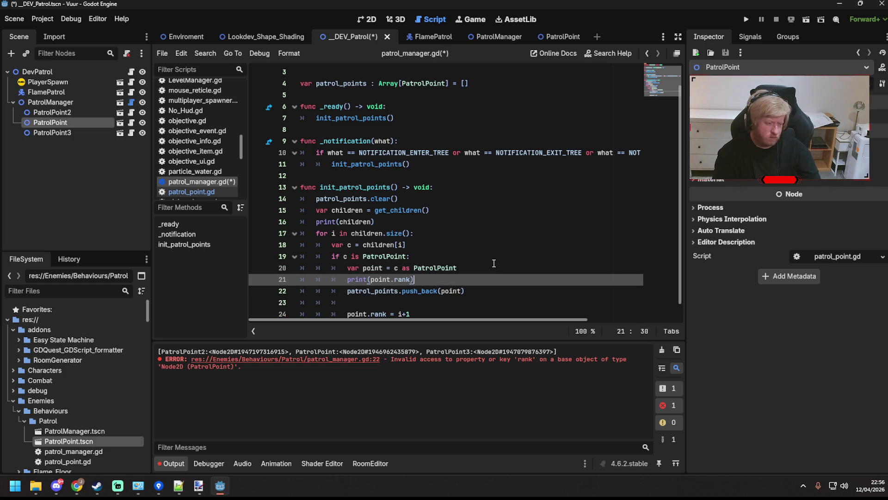
pyautogui.hotkey('ctrl', 's')
# Move PatrolPoint3 above PatrolPoint and save the scene.
pyautogui.moveTo(51, 133); pyautogui.dragTo(67, 118)
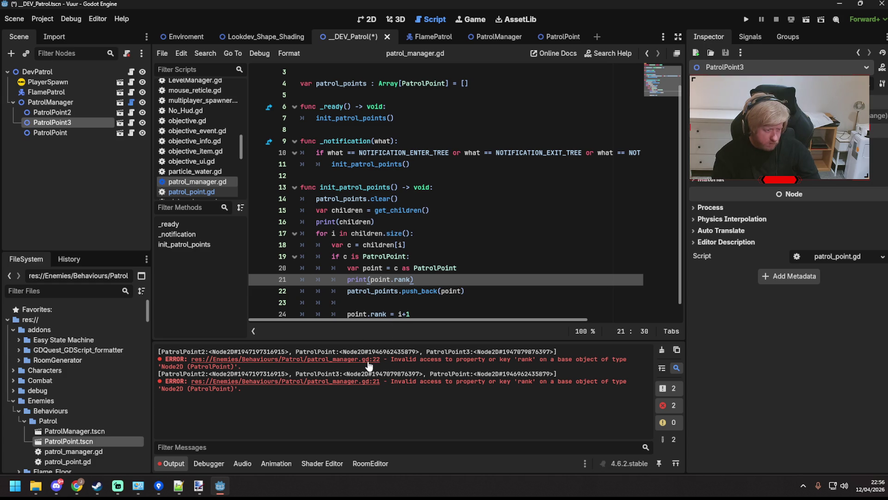
pyautogui.press('Left')
pyautogui.hotkey('ctrl', 's')
pyautogui.scroll(-1, 435, 272)
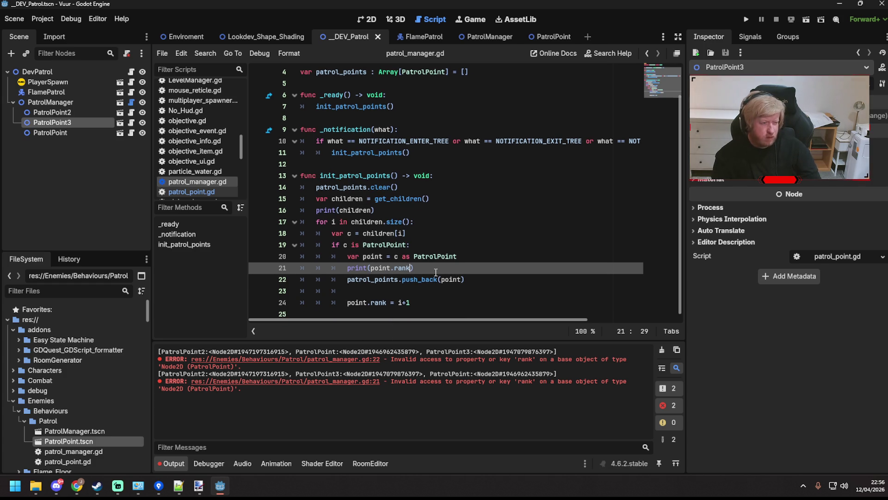
pyautogui.click(67, 103)
pyautogui.click(68, 103)
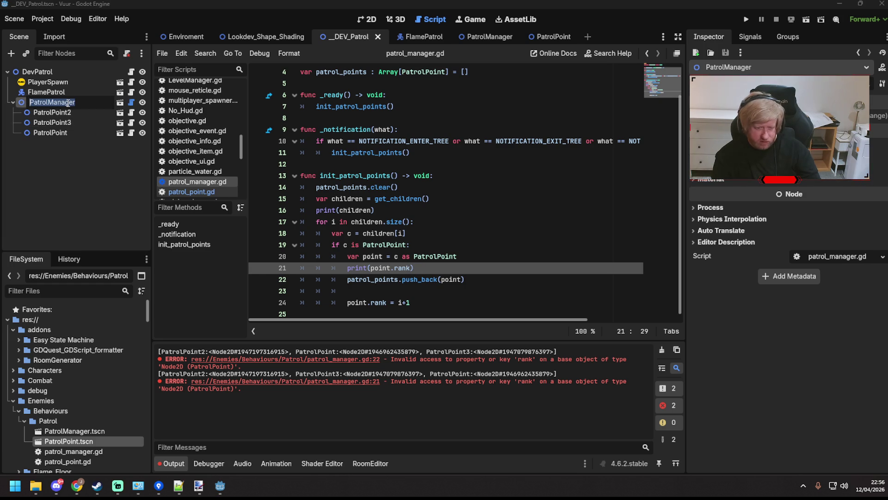
pyautogui.click(132, 112)
pyautogui.click(132, 103)
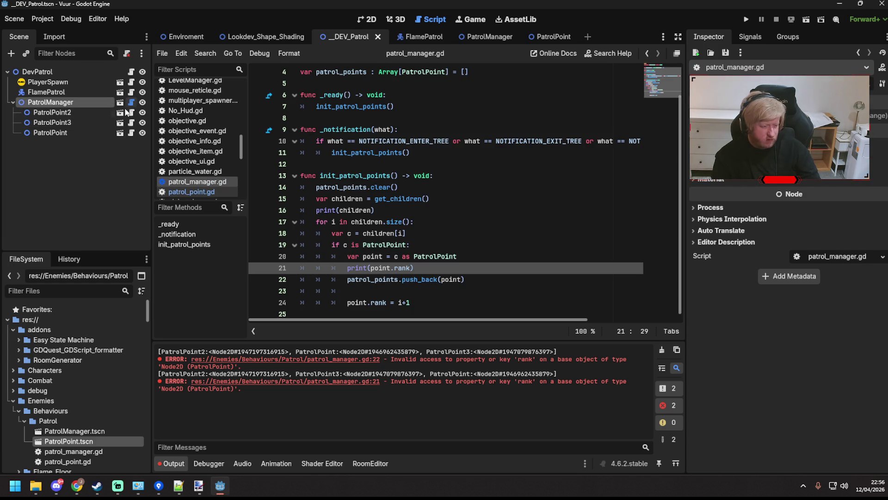
pyautogui.hotkey('ctrl', 's')
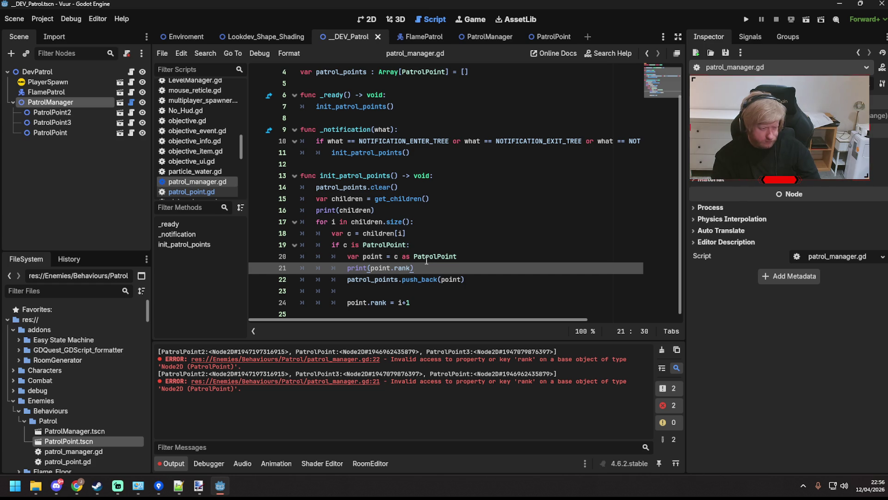
# Begin adding a "Rank" label to the print line in patrol_manager.gd.
pyautogui.click(132, 112)
pyautogui.click(132, 103)
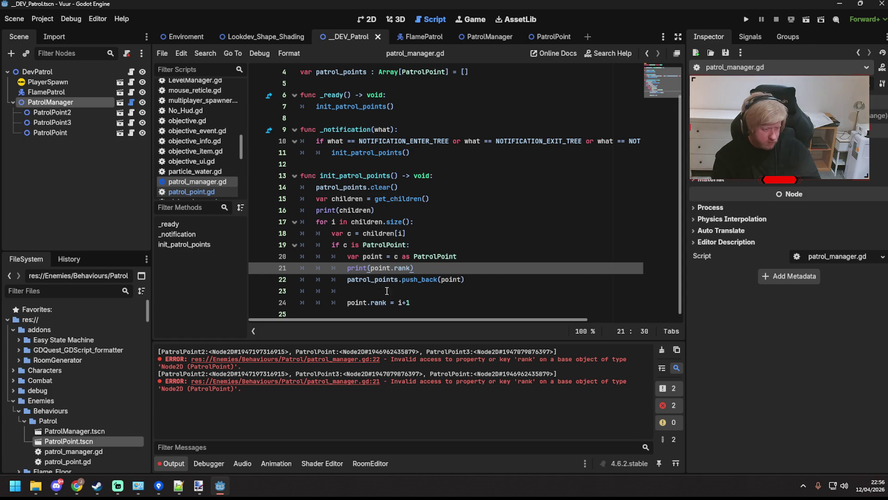
pyautogui.click(444, 291)
pyautogui.click(475, 272)
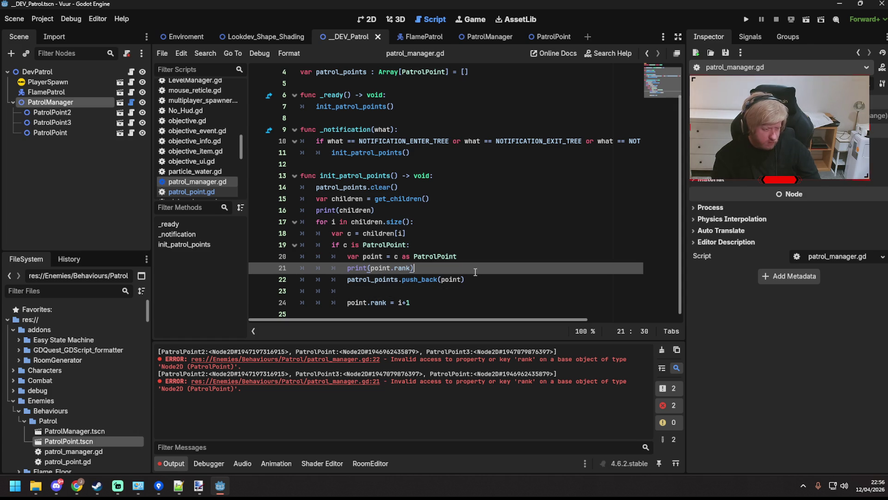
pyautogui.write('"Rank":')
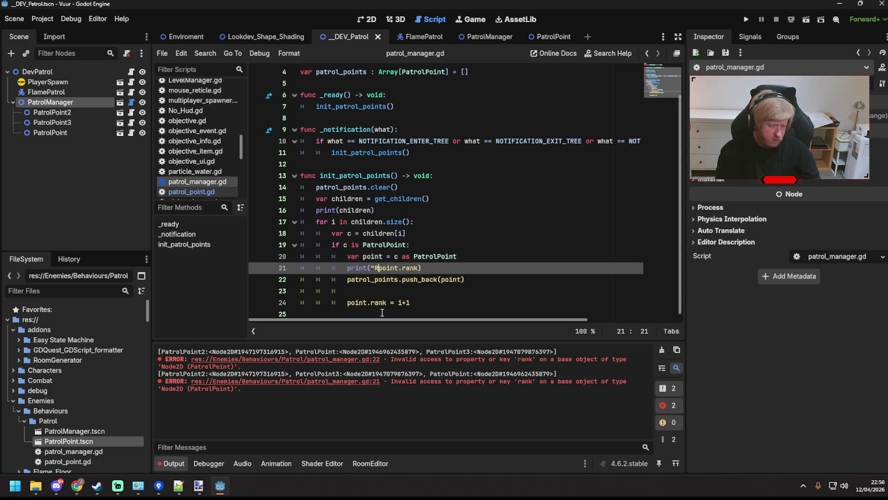
# Finish the print label as "Rank: ", save, and move PatrolPoint above PatrolPoint3.
pyautogui.press('BackSpace')
pyautogui.press('BackSpace')
pyautogui.write(':",')
pyautogui.press('Left')
pyautogui.press('Left')
pyautogui.press('Right')
pyautogui.hotkey('ctrl', 's')
pyautogui.moveTo(92, 133); pyautogui.dragTo(88, 118)
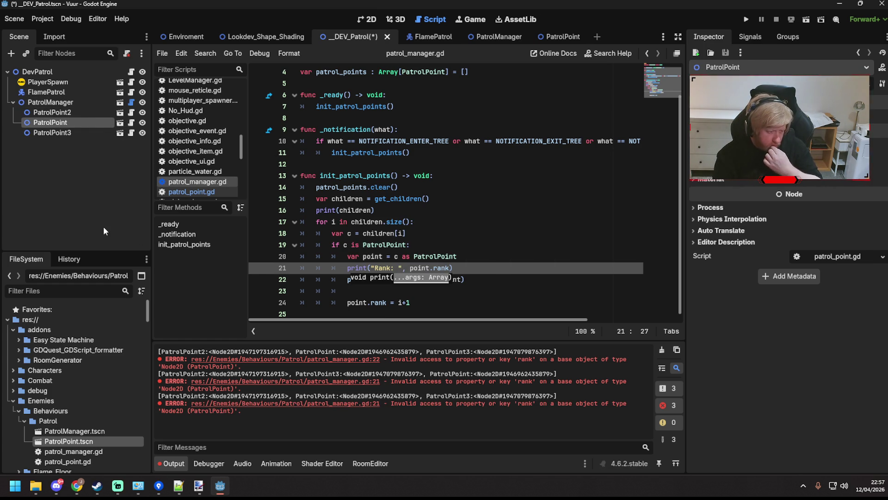
pyautogui.click(46, 113)
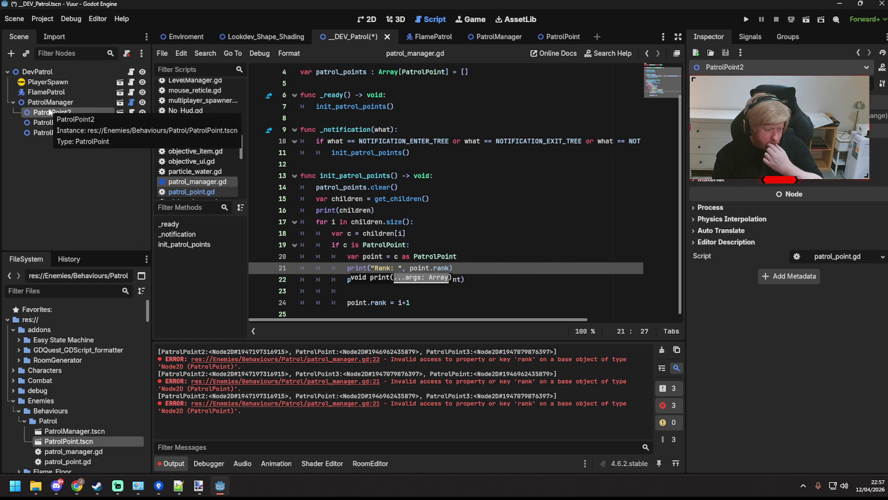
# Move the print above the cast line, make it print c.rank, and save the script.
pyautogui.moveTo(348, 268); pyautogui.dragTo(453, 268)
pyautogui.press('BackSpace')
pyautogui.click(448, 244)
pyautogui.press('Return')
pyautogui.write('print("Rank: ", point.rank)')
pyautogui.hotkey('ctrl', 's')
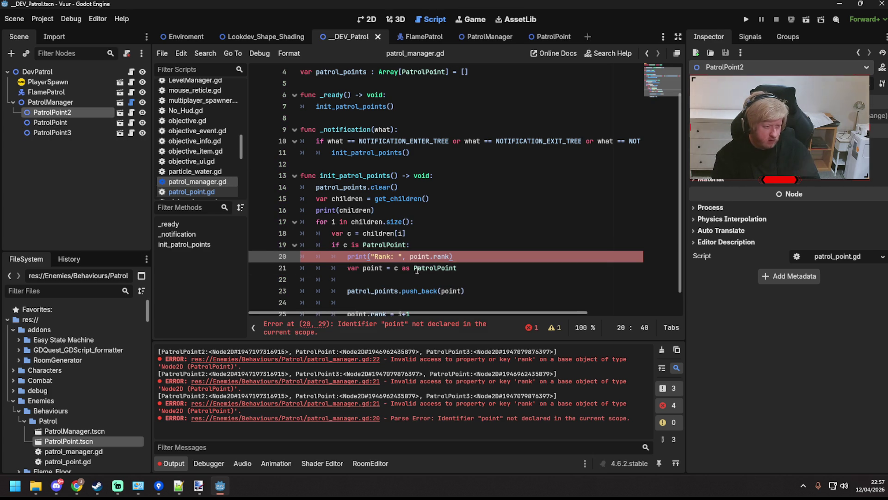
pyautogui.doubleClick(411, 258)
pyautogui.write('c.')
pyautogui.click(485, 260)
pyautogui.hotkey('ctrl', 's')
# Show editor messages, clear the output, and reorder PatrolPoint2 and PatrolPoint3 to retest.
pyautogui.moveTo(91, 112); pyautogui.dragTo(71, 124)
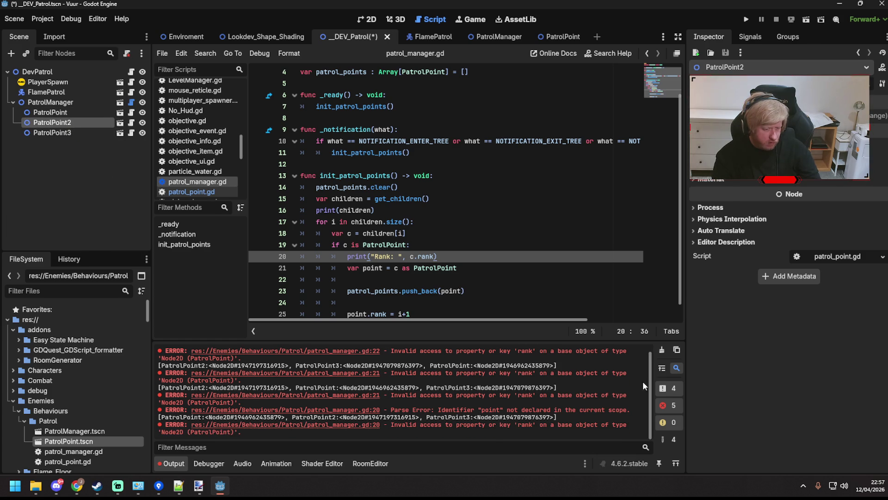
pyautogui.click(671, 440)
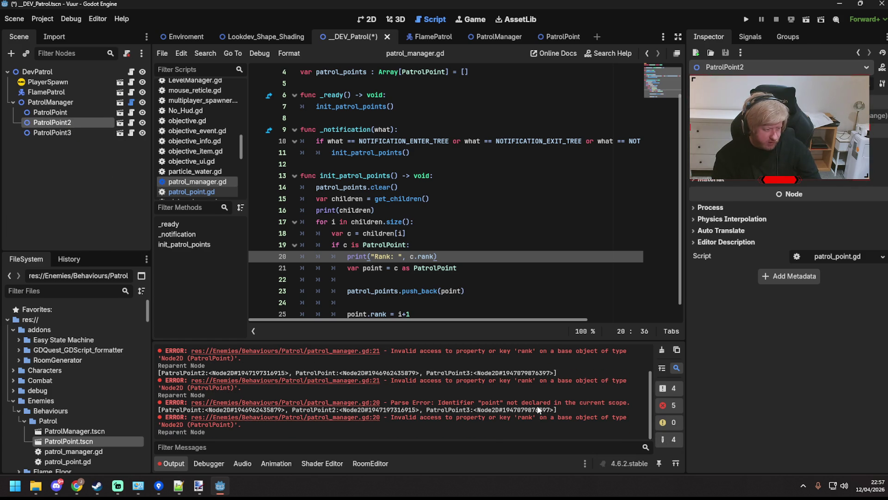
pyautogui.click(662, 350)
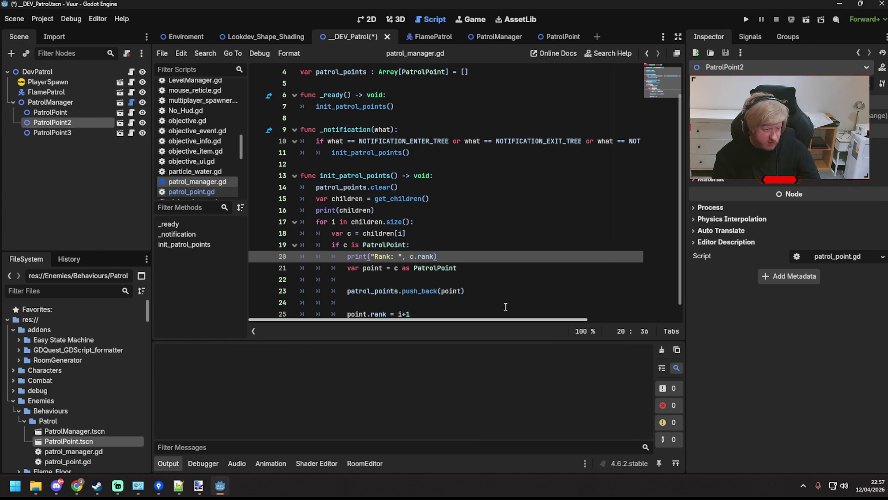
pyautogui.moveTo(65, 133); pyautogui.dragTo(67, 122)
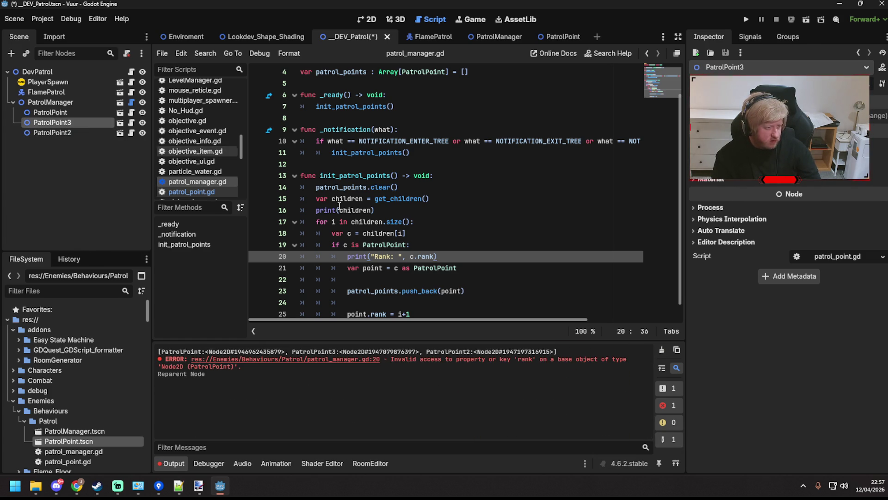
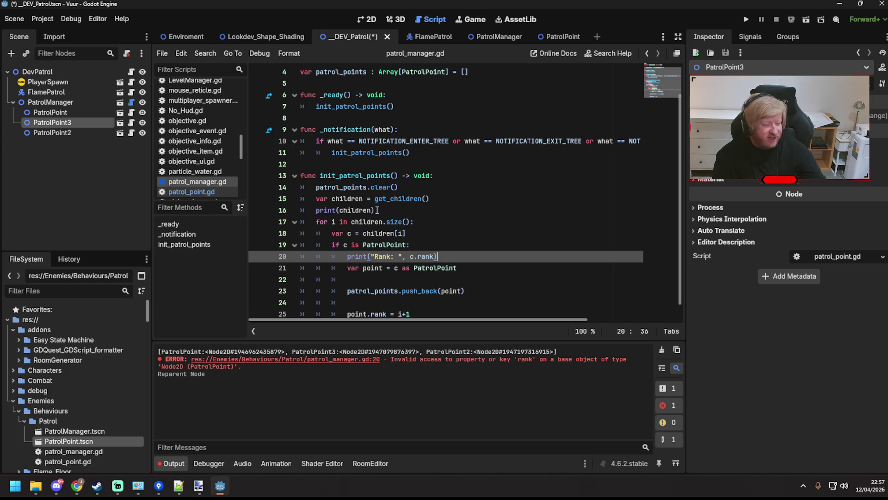
# Append 'as Array[PatrolPoint]' to get_children() on line 15, save, and move PatrolPoint2 above PatrolPoint3.
pyautogui.click(380, 210)
pyautogui.keyDown('ctrl'); pyautogui.scroll(4, 429, 218); pyautogui.keyUp('ctrl')
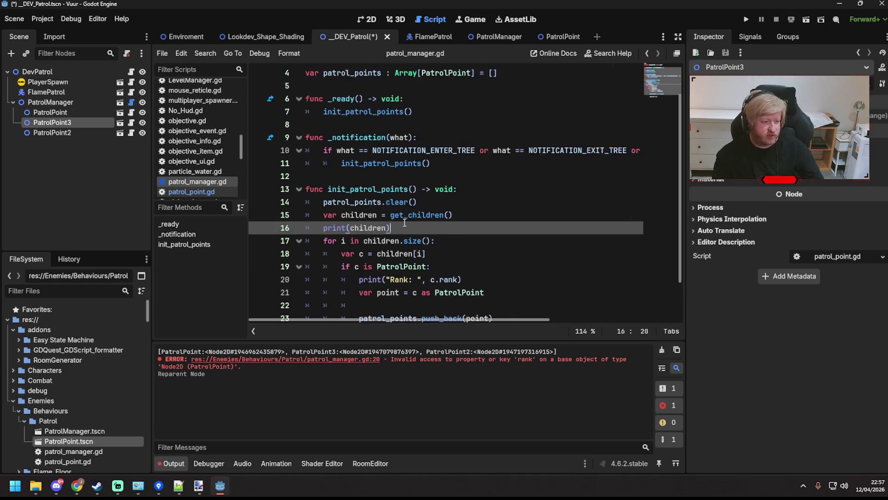
pyautogui.scroll(-2, 429, 218)
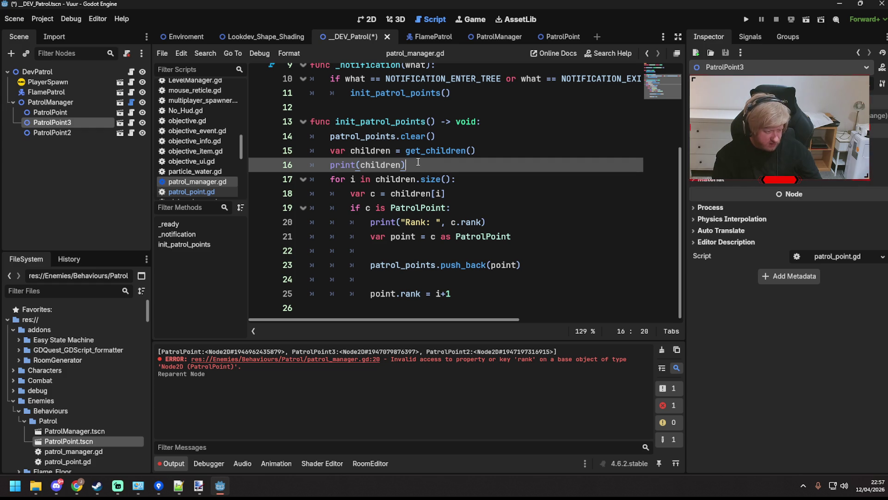
pyautogui.moveTo(414, 165); pyautogui.dragTo(293, 160)
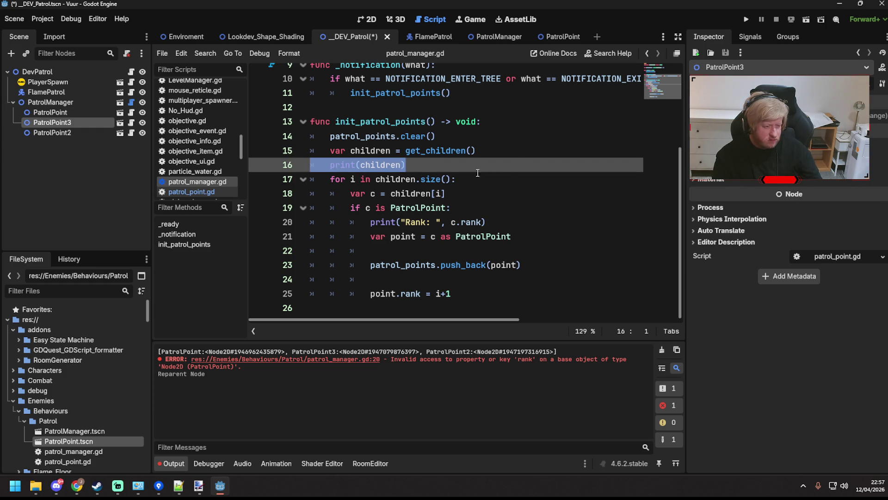
pyautogui.click(517, 152)
pyautogui.write('as Array')
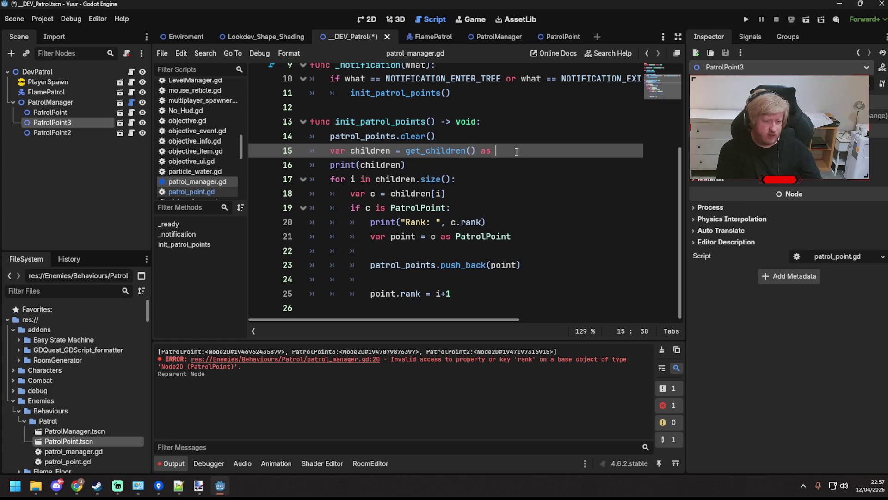
pyautogui.write('[Patr')
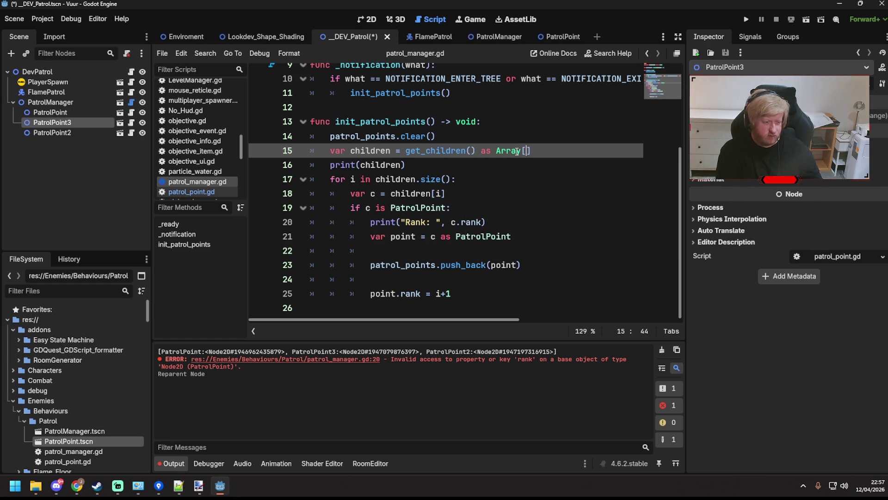
pyautogui.write('olPoint')
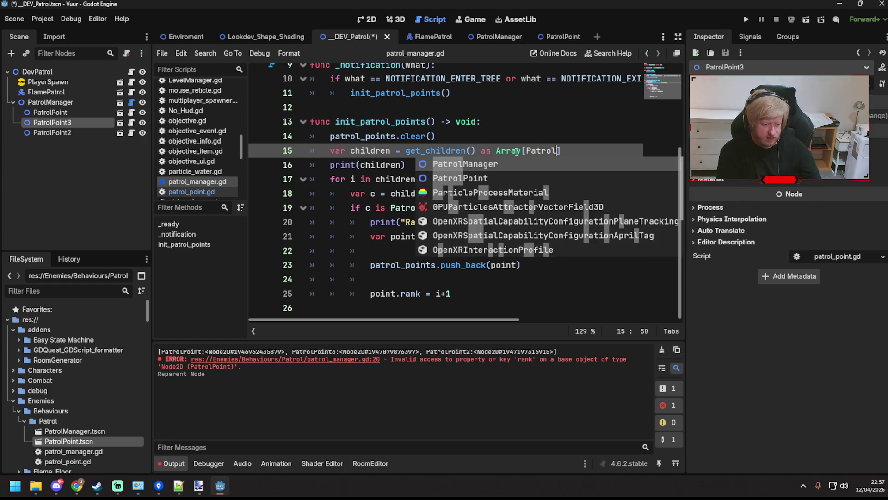
pyautogui.hotkey('ctrl', 's')
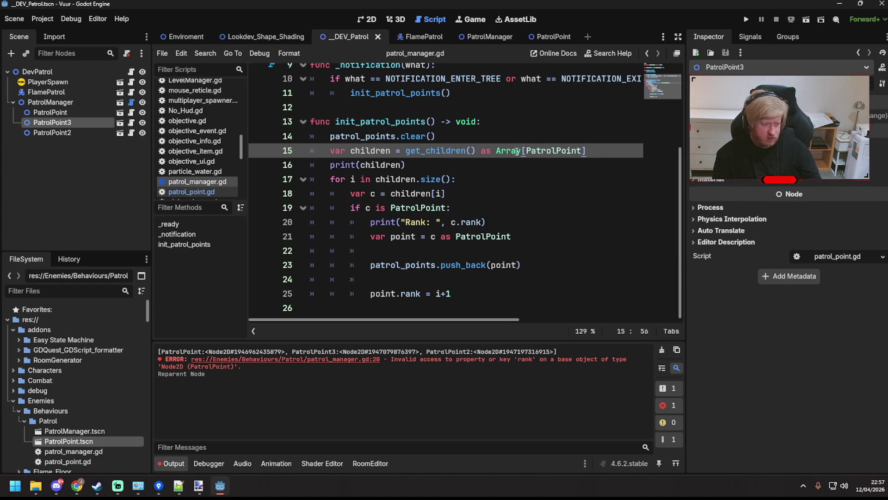
pyautogui.moveTo(65, 133); pyautogui.dragTo(71, 126)
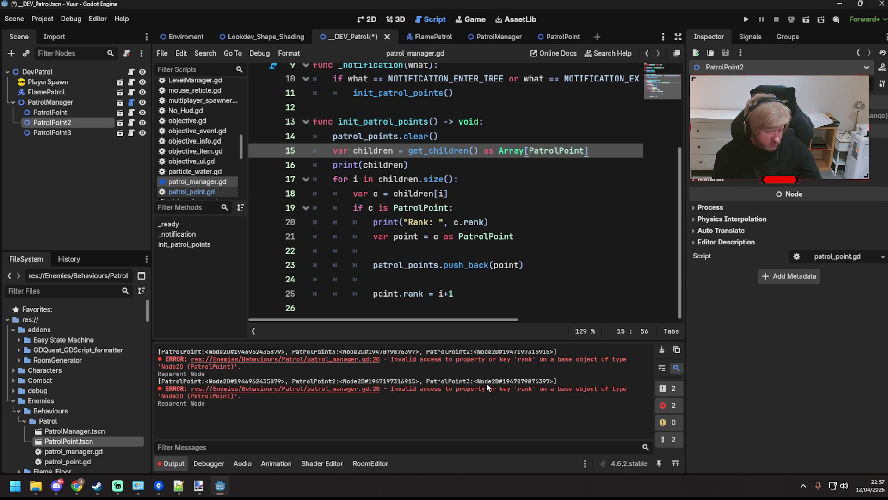
# Remove the Array[PatrolPoint] cast from the get_children() line and save the script.
pyautogui.click(493, 207)
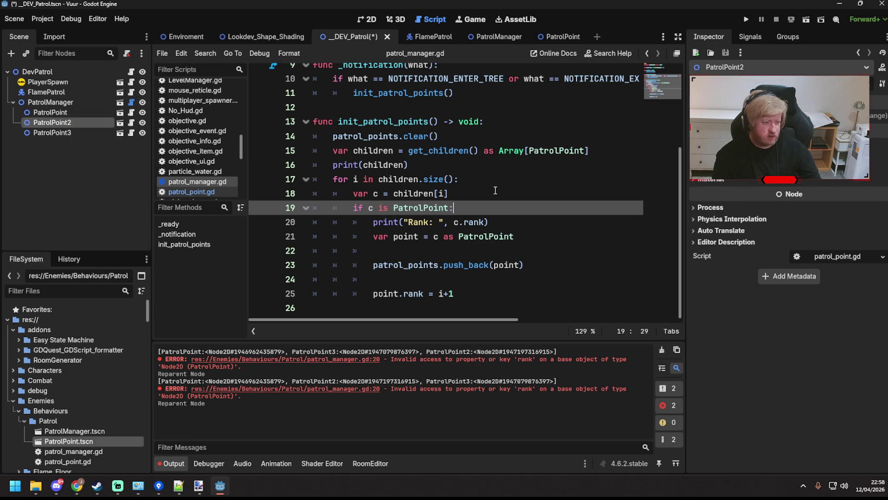
pyautogui.press('Up')
pyautogui.press('Up')
pyautogui.press('Up')
pyautogui.press('End')
pyautogui.hotkey('ctrl', 'BackSpace')
pyautogui.hotkey('ctrl', 'BackSpace')
pyautogui.hotkey('ctrl', 'BackSpace')
pyautogui.press('Down')
pyautogui.press('Down')
pyautogui.press('Down')
pyautogui.press('Left')
pyautogui.press('Left')
pyautogui.press('Left')
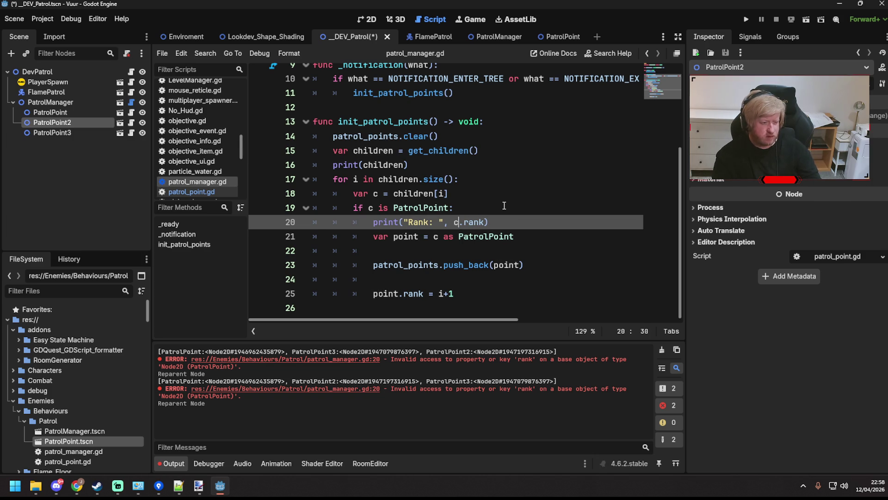
pyautogui.click(503, 193)
pyautogui.hotkey('ctrl', 's')
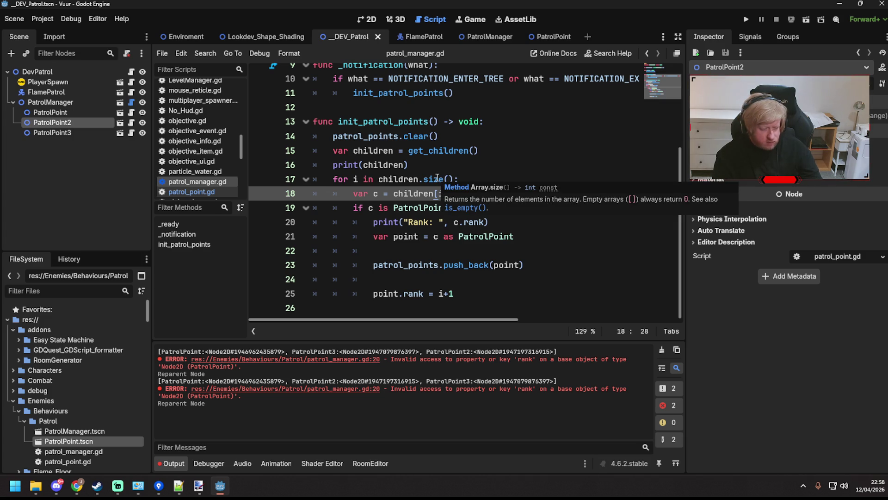
# Append -1 to the for-loop range and save the script.
pyautogui.click(423, 223)
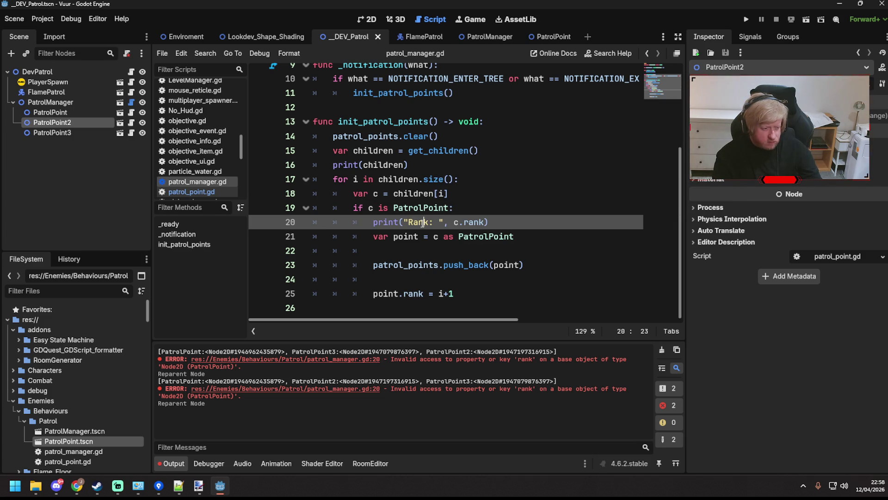
pyautogui.click(442, 194)
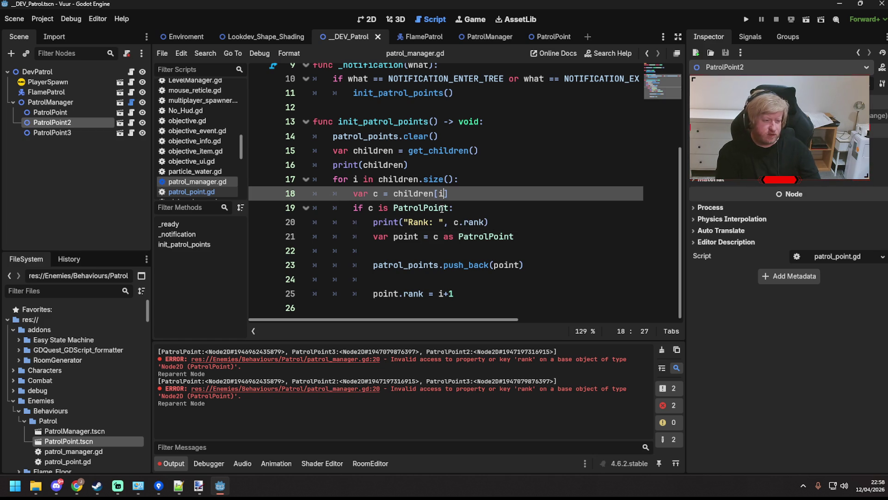
pyautogui.press('Up')
pyautogui.press('Right')
pyautogui.write('-1')
pyautogui.press('Right')
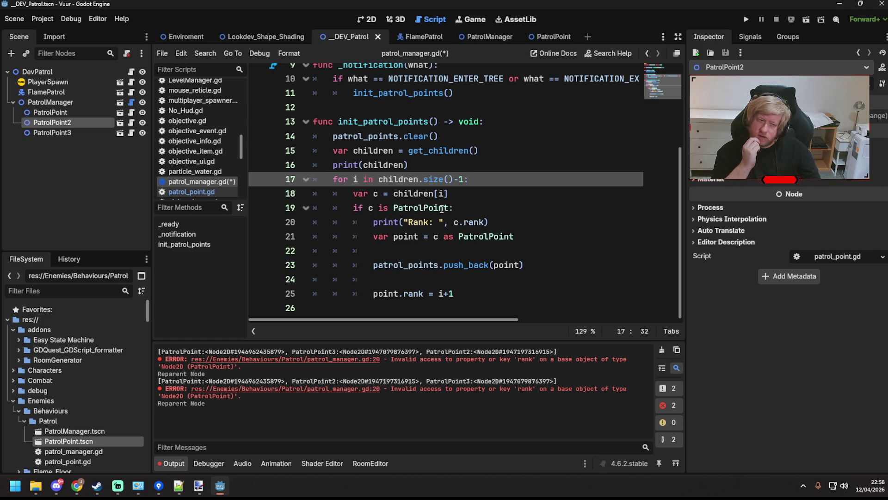
pyautogui.hotkey('ctrl', 's')
# Revert the -1, add print(i) inside the loop, and move PatrolPoint2 to the top.
pyautogui.press('BackSpace')
pyautogui.press('BackSpace')
pyautogui.hotkey('ctrl', 's')
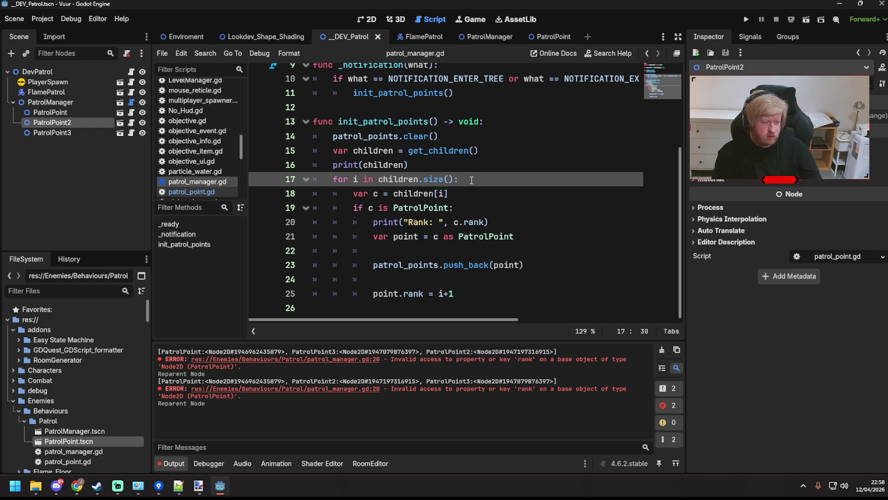
pyautogui.press('Return')
pyautogui.write('print(i)')
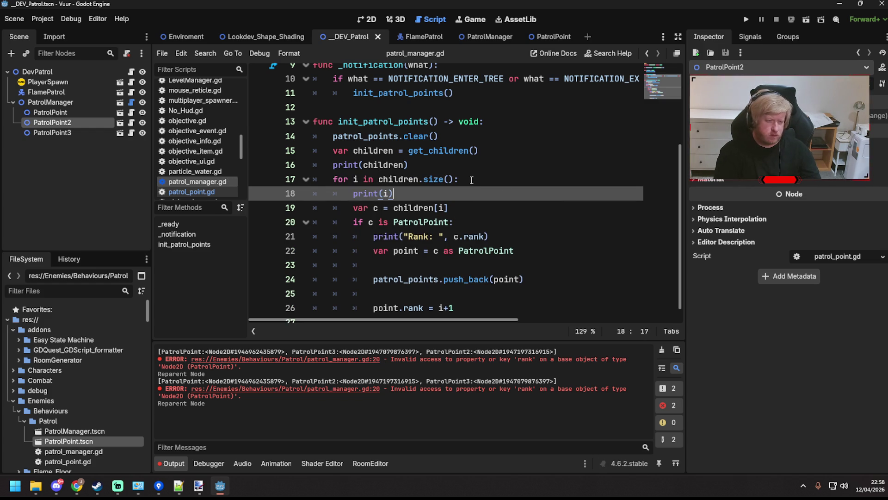
pyautogui.moveTo(73, 122); pyautogui.dragTo(74, 111)
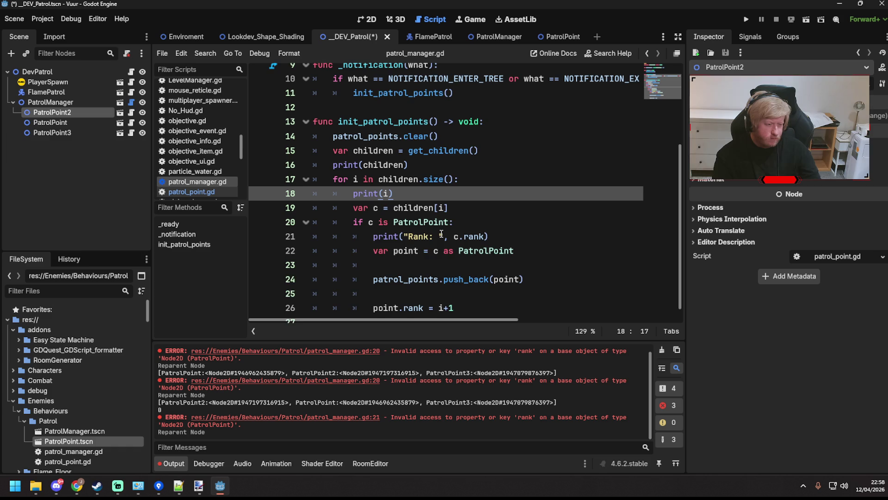
# Comment out the push_back line with # and save the script.
pyautogui.scroll(-1, 441, 234)
pyautogui.moveTo(373, 223); pyautogui.dragTo(490, 223)
pyautogui.press('Right')
pyautogui.click(412, 249)
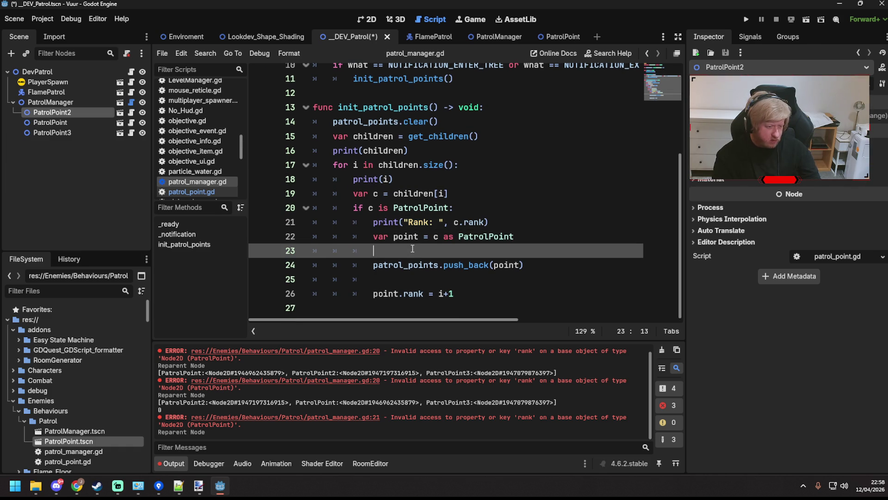
pyautogui.click(375, 261)
pyautogui.write('#')
pyautogui.hotkey('ctrl', 's')
# Move PatrolPoint and PatrolPoint3 above PatrolPoint2 and clear the output log.
pyautogui.moveTo(75, 122); pyautogui.dragTo(76, 107)
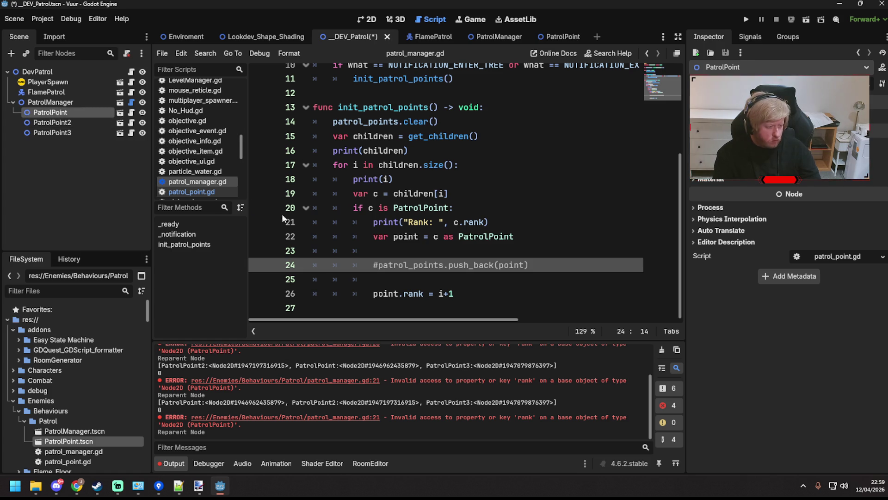
pyautogui.click(662, 350)
pyautogui.moveTo(46, 133); pyautogui.dragTo(61, 121)
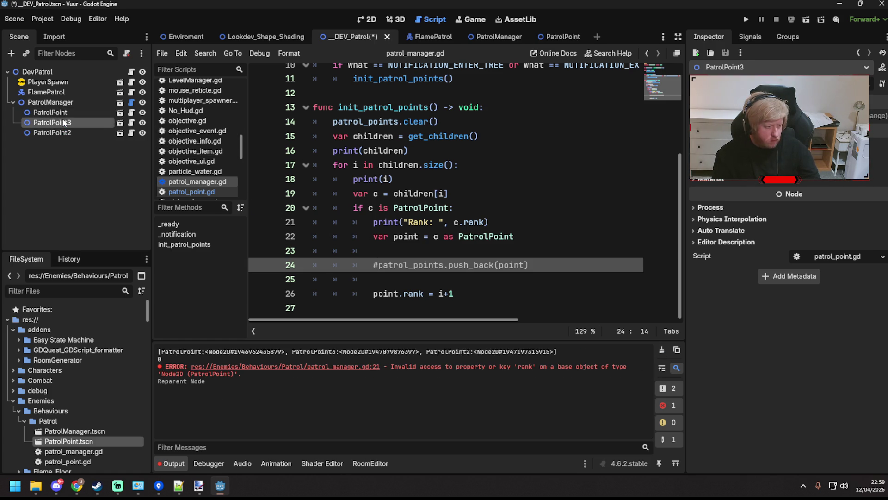
# Delete '.rank' from the print call on line 21 and save.
pyautogui.click(343, 367)
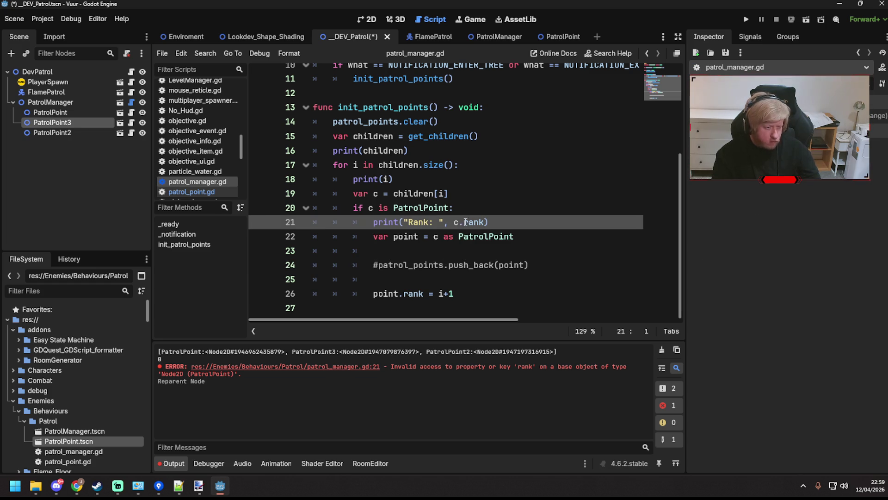
pyautogui.moveTo(464, 222); pyautogui.dragTo(484, 222)
pyautogui.press('BackSpace')
pyautogui.press('BackSpace')
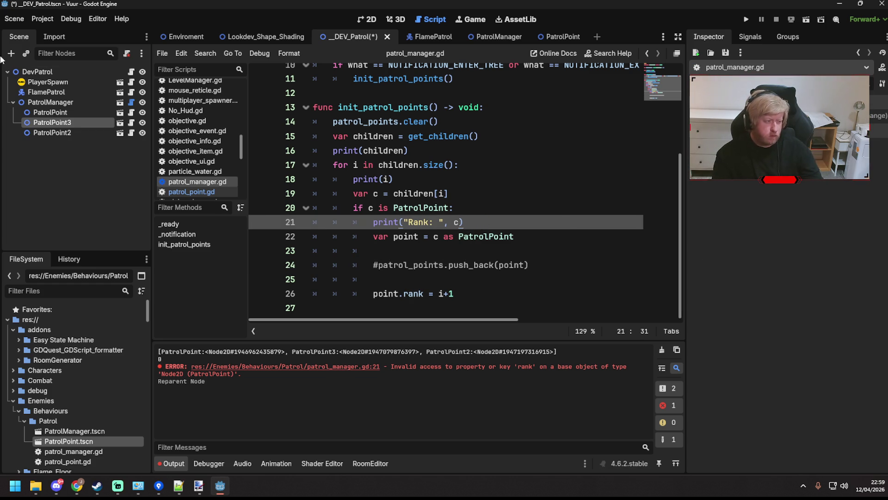
pyautogui.hotkey('ctrl', 's')
# Move PatrolPoint2 above PatrolPoint3, uncomment push_back, and remove the blank line above it.
pyautogui.moveTo(77, 129); pyautogui.dragTo(77, 118)
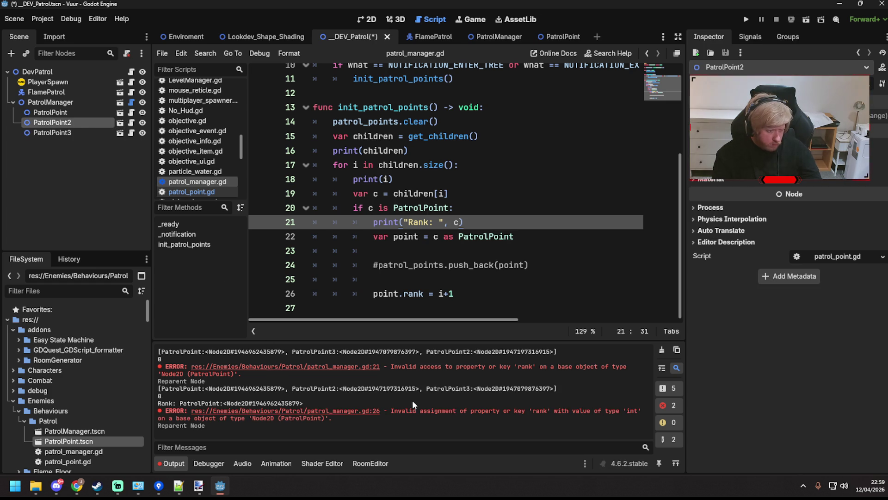
pyautogui.click(380, 267)
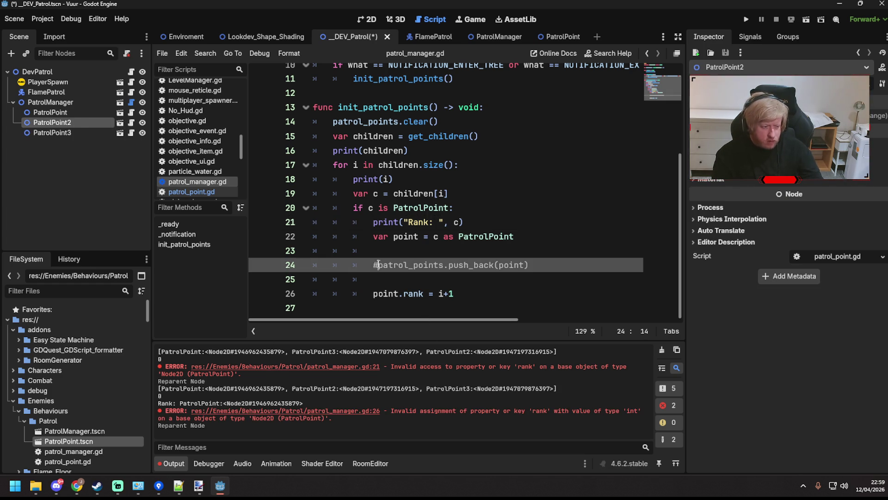
pyautogui.press('BackSpace')
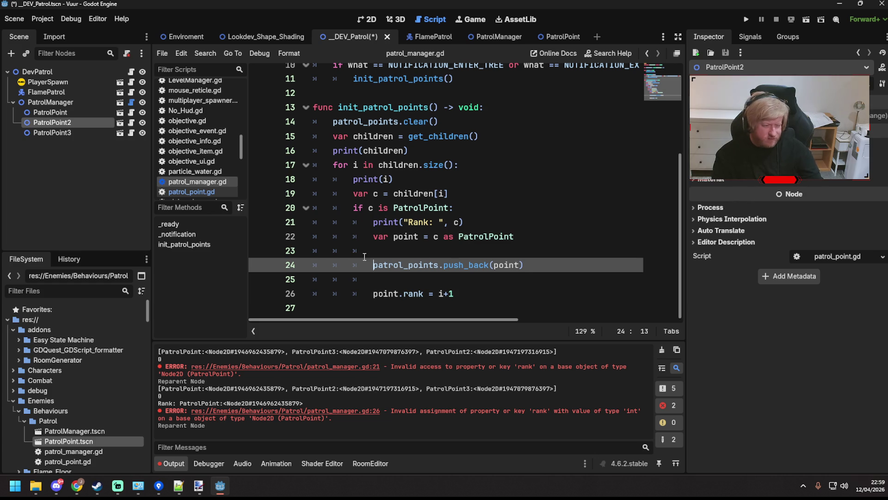
pyautogui.click(452, 254)
pyautogui.press('BackSpace')
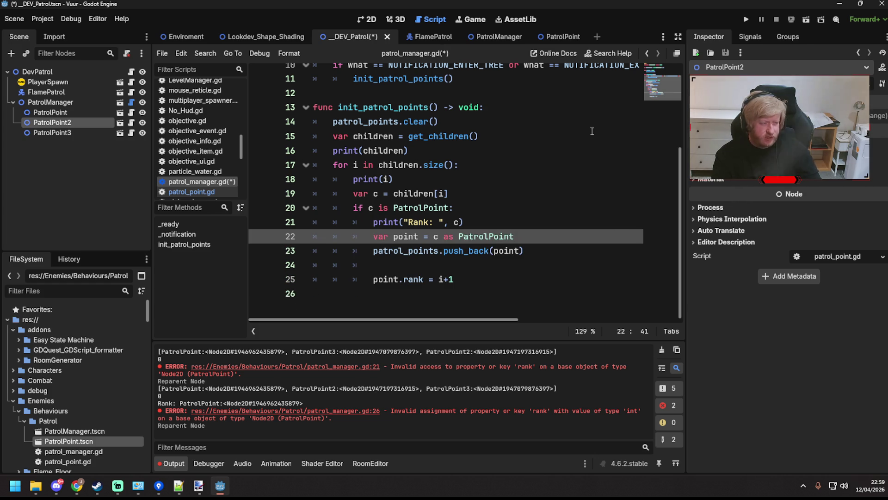
pyautogui.click(487, 264)
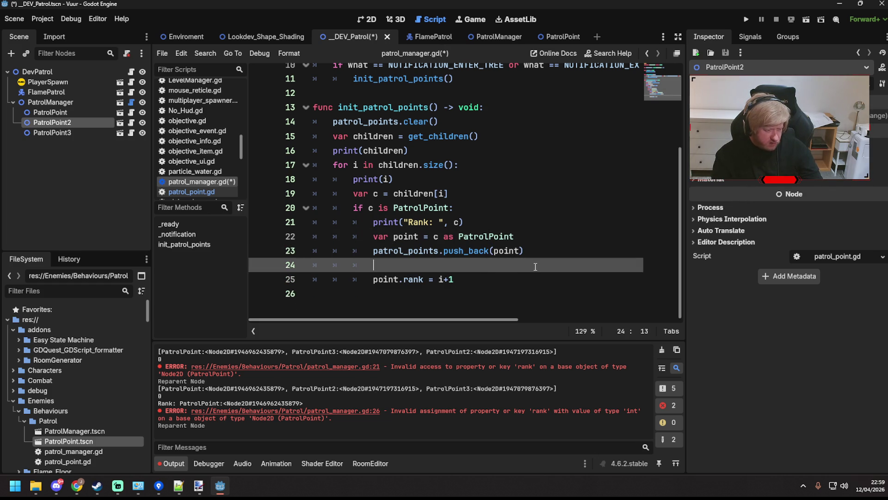
# Delete the blank line above point.rank = i+1 and save the script.
pyautogui.hotkey('ctrl', 's')
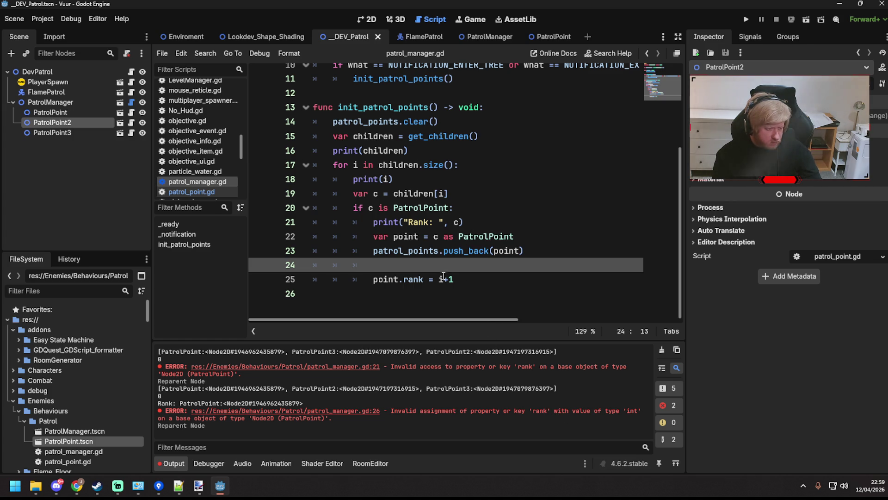
pyautogui.moveTo(442, 278)
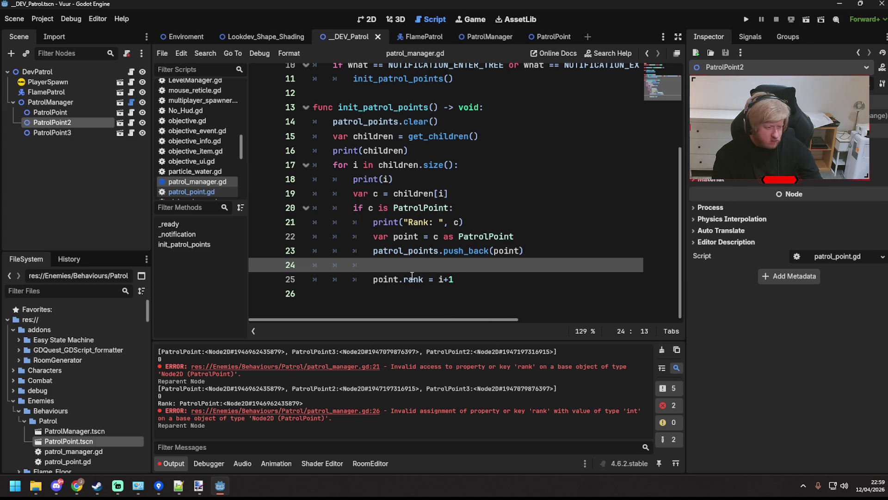
pyautogui.moveTo(412, 275)
pyautogui.moveTo(377, 276)
pyautogui.press('BackSpace')
pyautogui.press('BackSpace')
pyautogui.press('BackSpace')
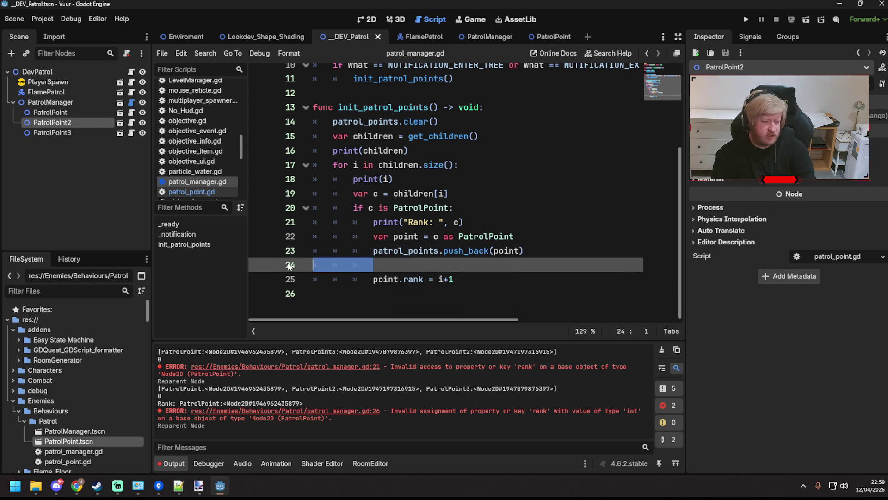
pyautogui.click(471, 269)
pyautogui.hotkey('ctrl', 's')
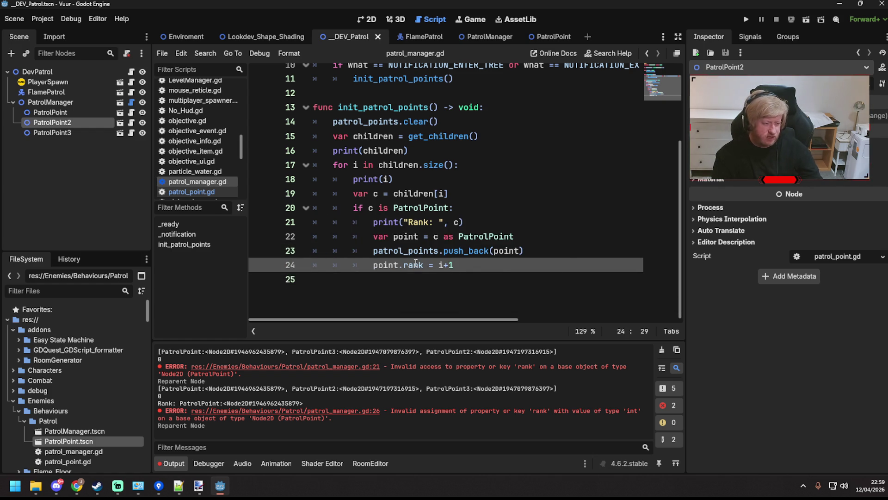
# Open PatrolPoint2's attached script, patrol_point.gd.
pyautogui.moveTo(416, 263)
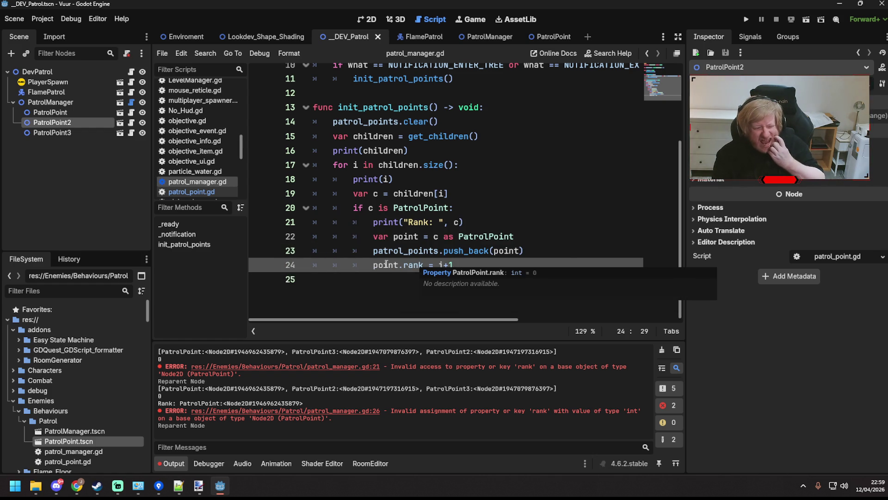
pyautogui.moveTo(386, 264)
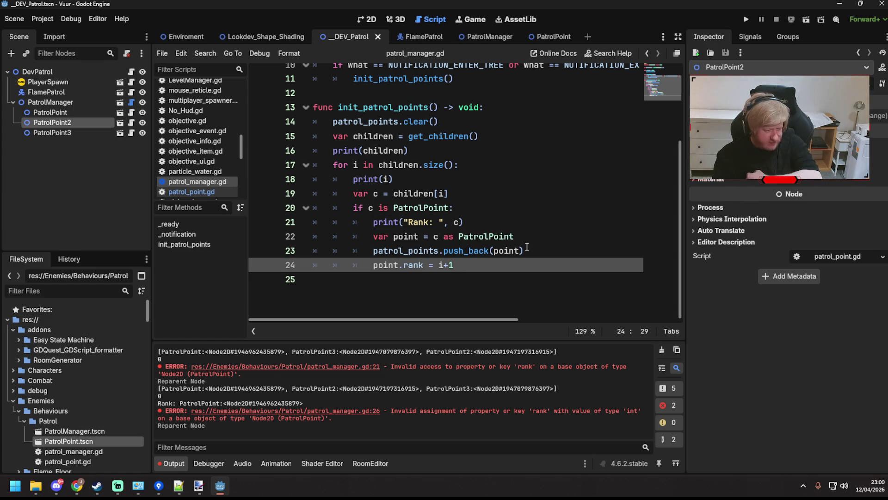
pyautogui.click(522, 237)
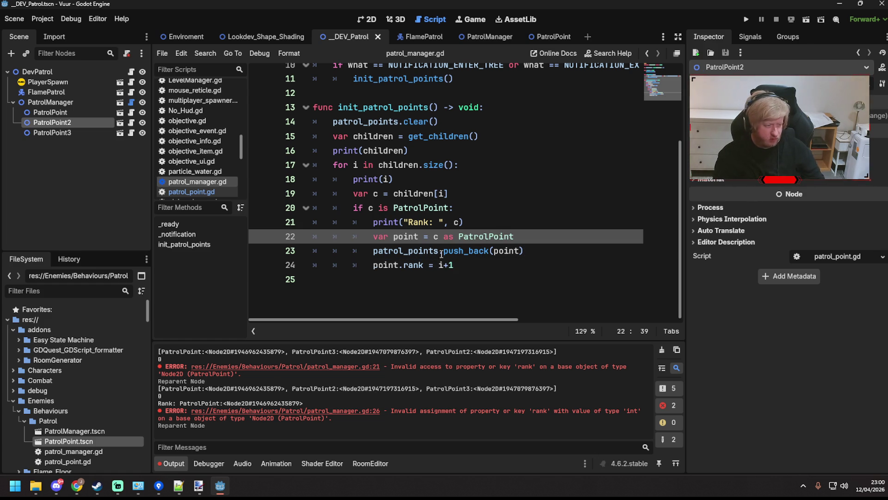
pyautogui.click(132, 124)
pyautogui.click(501, 178)
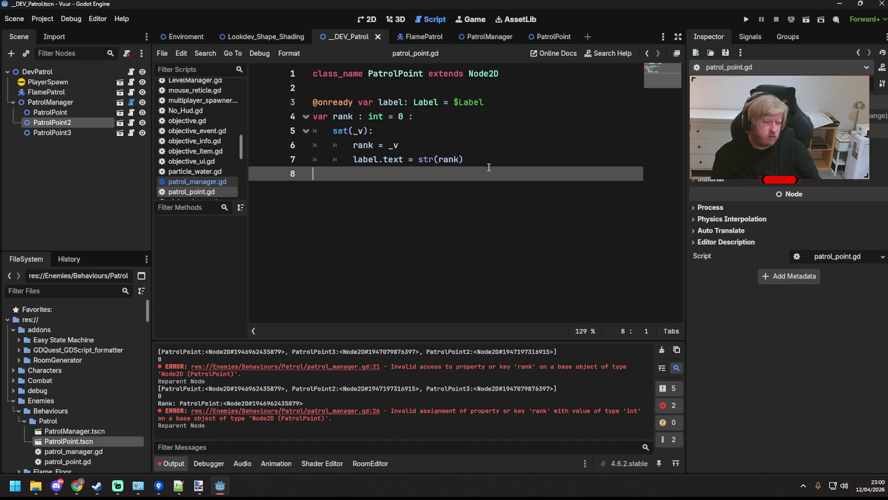
# Delete the Rank, print(i) and print(children) debug lines in patrol_manager.gd, then run with F5.
pyautogui.click(131, 101)
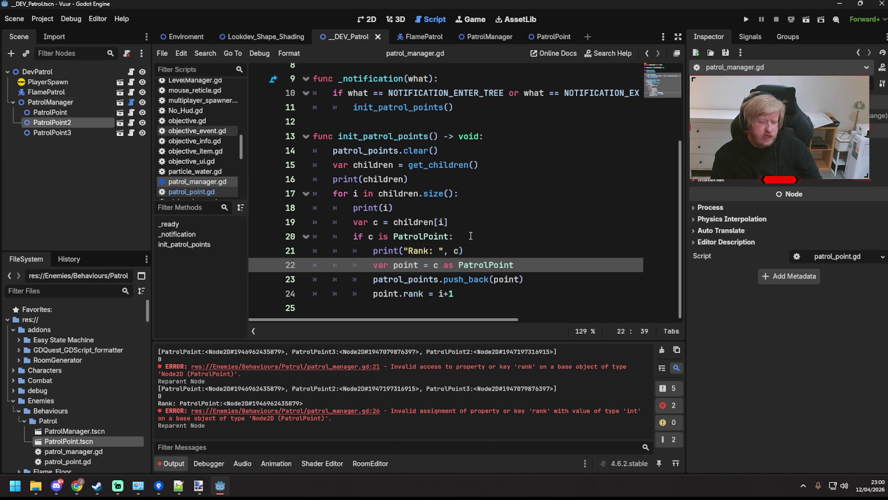
pyautogui.hotkey('alt', 'Tab')
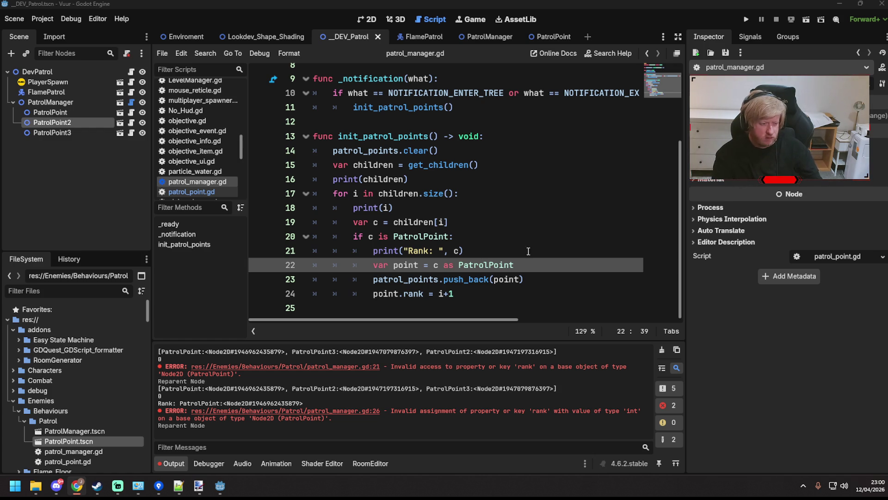
pyautogui.moveTo(444, 250); pyautogui.dragTo(312, 250)
pyautogui.press('BackSpace')
pyautogui.press('BackSpace')
pyautogui.click(283, 209)
pyautogui.press('BackSpace')
pyautogui.press('BackSpace')
pyautogui.click(284, 180)
pyautogui.press('BackSpace')
pyautogui.press('BackSpace')
pyautogui.click(541, 179)
pyautogui.press('F5')
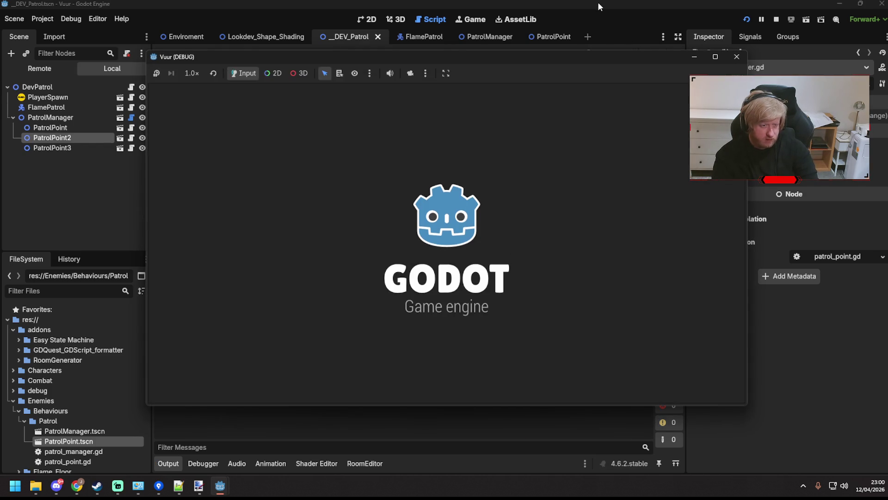
# Undo the deletion, drop the trailing empty line, add a colon, and delete print(children).
pyautogui.hotkey('ctrl', 'z')
pyautogui.hotkey('ctrl', 'z')
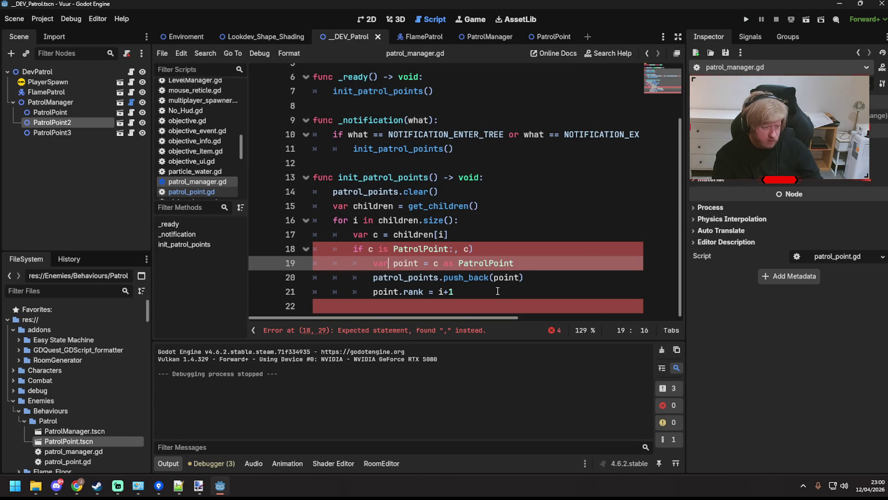
pyautogui.click(494, 248)
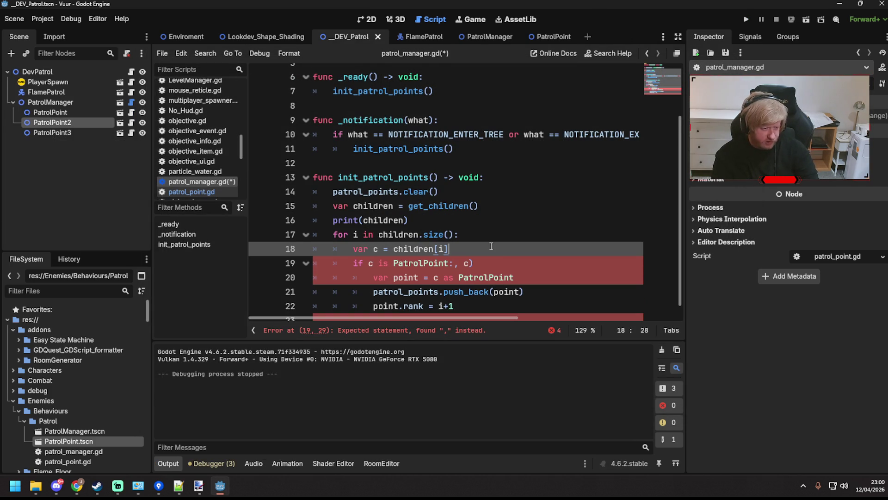
pyautogui.scroll(-1, 495, 254)
pyautogui.click(438, 306)
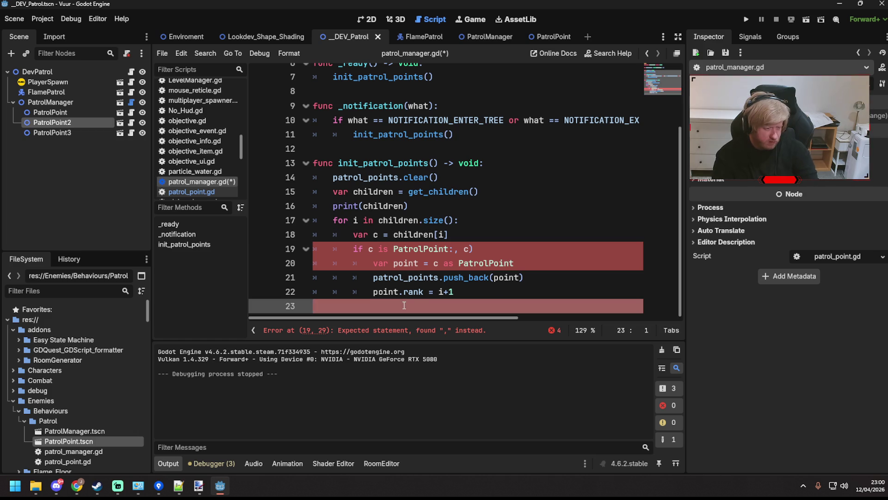
pyautogui.press('BackSpace')
pyautogui.click(488, 248)
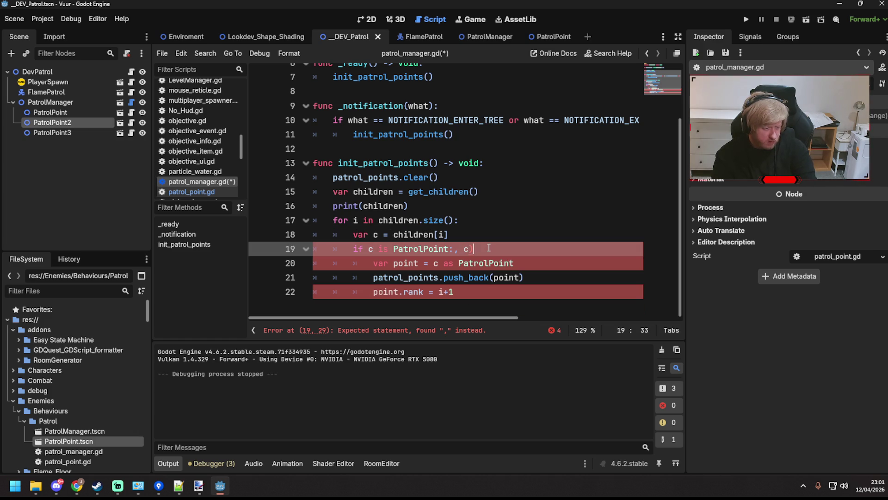
pyautogui.write(':')
pyautogui.tripleClick(416, 204)
pyautogui.press('BackSpace')
pyautogui.press('BackSpace')
pyautogui.click(534, 225)
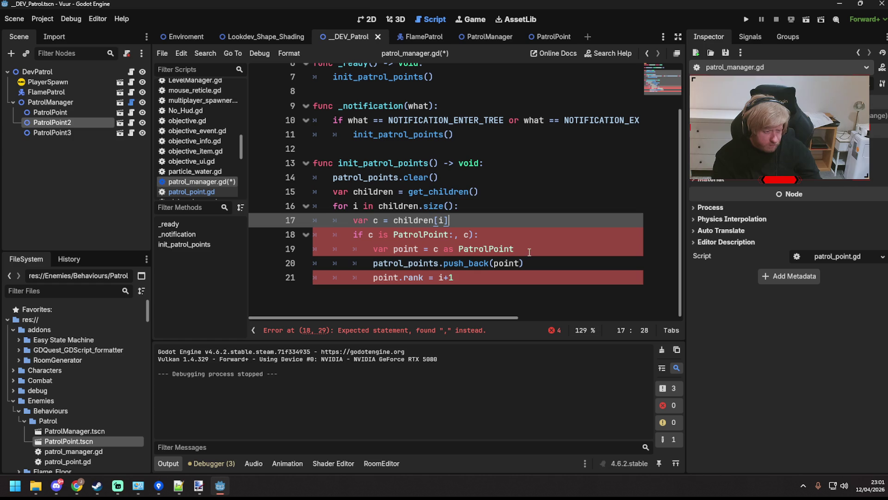
# Remove the stray fragment so line 18 reads 'if c is PatrolPoint:', save, and rerun.
pyautogui.click(533, 248)
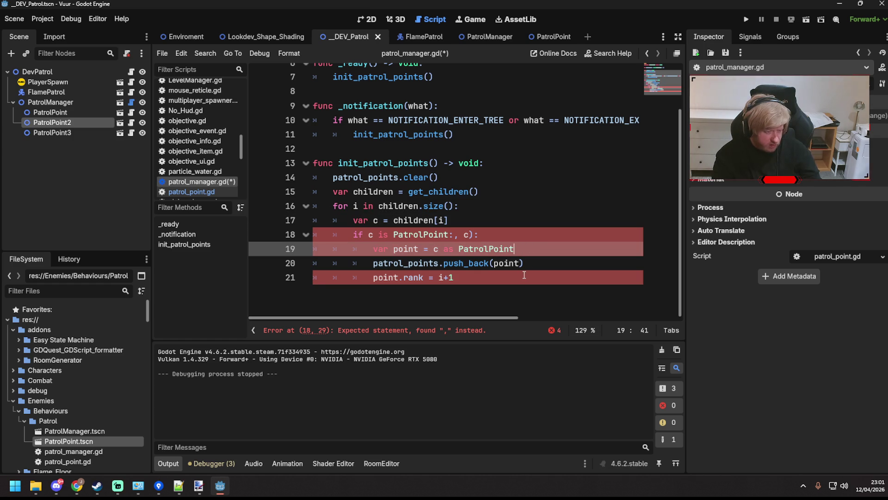
pyautogui.click(524, 275)
pyautogui.click(537, 263)
pyautogui.click(514, 248)
pyautogui.click(492, 235)
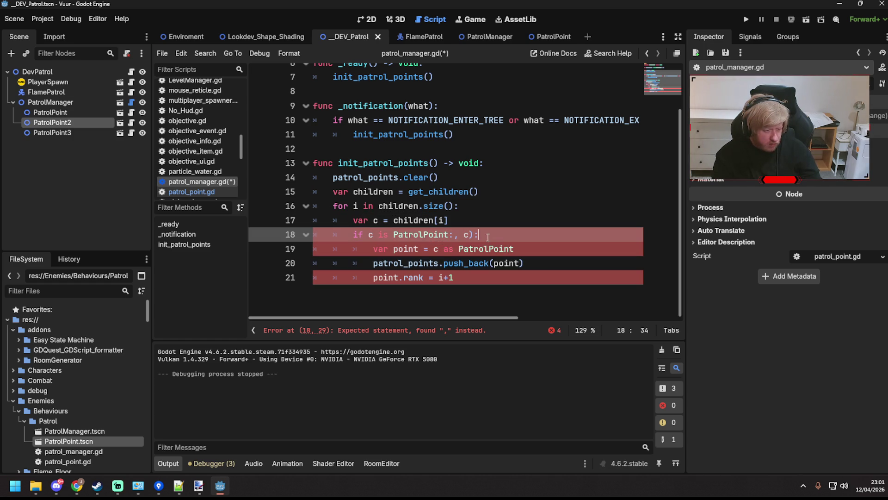
pyautogui.click(458, 234)
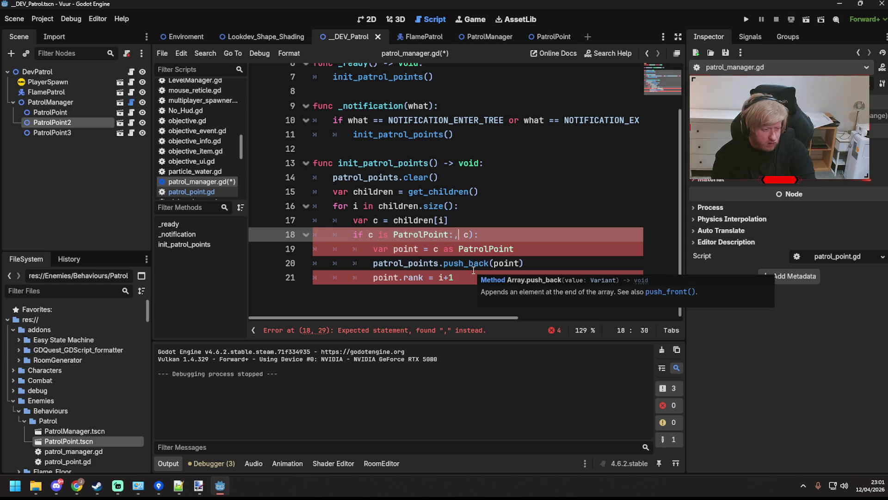
pyautogui.press('Delete')
pyautogui.press('Delete')
pyautogui.press('Delete')
pyautogui.press('BackSpace')
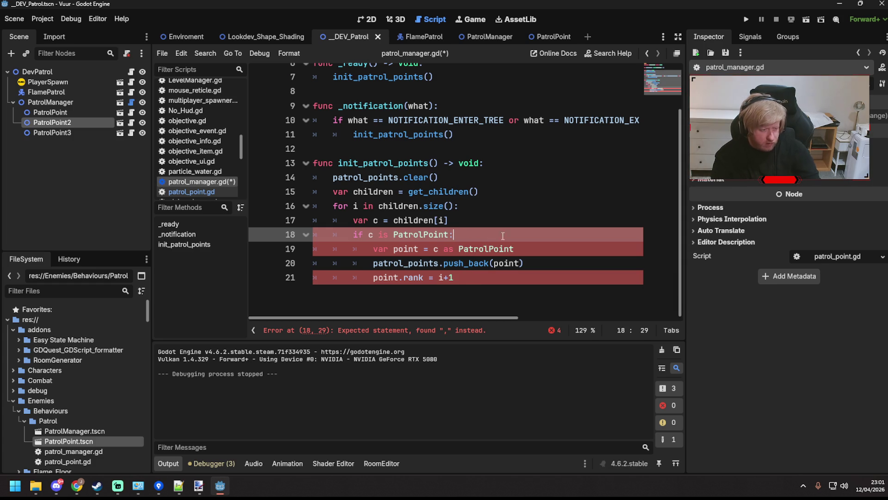
pyautogui.hotkey('ctrl', 's')
pyautogui.scroll(-1, 470, 230)
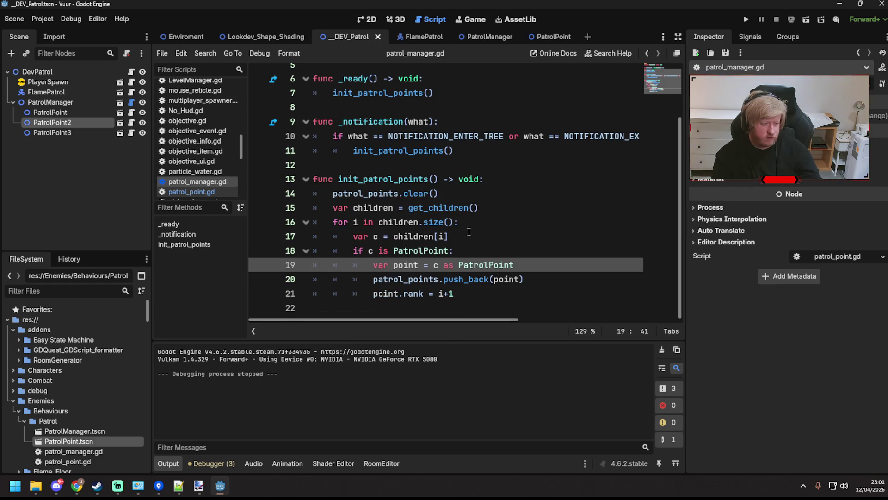
pyautogui.press('F6')
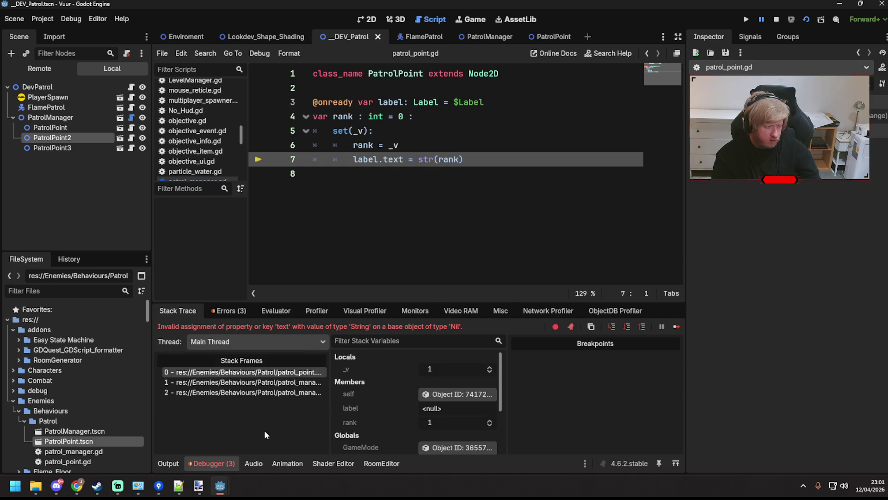
# Review the Debugger's Errors list for the Nil label failure and stop the game.
pyautogui.click(172, 464)
pyautogui.click(207, 463)
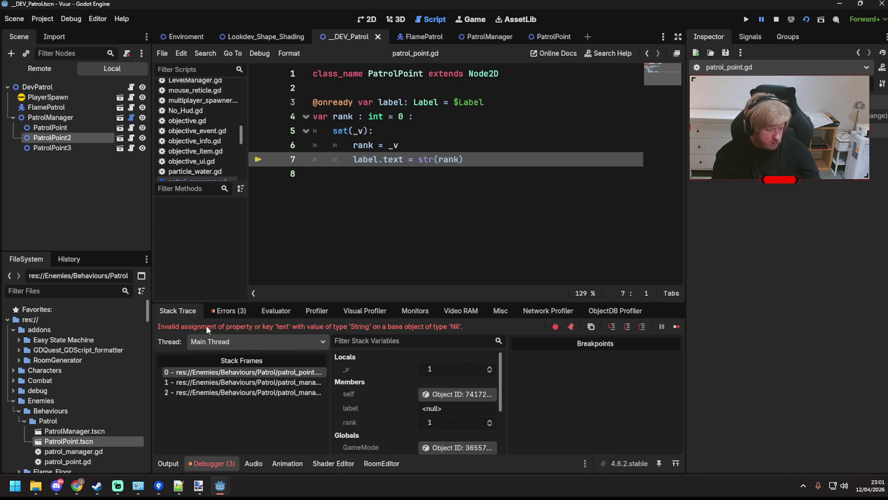
pyautogui.click(229, 311)
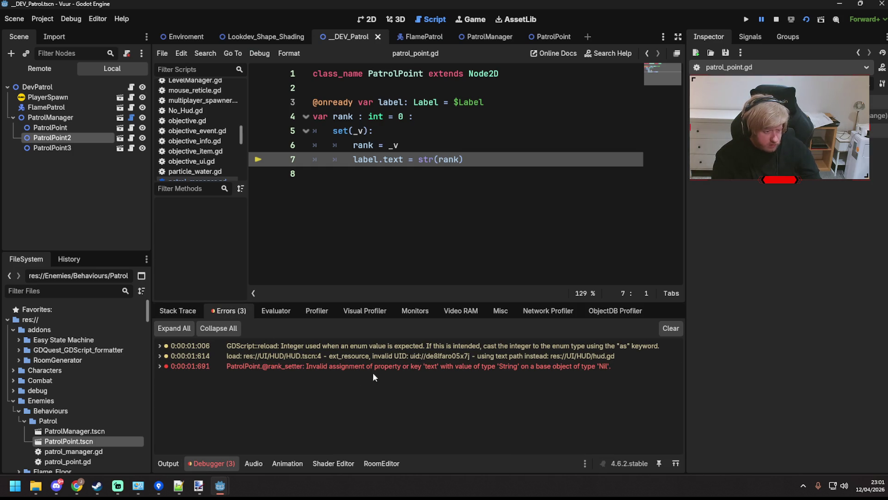
pyautogui.moveTo(437, 367)
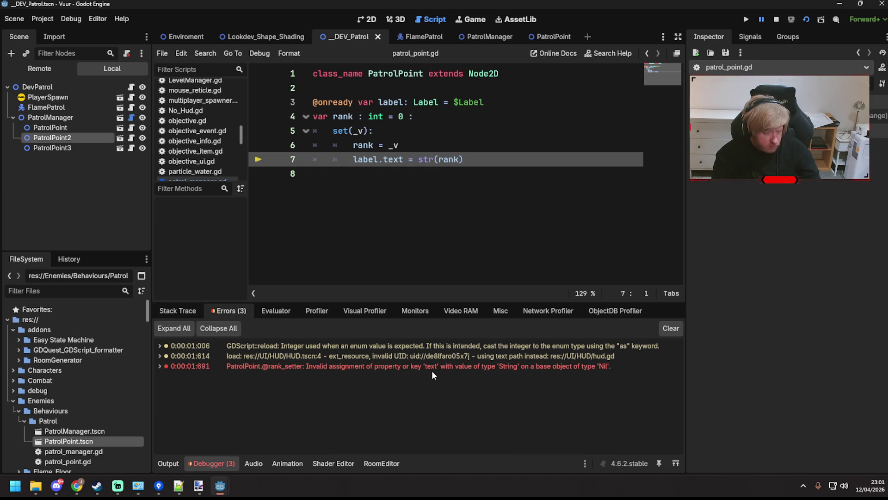
pyautogui.hotkey('alt', 'Tab')
pyautogui.hotkey('alt', 'Tab')
pyautogui.hotkey('alt', 'Tab')
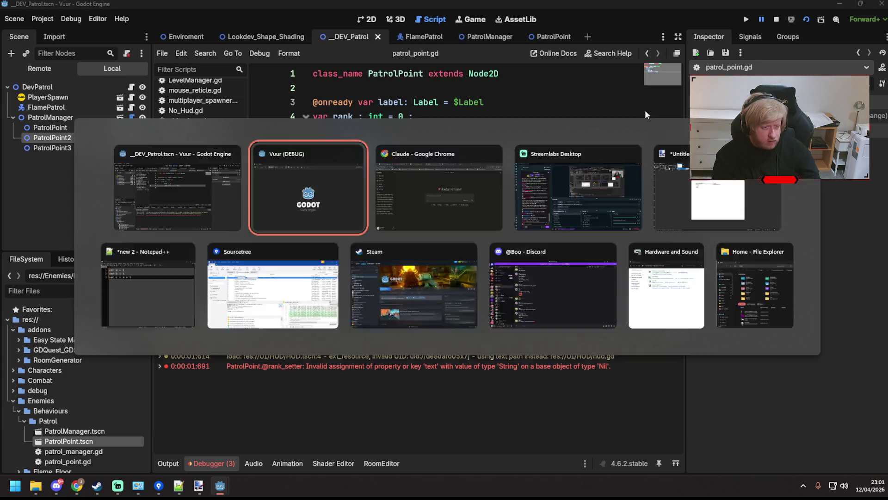
pyautogui.press('F8')
# Wrap label.text = str(rank) in an 'if label:' check, save, and run the game.
pyautogui.click(417, 144)
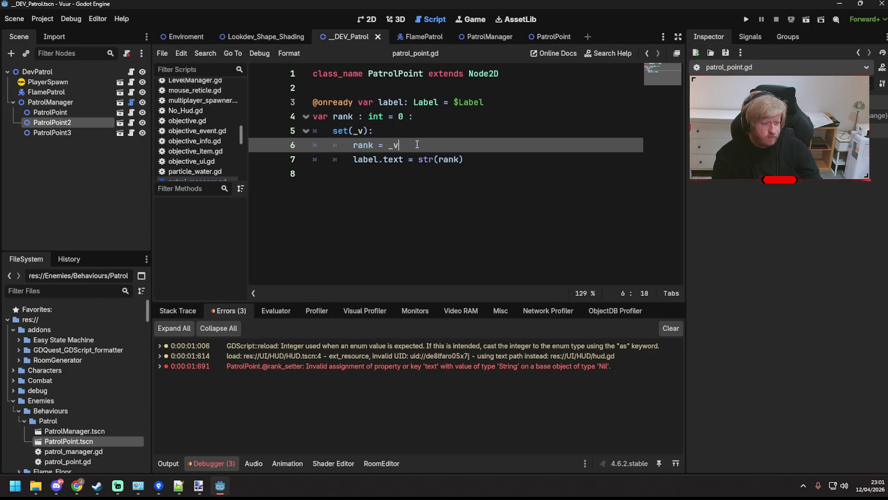
pyautogui.press('Return')
pyautogui.write('if label:')
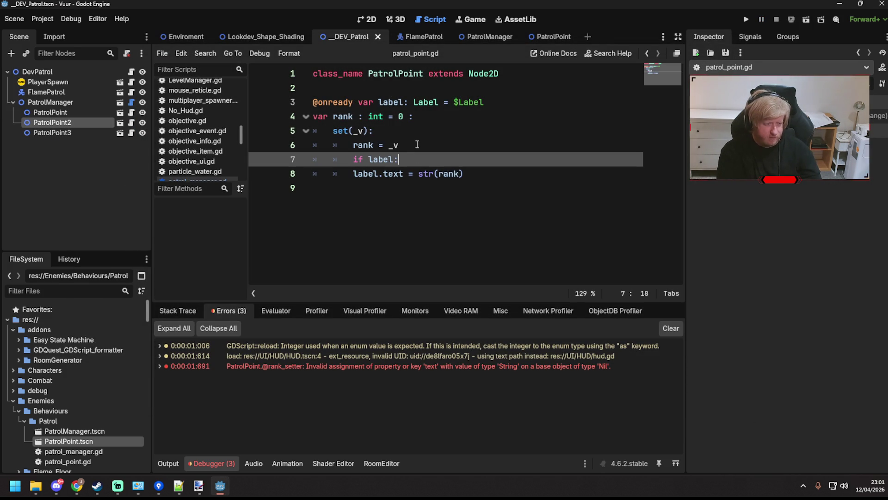
pyautogui.press('Down')
pyautogui.press('Home')
pyautogui.press('Tab')
pyautogui.click(524, 177)
pyautogui.hotkey('ctrl', 's')
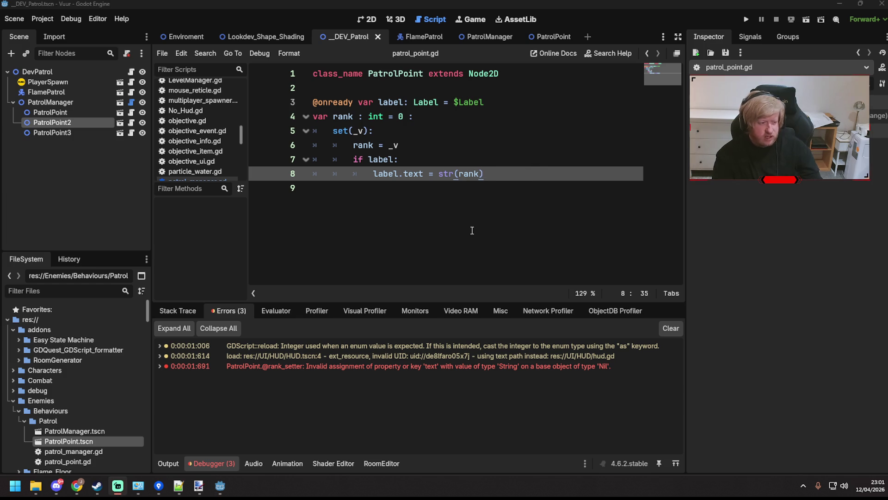
pyautogui.press('F6')
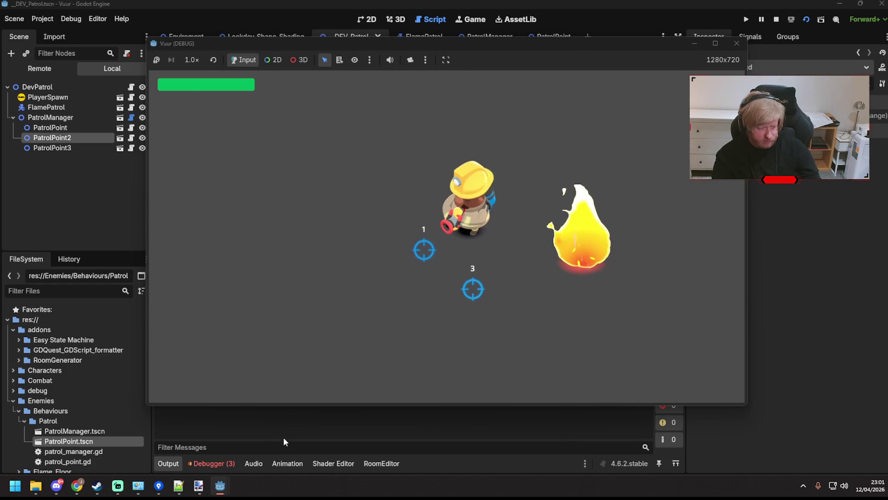
# Stop the game, inspect the PresetObjectives error source, and save the scene.
pyautogui.press('F8')
pyautogui.click(211, 464)
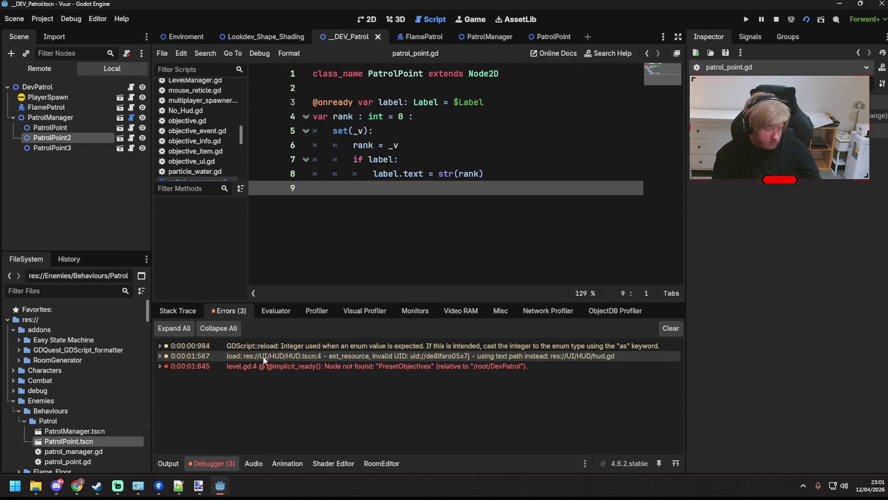
pyautogui.doubleClick(453, 366)
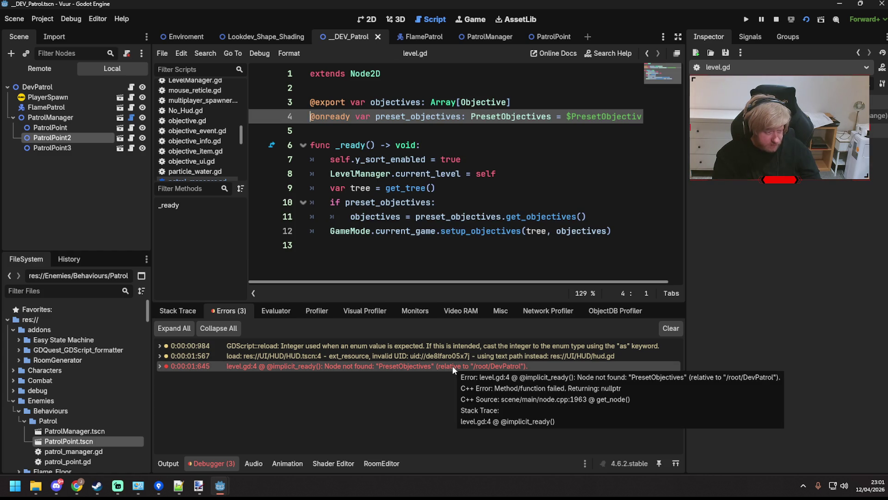
pyautogui.click(489, 145)
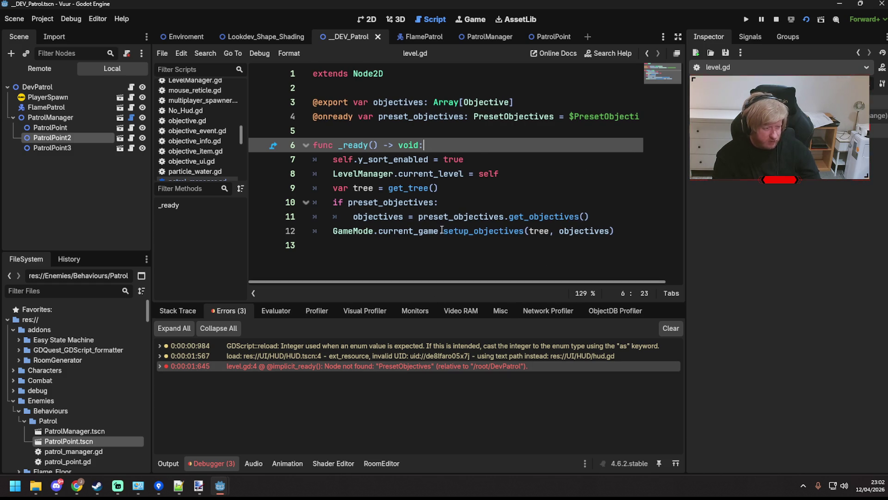
pyautogui.hotkey('ctrl', 's')
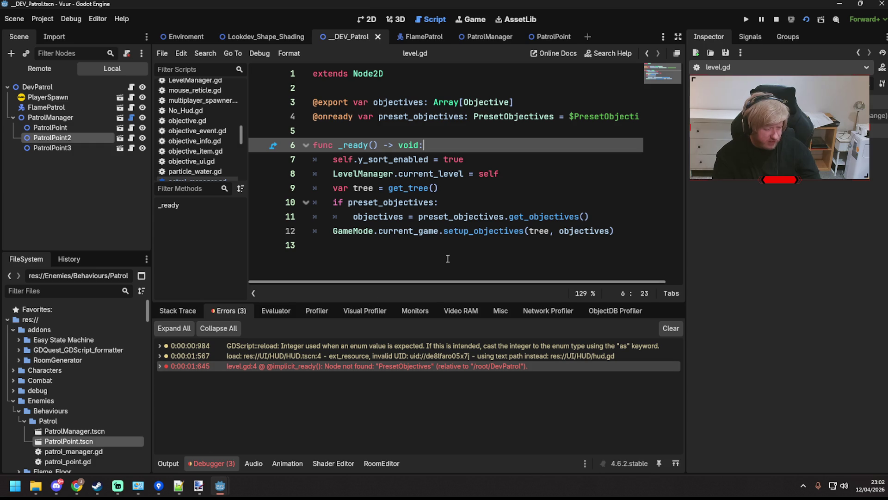
pyautogui.click(176, 464)
pyautogui.click(447, 192)
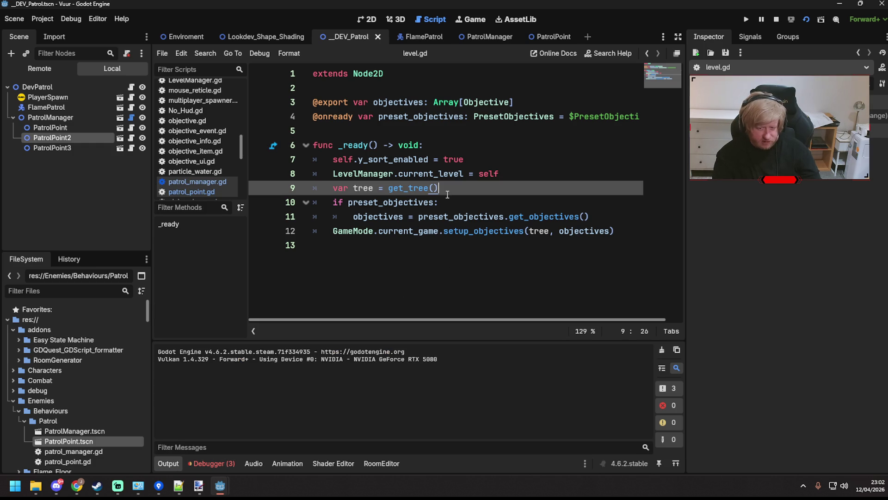
pyautogui.click(489, 205)
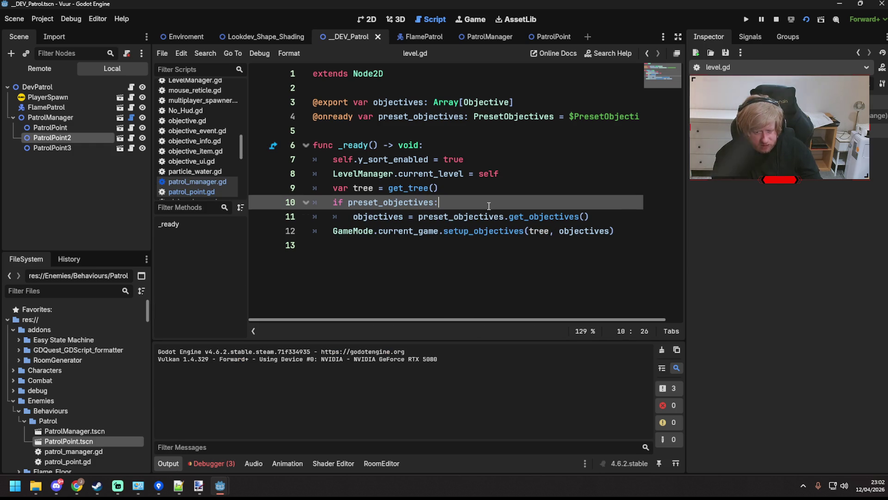
pyautogui.click(508, 185)
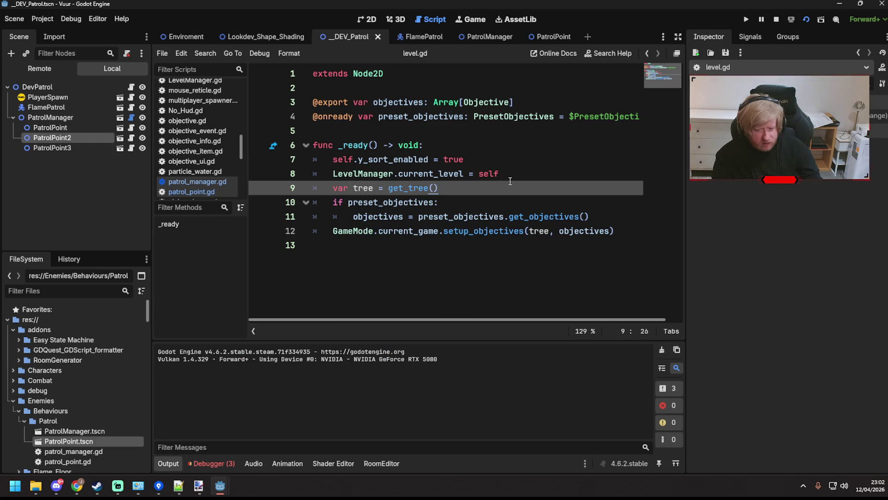
pyautogui.hotkey('ctrl', 's')
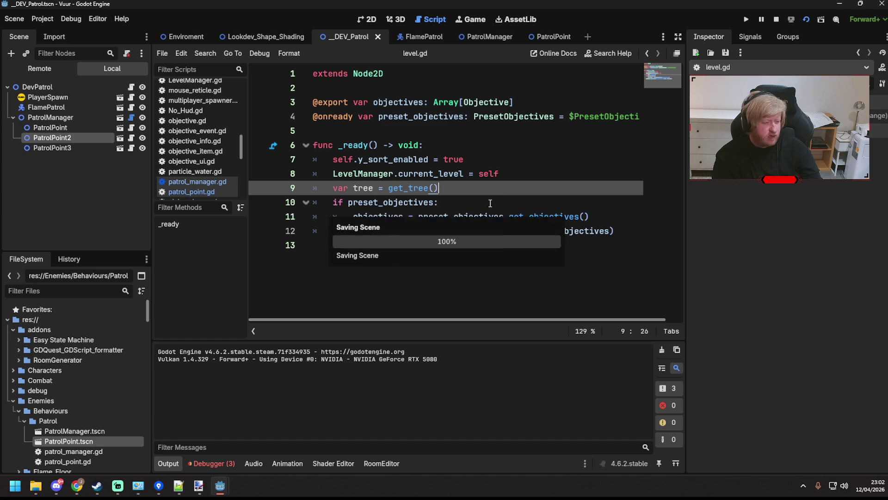
# Delete the trailing empty line 9 in patrol_point.gd and run the project.
pyautogui.click(227, 181)
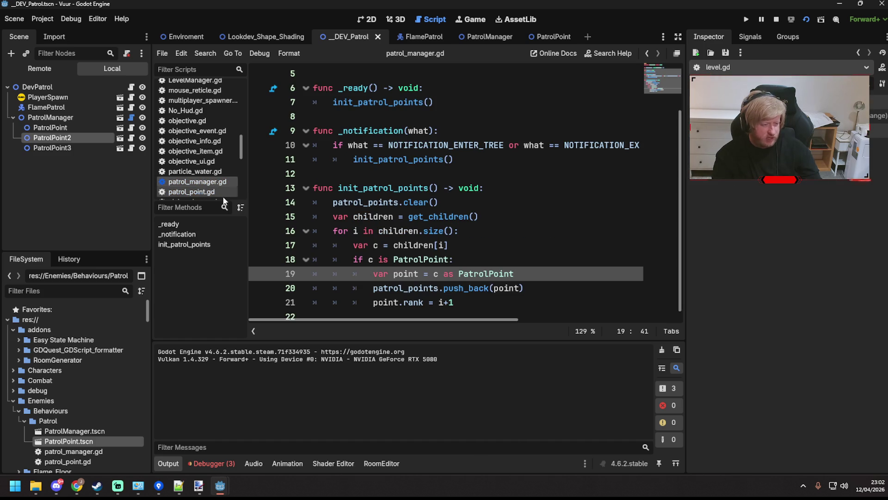
pyautogui.scroll(-1, 499, 247)
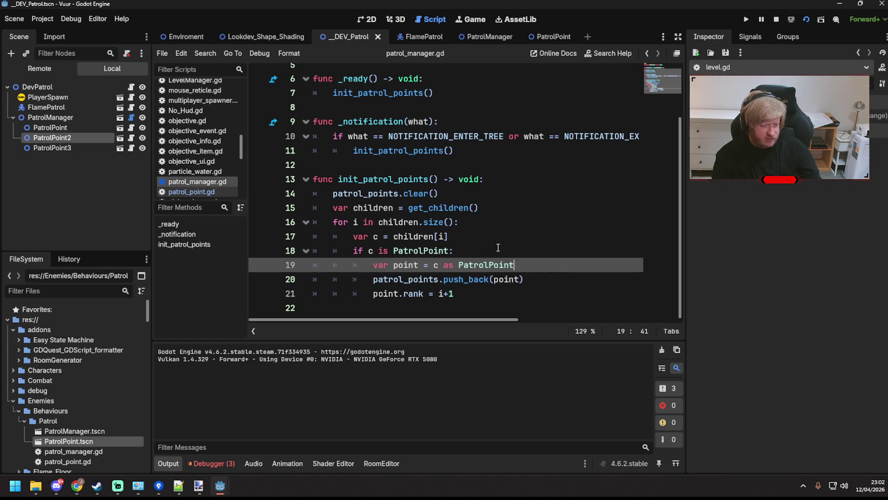
pyautogui.click(198, 194)
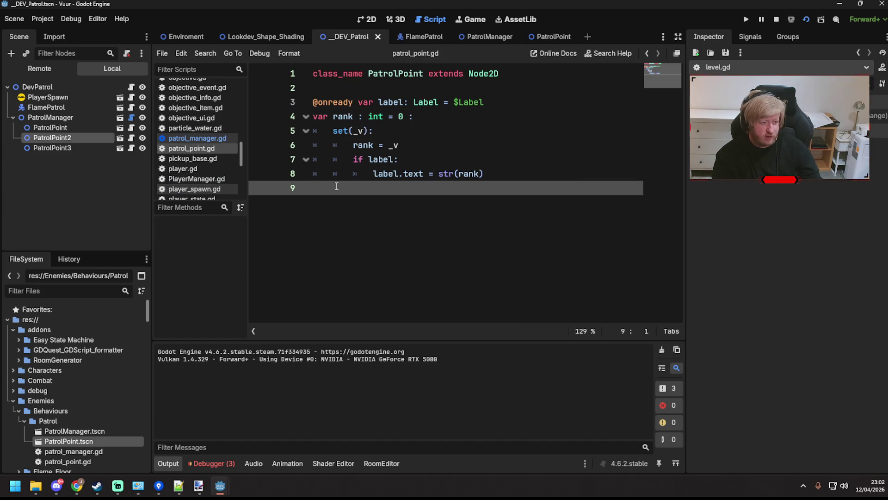
pyautogui.press('BackSpace')
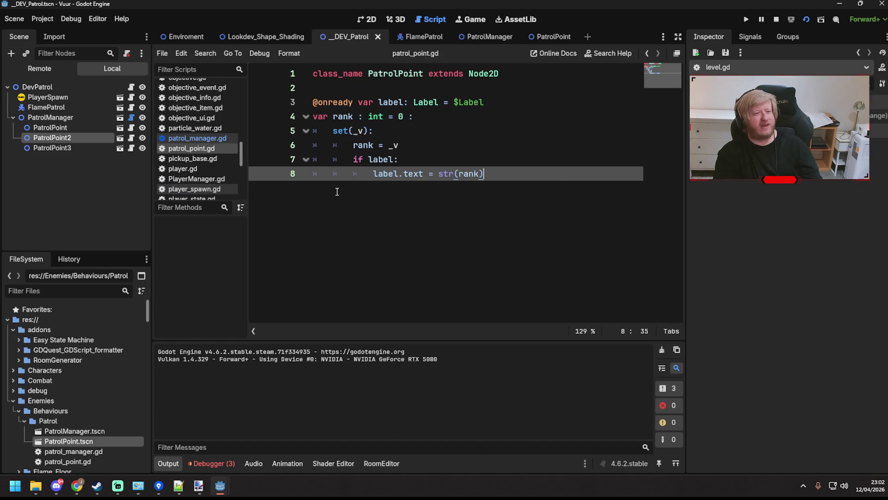
pyautogui.press('F6')
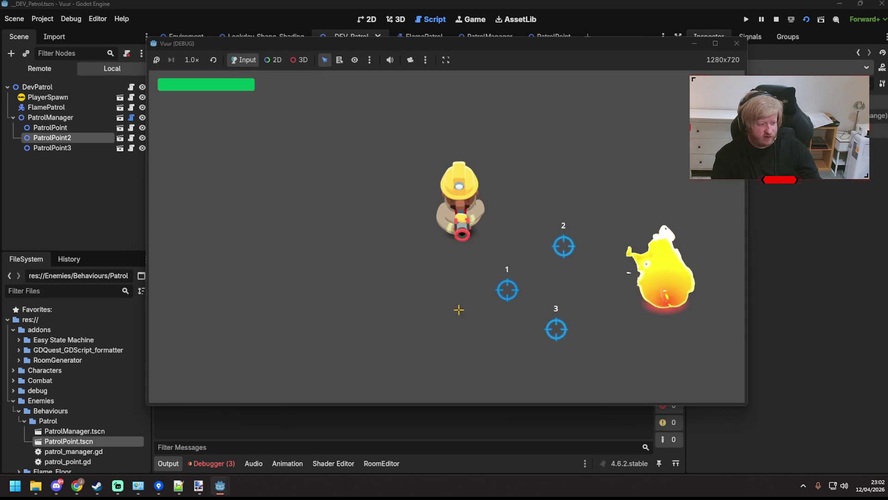
# Close the game, review the level.gd line 4 error, and return to the 2D view.
pyautogui.click(232, 471)
pyautogui.click(230, 464)
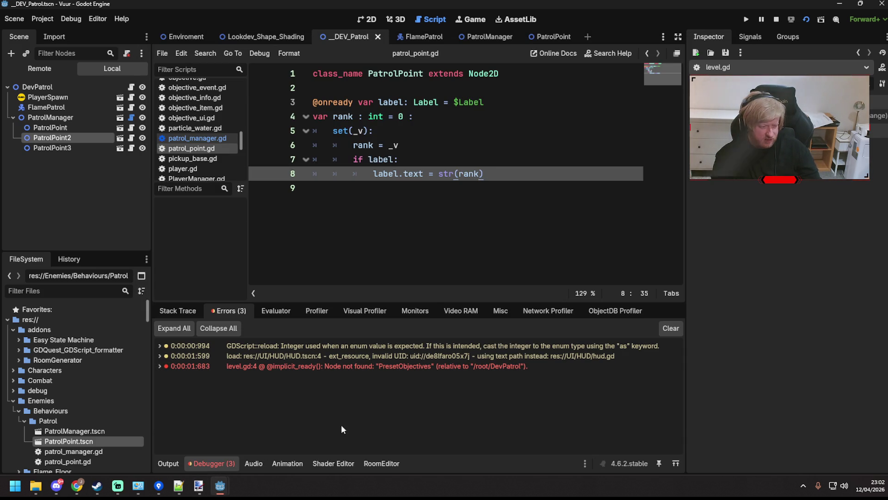
pyautogui.click(513, 365)
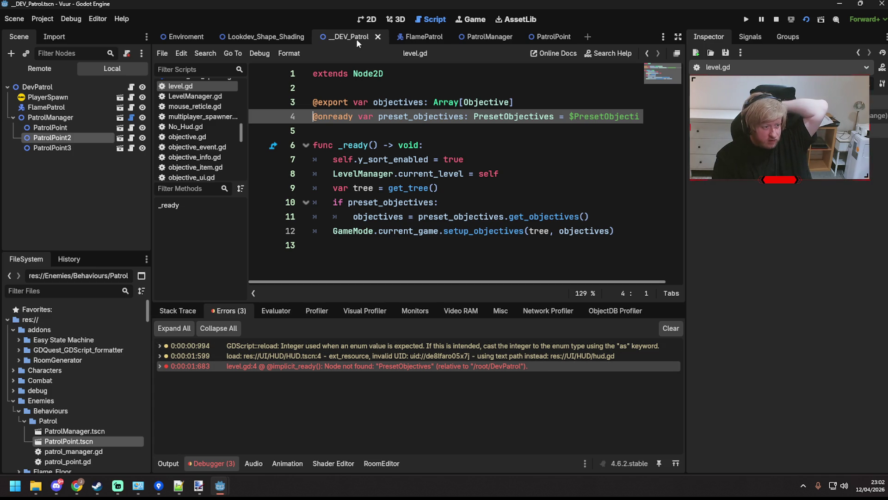
pyautogui.click(366, 16)
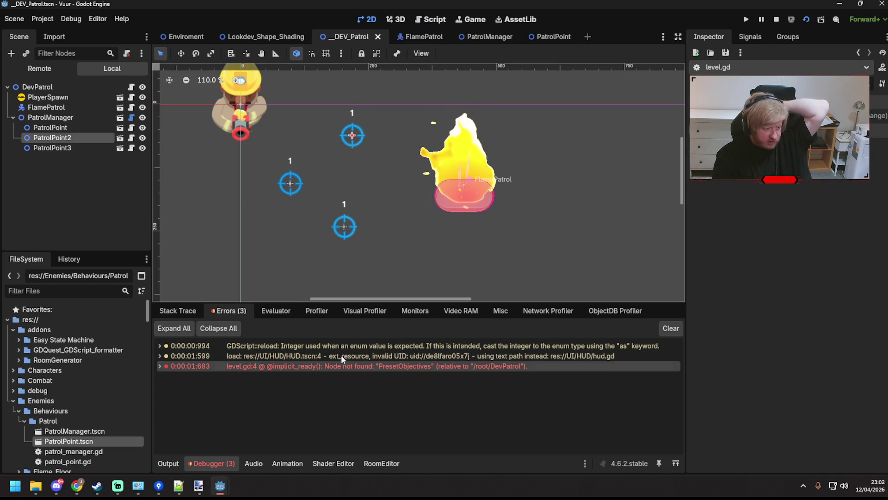
# Jump to the first error's source and inspect the code around line 141.
pyautogui.click(385, 347)
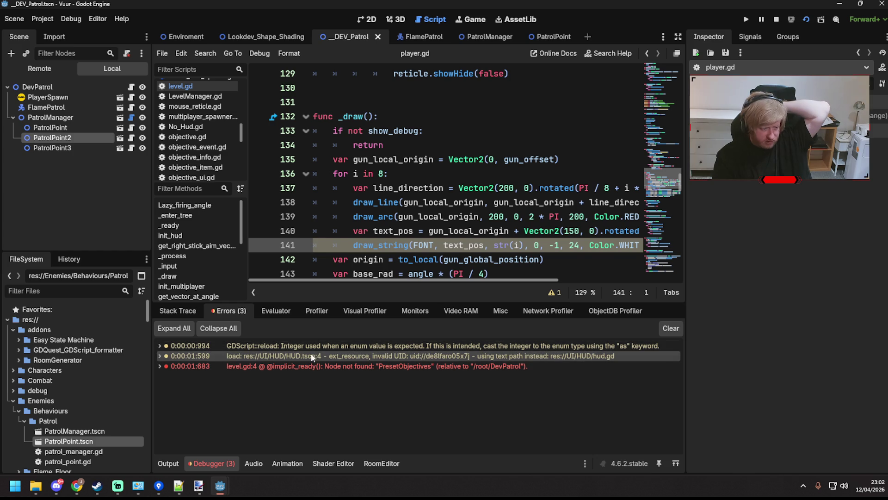
pyautogui.scroll(-1, 427, 230)
pyautogui.click(446, 202)
pyautogui.scroll(3, 440, 194)
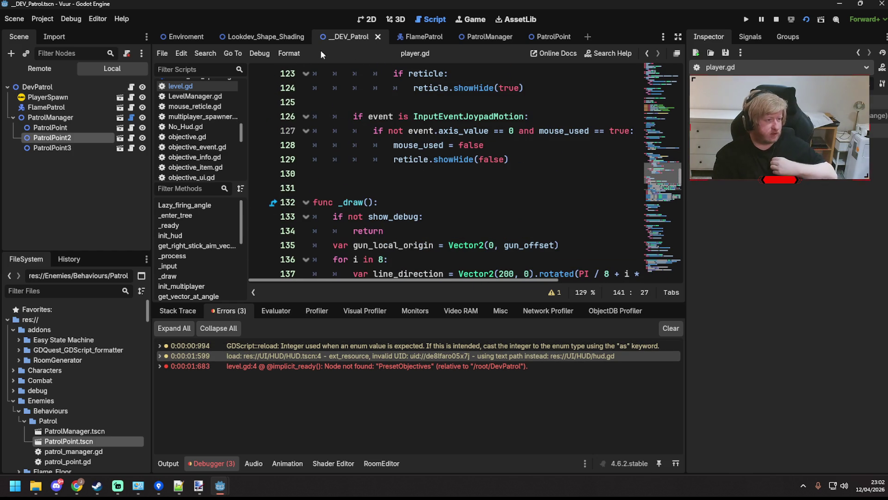
# Select PatrolManager in the Scene dock and open patrol_manager.gd.
pyautogui.click(371, 20)
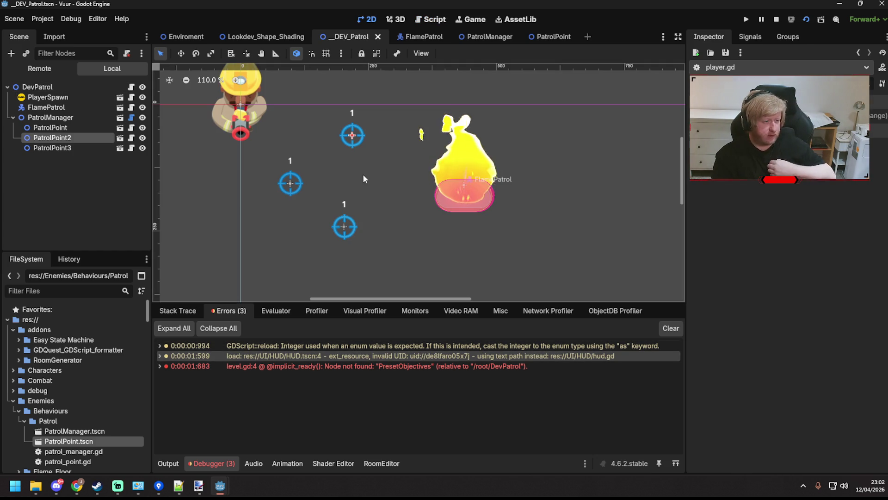
pyautogui.click(353, 138)
pyautogui.click(76, 119)
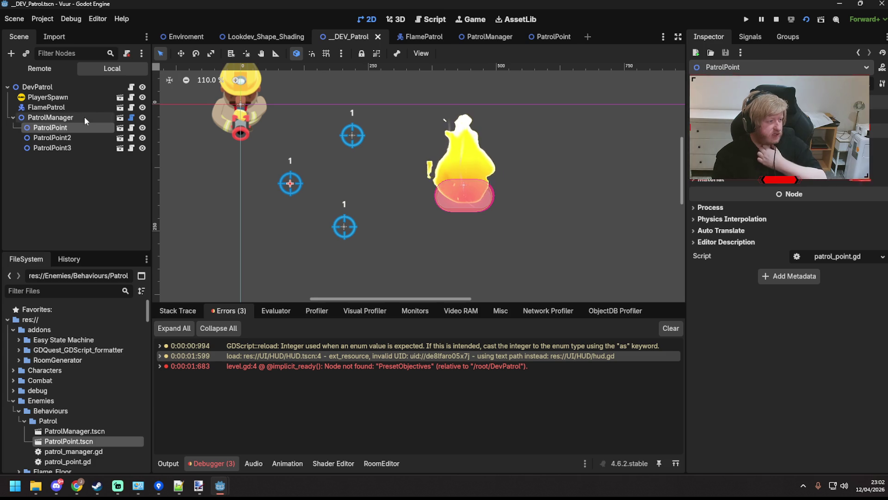
pyautogui.click(131, 116)
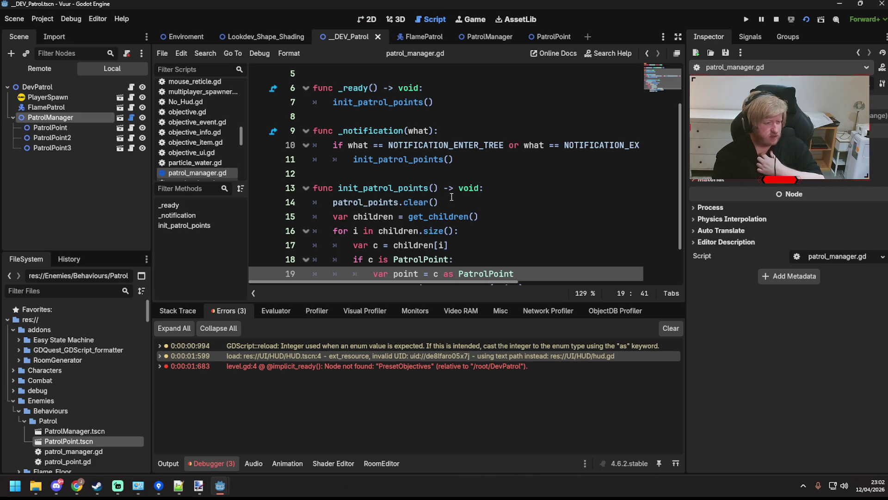
# Remove the exit-tree condition from line 10 and save the script.
pyautogui.moveTo(348, 145); pyautogui.dragTo(515, 145)
pyautogui.hotkey('ctrl', 'z')
pyautogui.keyDown('shift'); pyautogui.click(517, 145); pyautogui.keyUp('shift')
pyautogui.press('BackSpace')
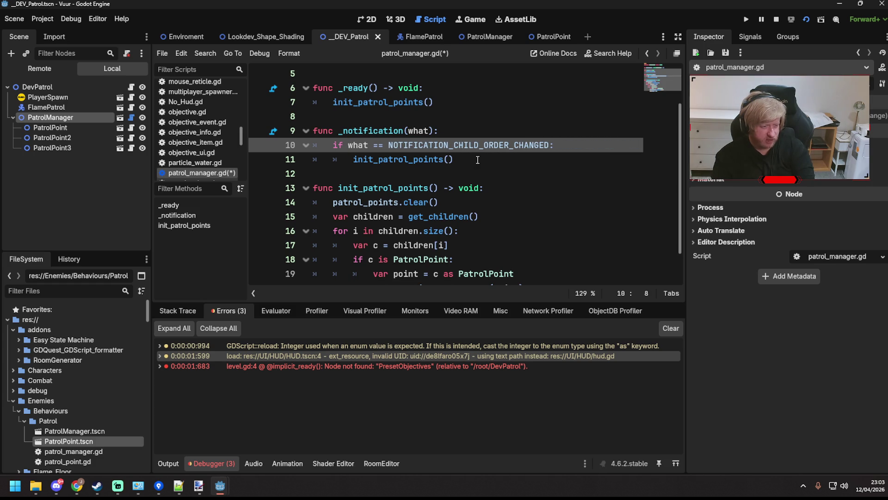
pyautogui.click(486, 155)
pyautogui.hotkey('ctrl', 's')
# Move PatrolPoint2 above PatrolPoint and check the resulting error in the Output log.
pyautogui.moveTo(76, 140); pyautogui.dragTo(80, 124)
pyautogui.click(168, 463)
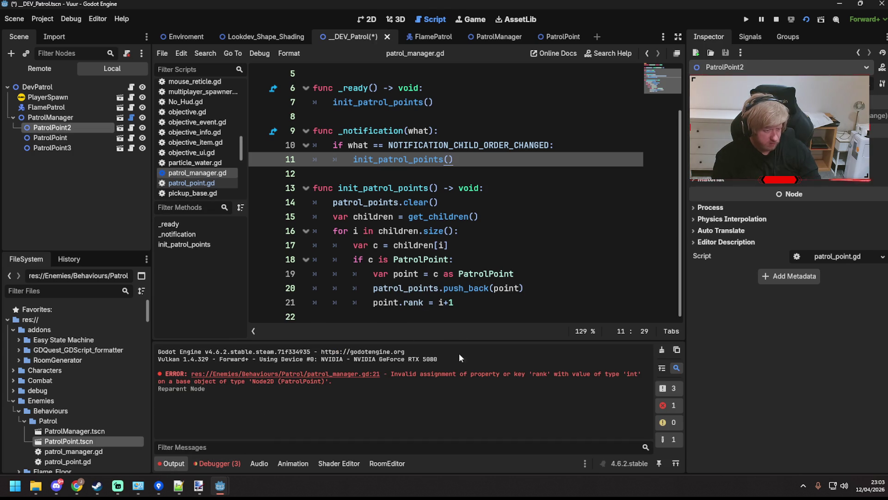
pyautogui.click(445, 276)
pyautogui.click(469, 288)
pyautogui.hotkey('ctrl', 's')
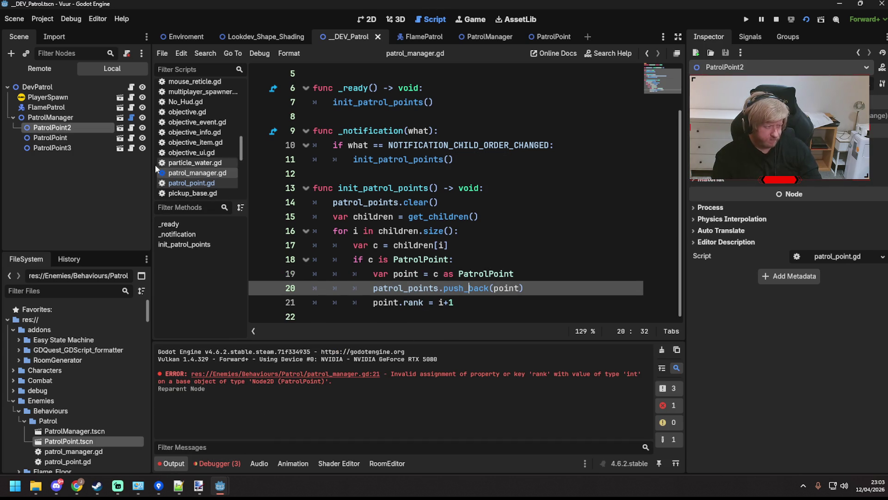
# Add debug print(i) lines after push_back(point) in init_patrol_points.
pyautogui.click(487, 302)
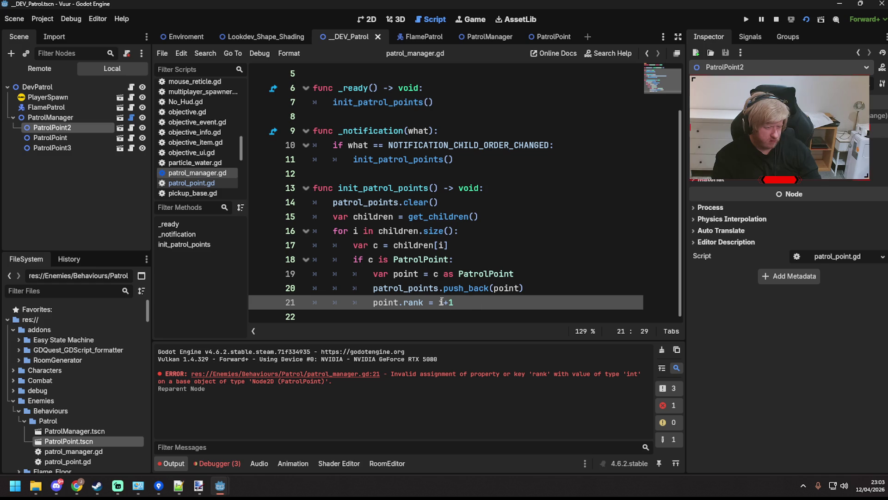
pyautogui.click(535, 294)
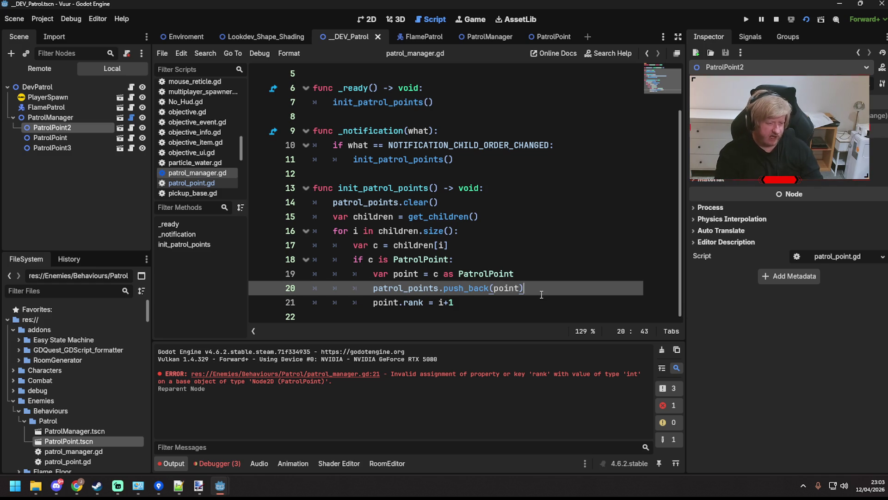
pyautogui.press('Return')
pyautogui.write(')')
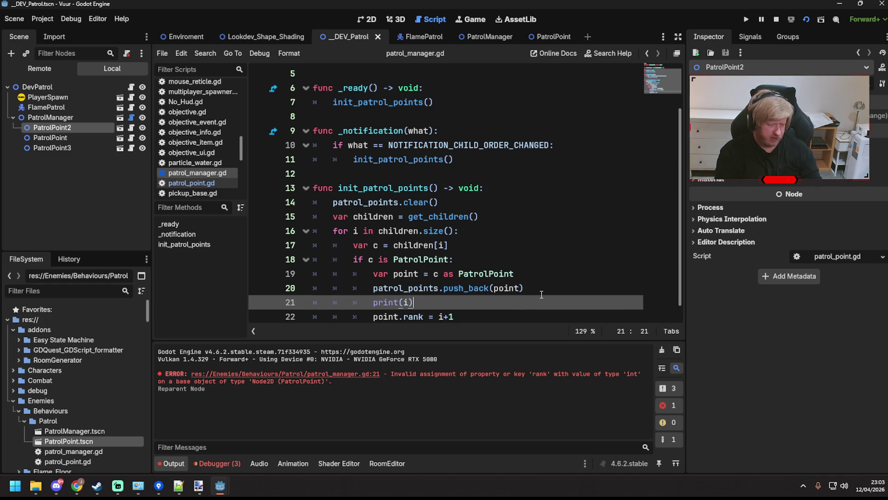
pyautogui.press('Return')
# Move PatrolPoint2 back below PatrolPoint and save the scene.
pyautogui.moveTo(51, 127)
pyautogui.mouseDown()
pyautogui.moveTo(60, 119)
pyautogui.moveTo(71, 145)
pyautogui.mouseUp()
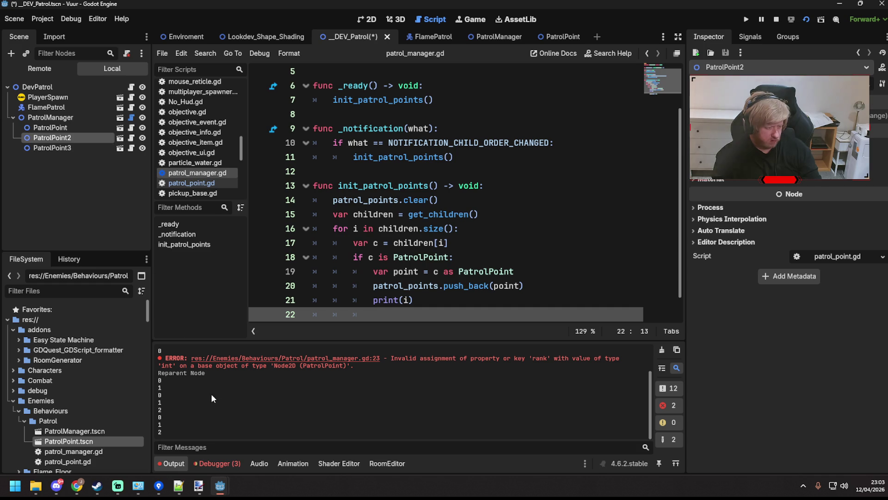
pyautogui.scroll(-1, 416, 269)
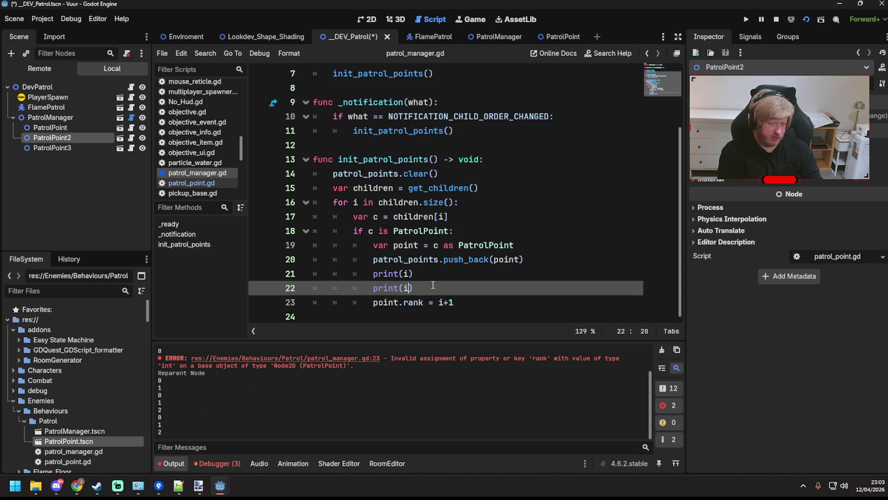
pyautogui.press('Right')
pyautogui.hotkey('ctrl', 's')
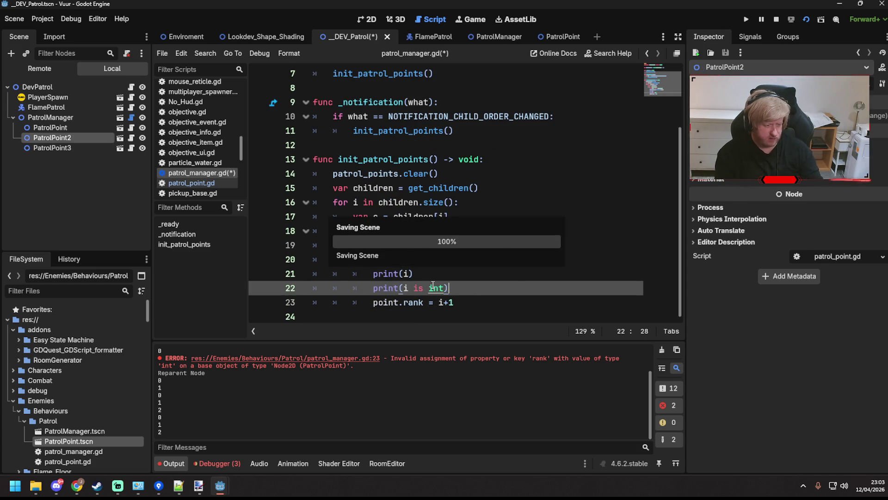
# Move PatrolPoint2 above PatrolPoint again and review the rank assignment line.
pyautogui.moveTo(59, 144); pyautogui.dragTo(67, 128)
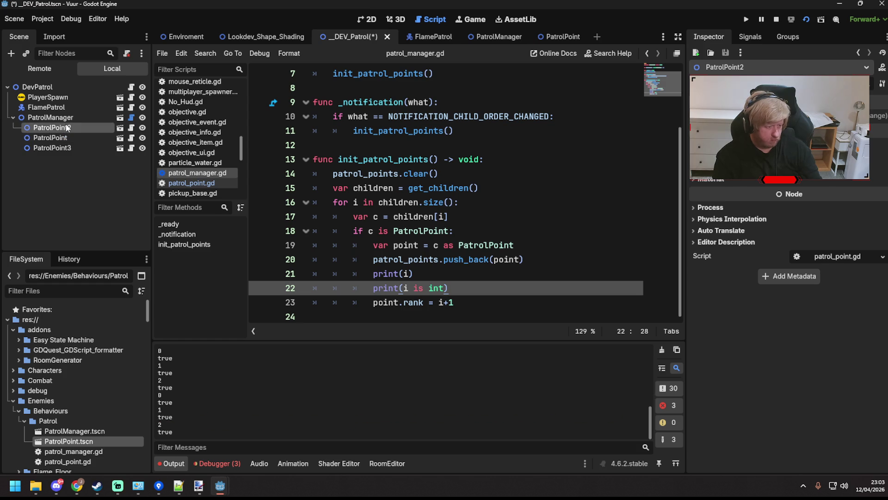
pyautogui.click(471, 296)
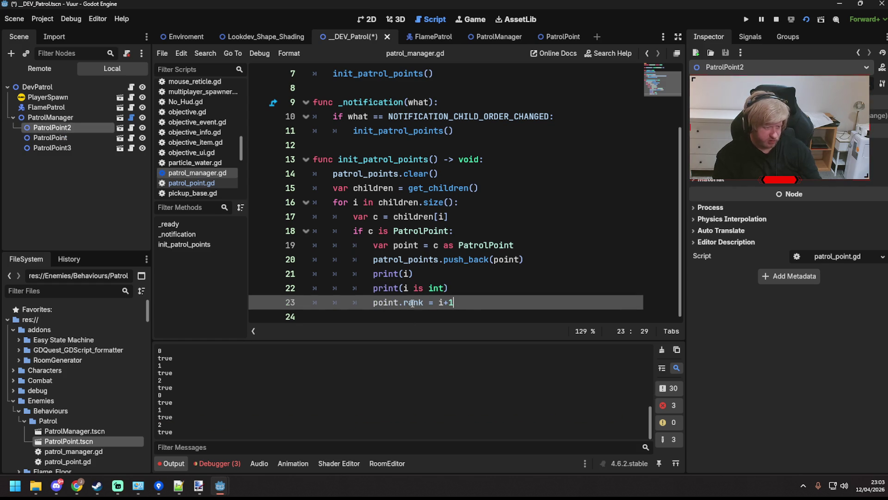
pyautogui.moveTo(418, 303)
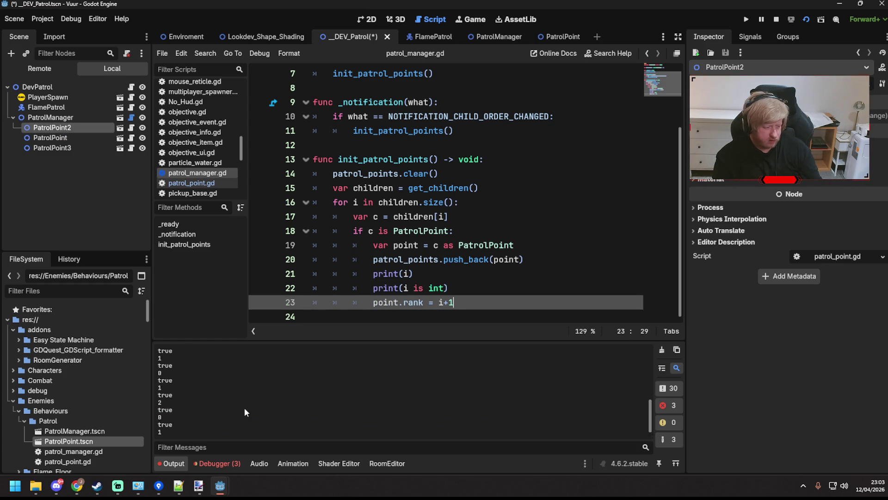
pyautogui.scroll(1, 222, 420)
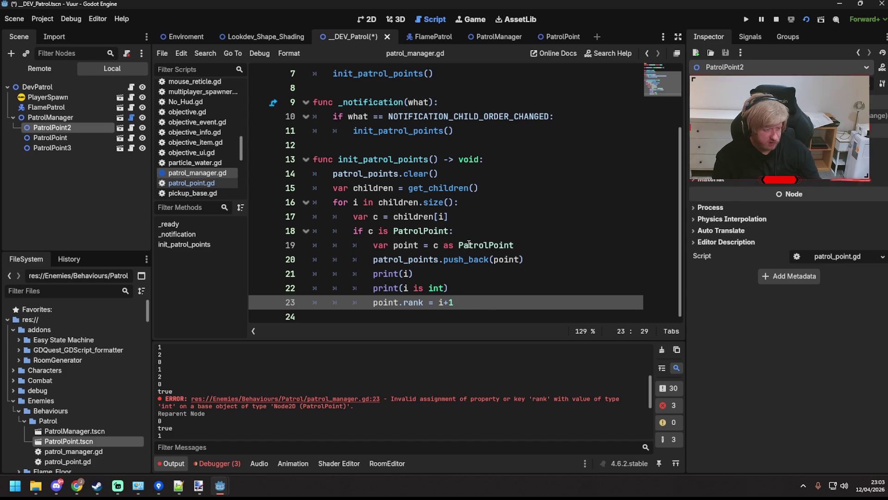
# Delete the print(i) and print(i is int) lines, save, and return to 2D.
pyautogui.moveTo(466, 291); pyautogui.dragTo(267, 276)
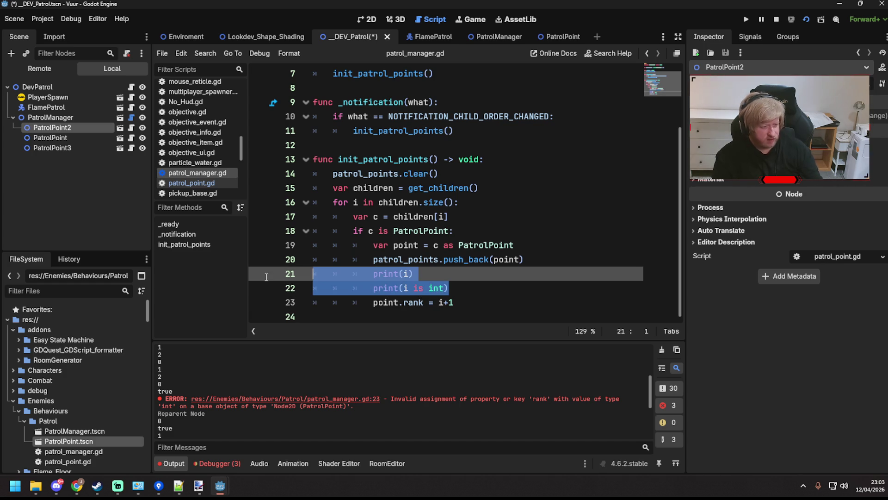
pyautogui.press('BackSpace')
pyautogui.press('BackSpace')
pyautogui.hotkey('ctrl', 's')
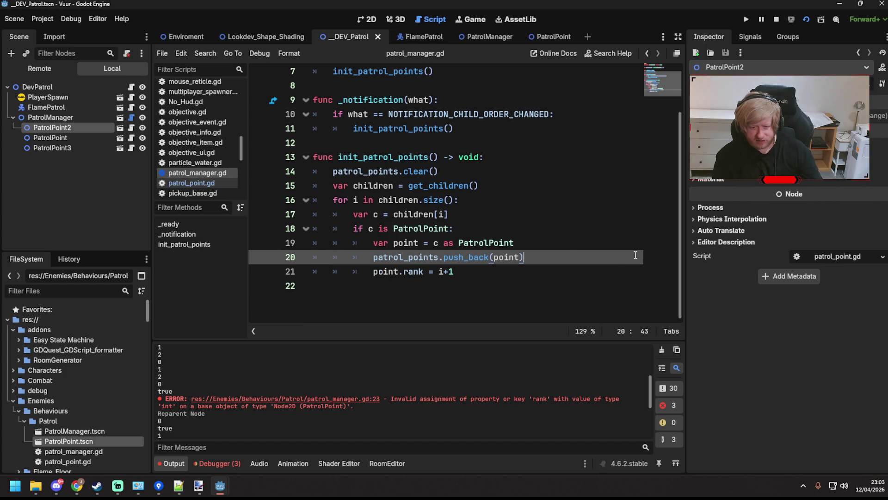
pyautogui.click(448, 158)
pyautogui.click(367, 19)
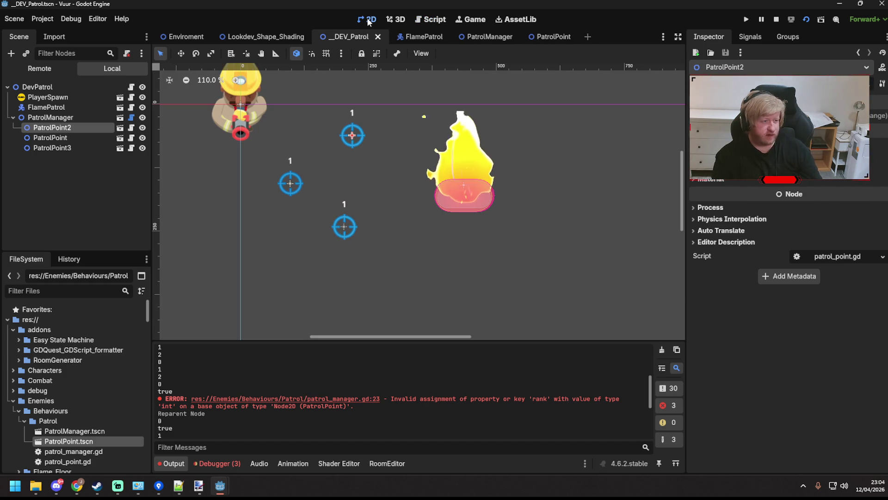
# Move the first patrol point to the right beside the flame.
pyautogui.click(54, 139)
pyautogui.press('w')
pyautogui.moveTo(280, 183)
pyautogui.mouseDown()
pyautogui.moveTo(385, 162)
pyautogui.moveTo(353, 158)
pyautogui.moveTo(483, 151)
pyautogui.moveTo(535, 157)
pyautogui.moveTo(553, 149)
pyautogui.mouseUp()
pyautogui.click(356, 130)
# Put PatrolPoint above PatrolPoint2 in the tree and nudge PatrolPoint2 slightly left.
pyautogui.moveTo(51, 138)
pyautogui.mouseDown()
pyautogui.moveTo(94, 135)
pyautogui.moveTo(71, 121)
pyautogui.mouseUp()
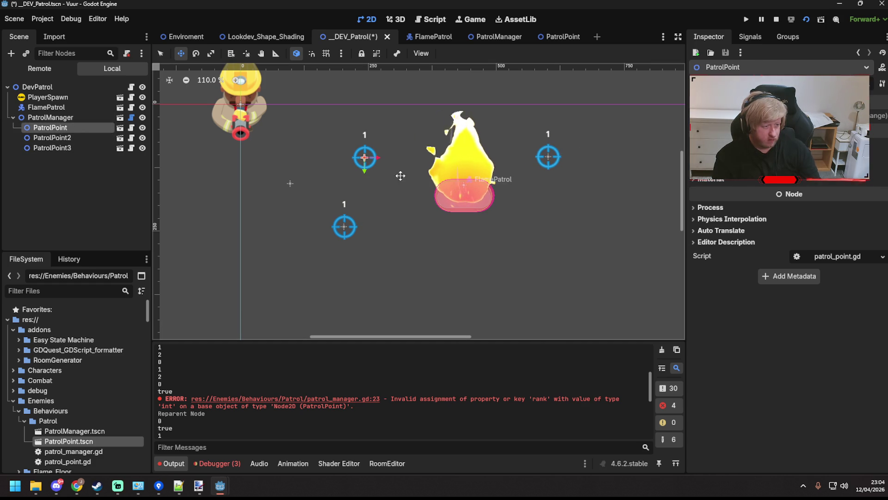
pyautogui.click(65, 148)
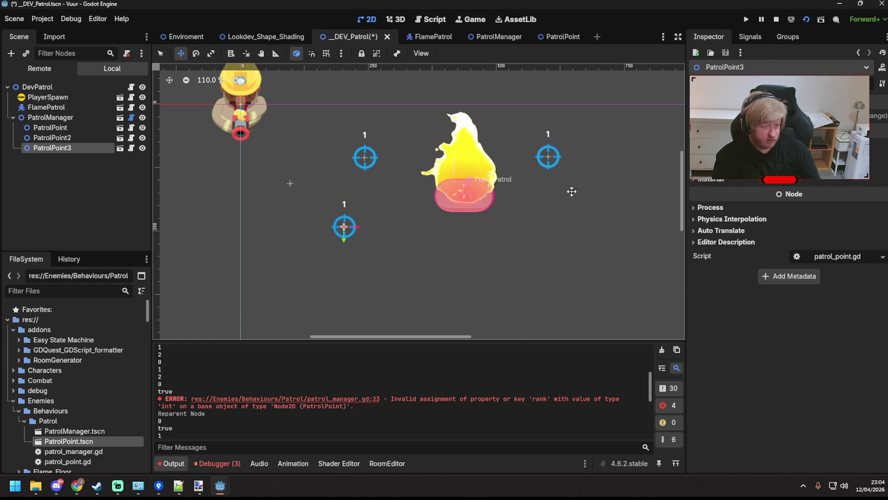
pyautogui.press('q')
pyautogui.click(77, 138)
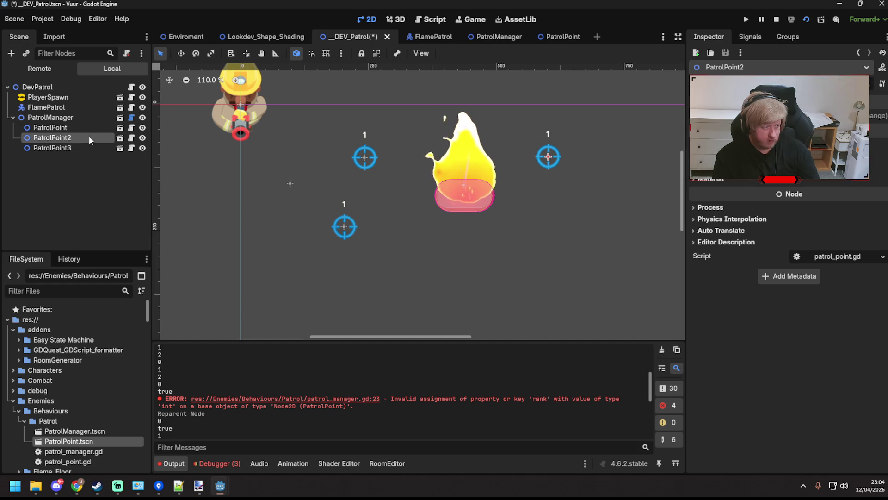
pyautogui.moveTo(548, 157); pyautogui.dragTo(504, 157)
# Line PatrolPoint3 up to the right of the other points and save the scene.
pyautogui.click(83, 148)
pyautogui.moveTo(337, 216)
pyautogui.mouseDown()
pyautogui.moveTo(605, 181)
pyautogui.moveTo(606, 148)
pyautogui.mouseUp()
pyautogui.click(579, 215)
pyautogui.hotkey('ctrl', 's')
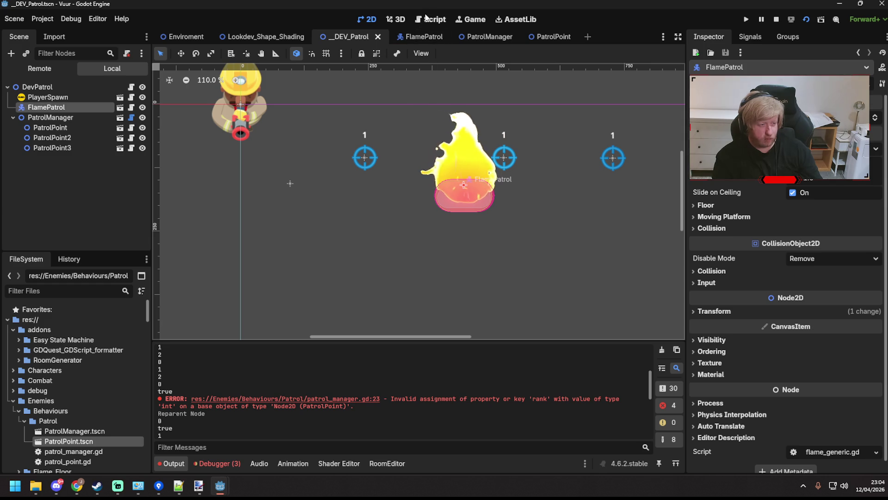
# Inspect each patrol point and FlamePatrol, then open PatrolManager's script.
pyautogui.click(365, 139)
pyautogui.click(515, 135)
pyautogui.click(511, 134)
pyautogui.click(613, 139)
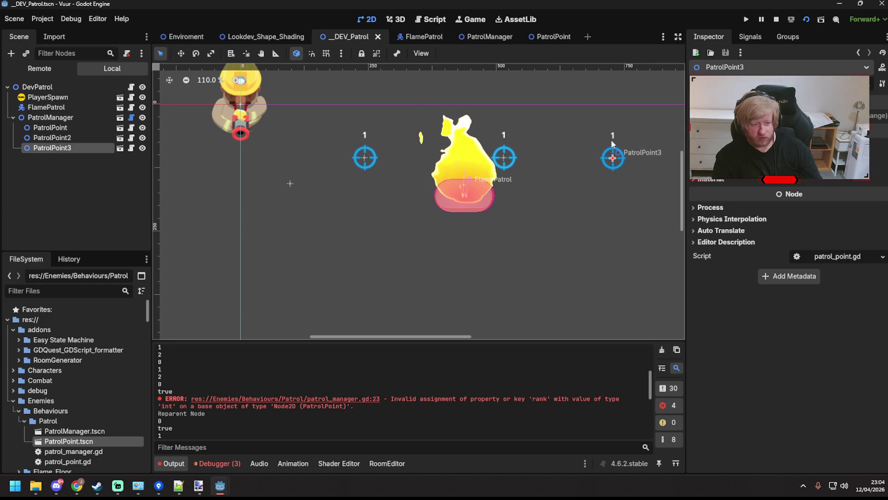
pyautogui.click(520, 192)
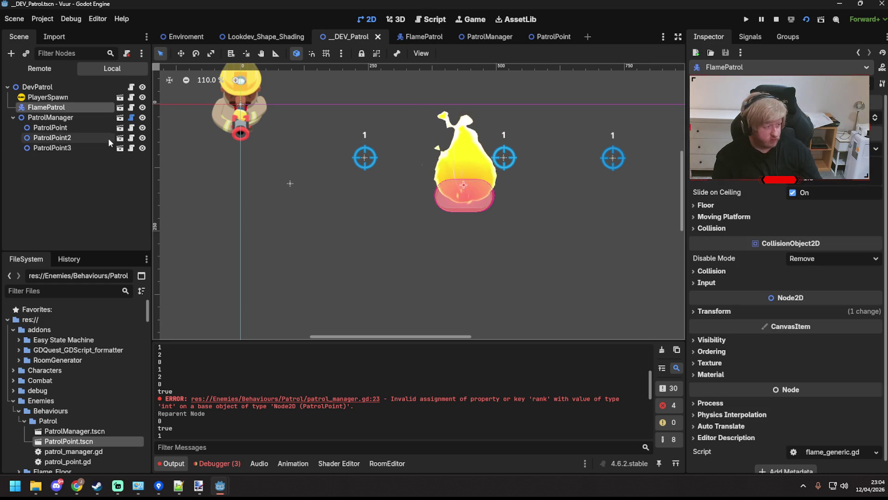
pyautogui.click(132, 120)
pyautogui.click(496, 252)
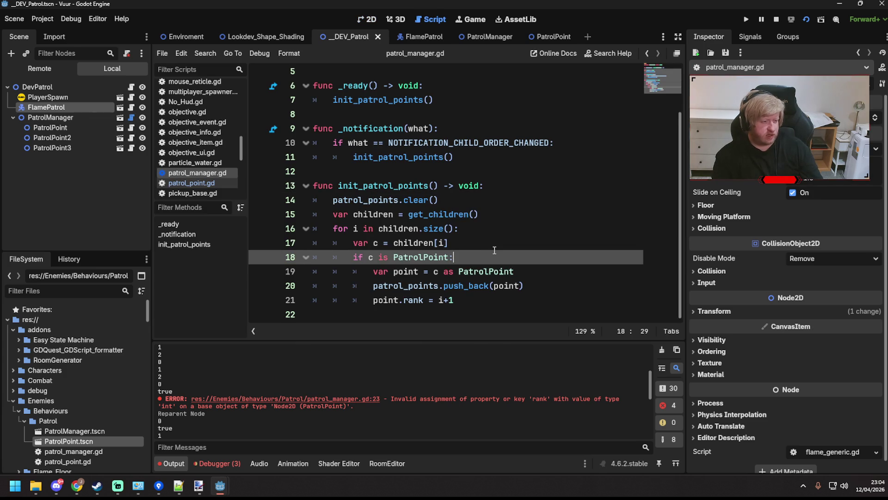
# Add a print(patrol_points) line after the rank assignment.
pyautogui.click(476, 303)
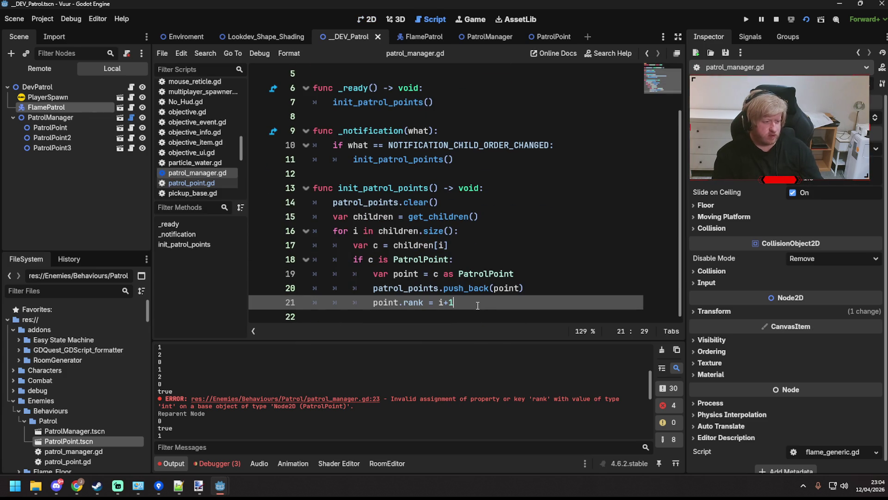
pyautogui.press('Return')
pyautogui.write('int ')
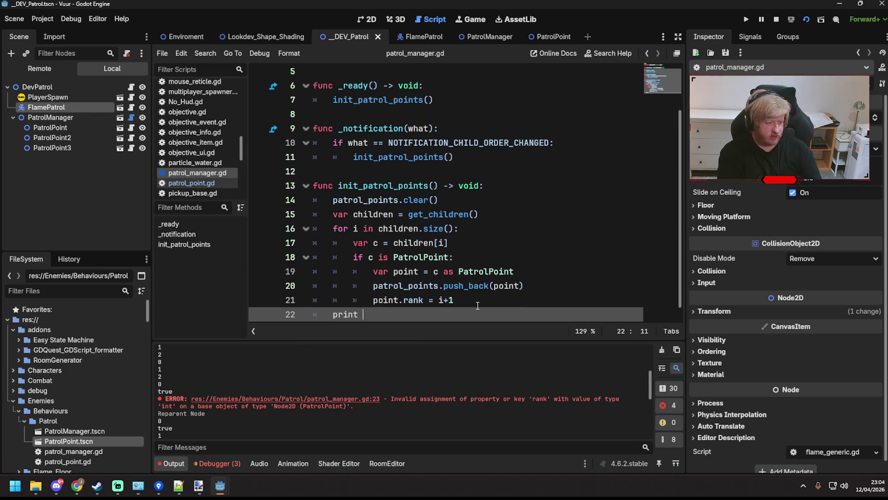
pyautogui.write('(patrol_p')
pyautogui.press('Return')
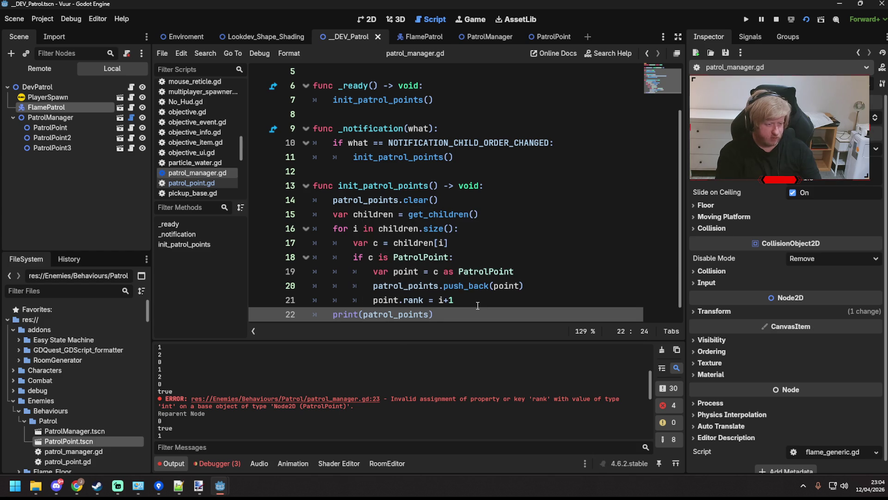
# Move PatrolPoint3 above PatrolPoint2 and back to last place to compare the printed arrays.
pyautogui.moveTo(74, 146); pyautogui.dragTo(75, 134)
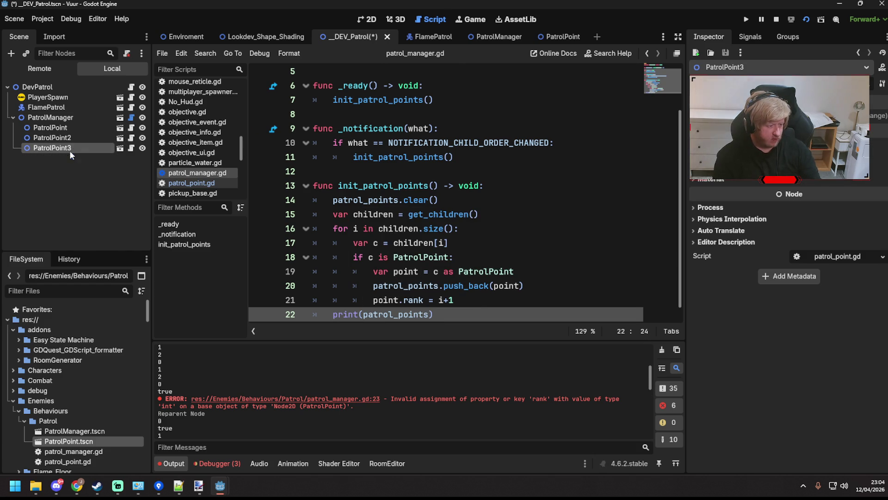
pyautogui.scroll(-5, 310, 414)
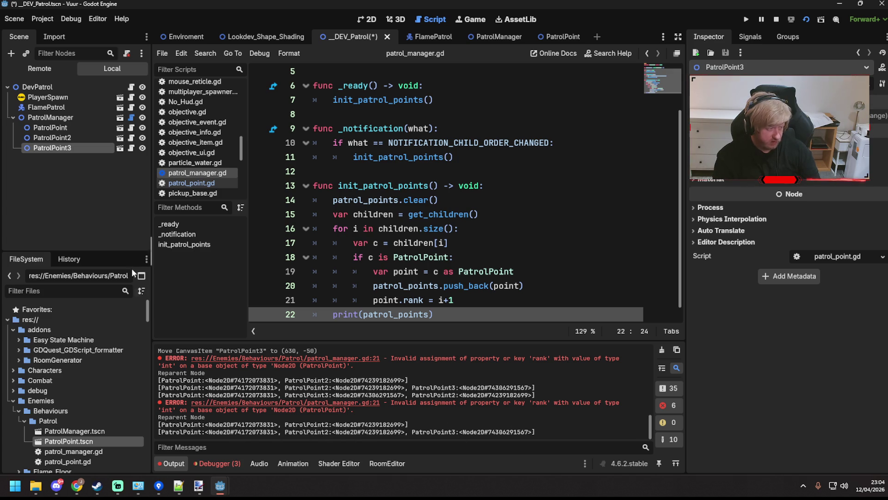
pyautogui.moveTo(53, 148); pyautogui.dragTo(71, 134)
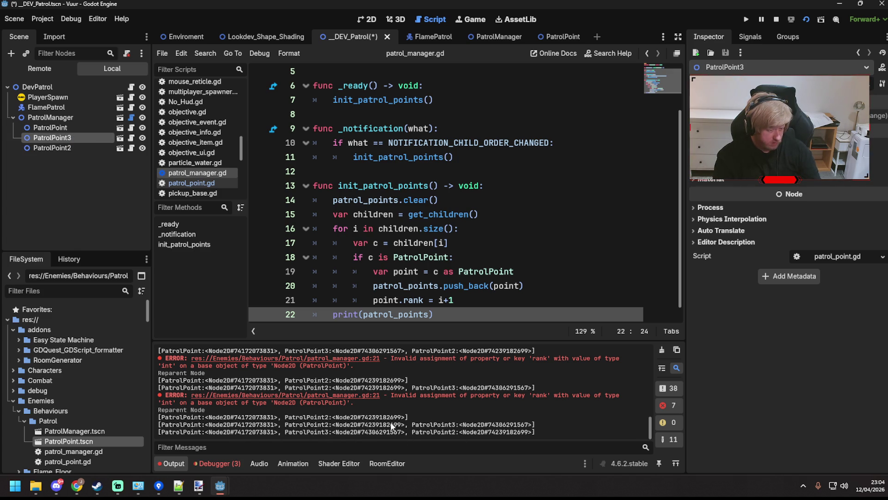
pyautogui.moveTo(78, 135); pyautogui.dragTo(79, 152)
pyautogui.click(474, 199)
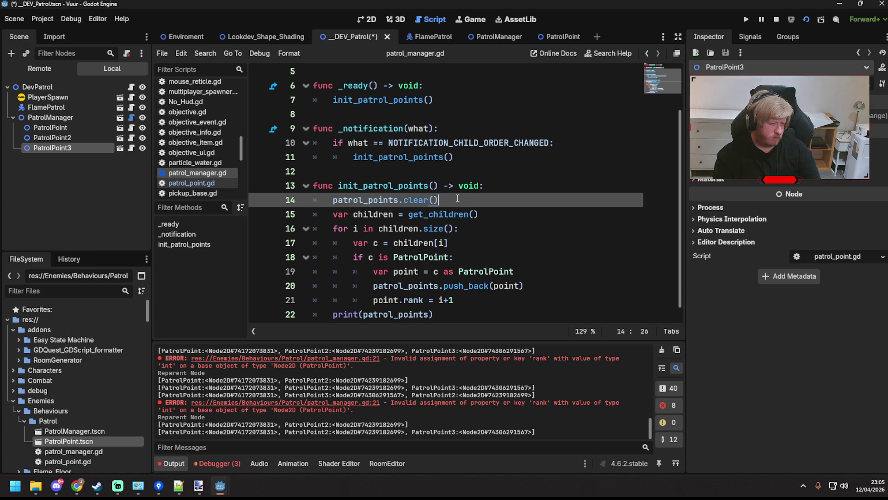
# Delete the temporary print(patrol_points) line, save, and open patrol_point.gd.
pyautogui.moveTo(434, 315); pyautogui.dragTo(455, 300)
pyautogui.press('BackSpace')
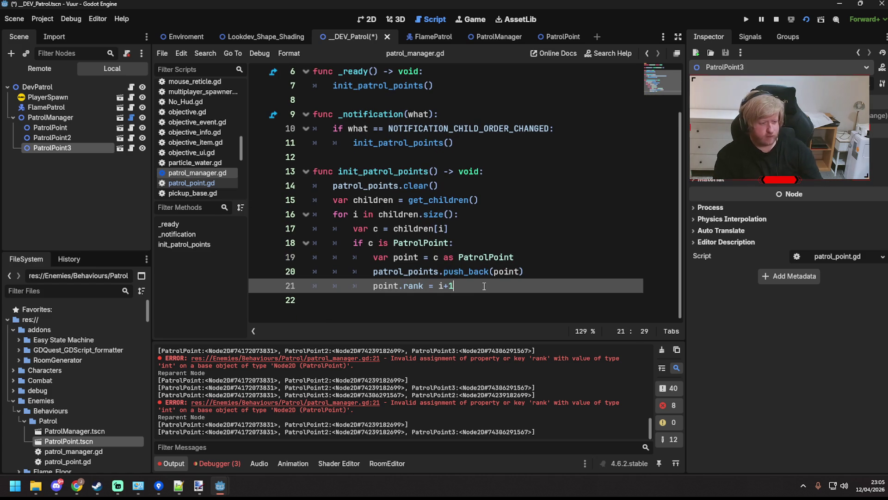
pyautogui.hotkey('ctrl', 's')
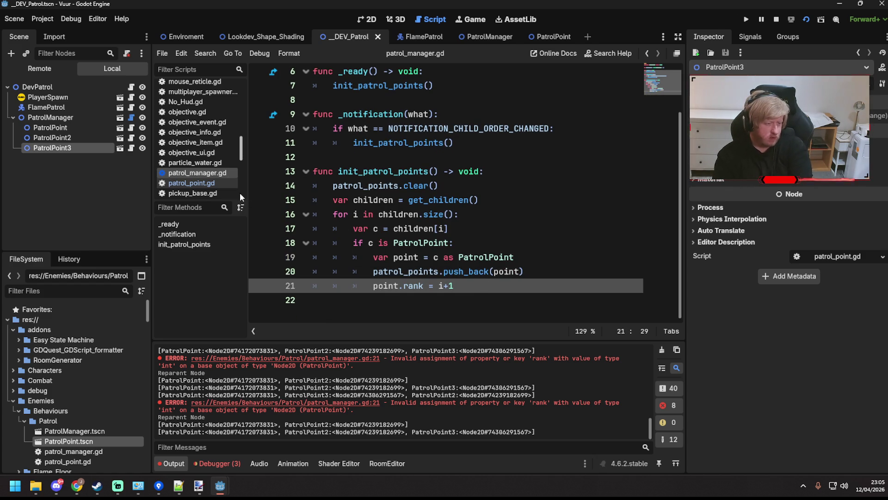
pyautogui.click(131, 127)
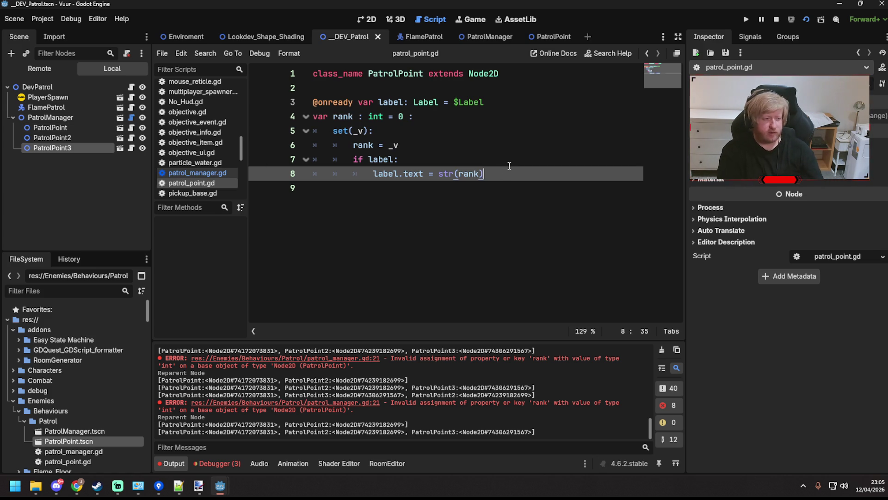
# Try get_parent().get_children().find(self) in the rank setter, then undo it and save patrol_point.gd.
pyautogui.press('Return')
pyautogui.press('Return')
pyautogui.write('get_parent().get_children')
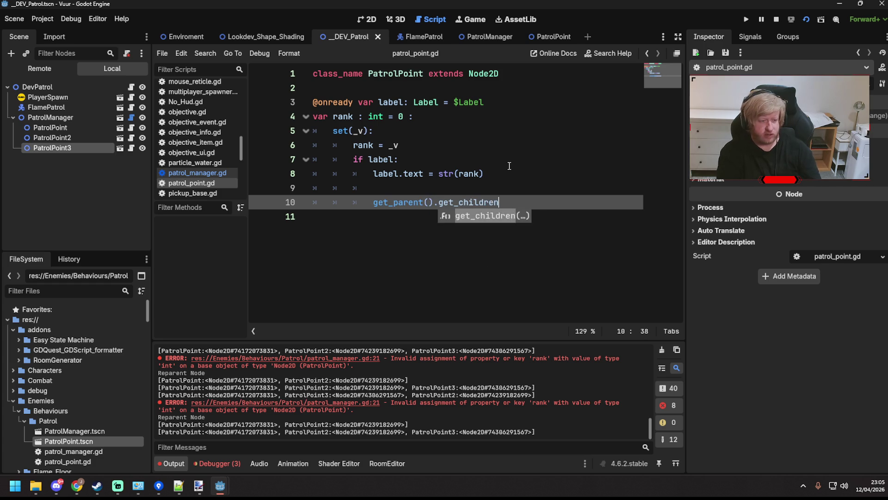
pyautogui.write('(')
pyautogui.write(').find')
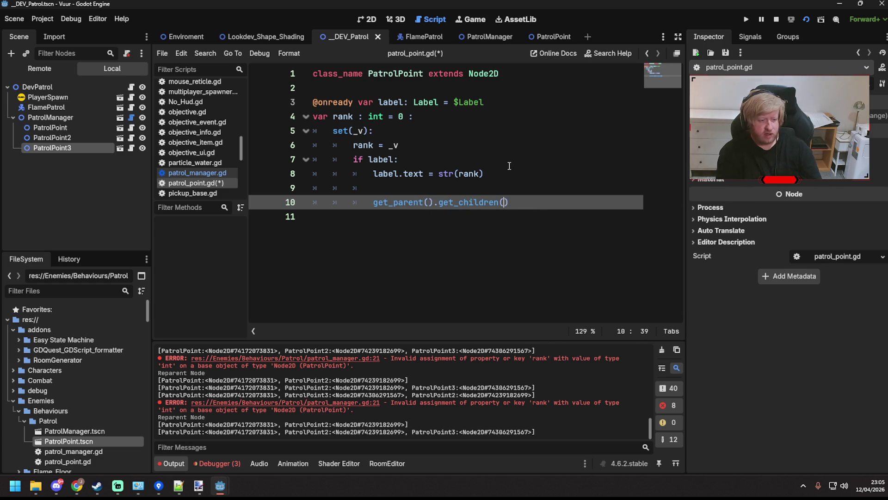
pyautogui.write('(self')
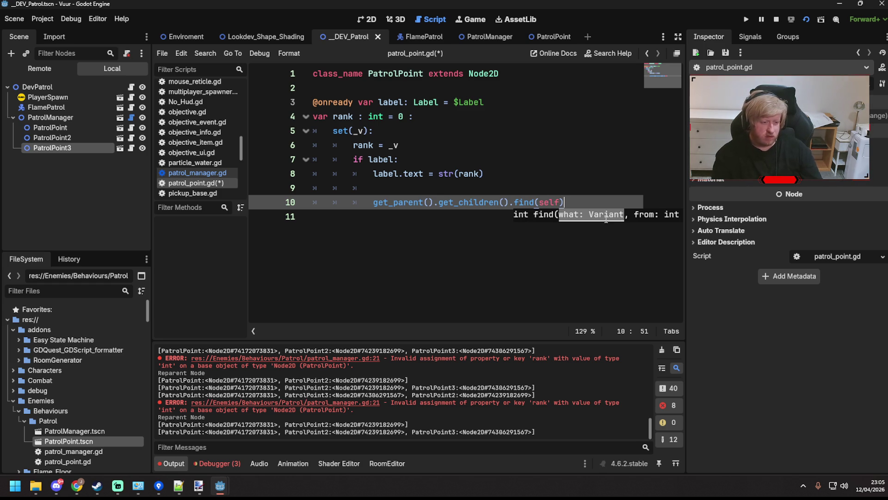
pyautogui.hotkey('ctrl', 'z')
pyautogui.hotkey('ctrl', 'z')
pyautogui.hotkey('ctrl', 'z')
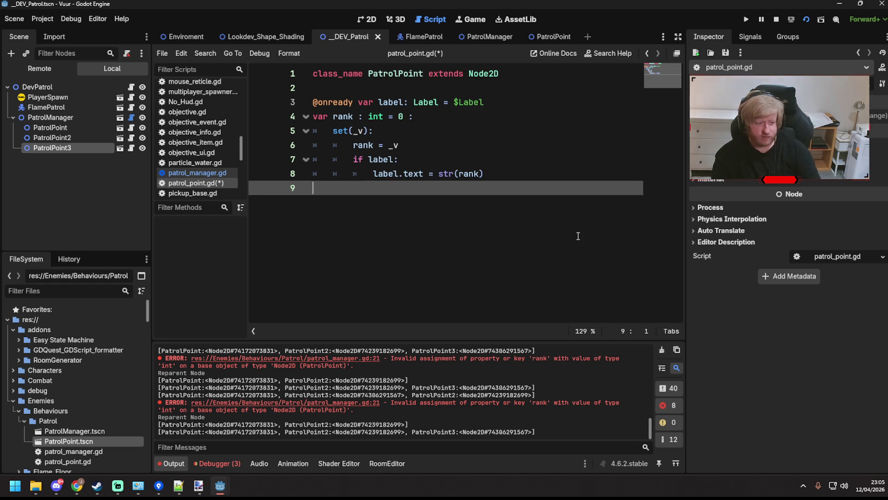
pyautogui.hotkey('ctrl', 's')
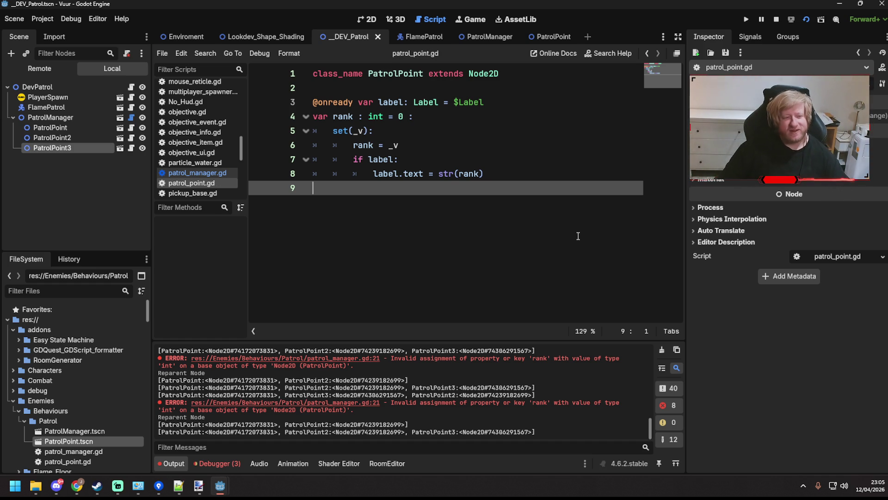
# Save the scene, return to the 2D view, and open FlamePatrol's script.
pyautogui.hotkey('ctrl', 's')
pyautogui.click(368, 19)
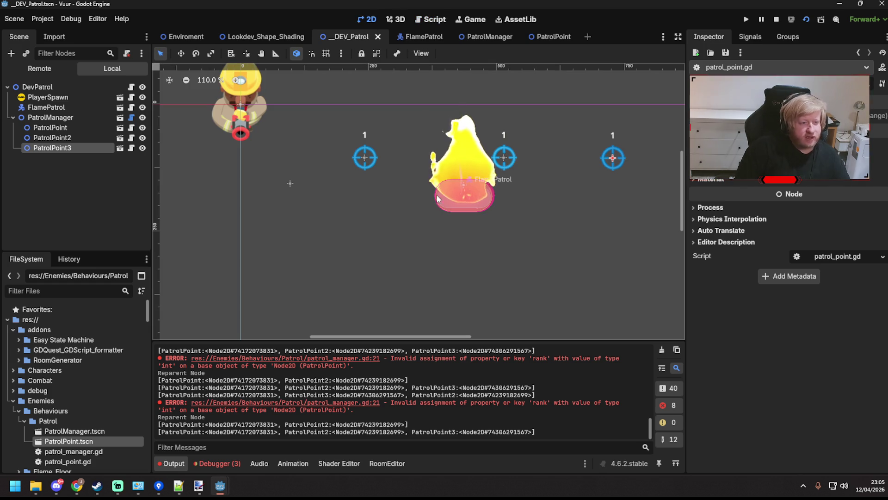
pyautogui.click(120, 108)
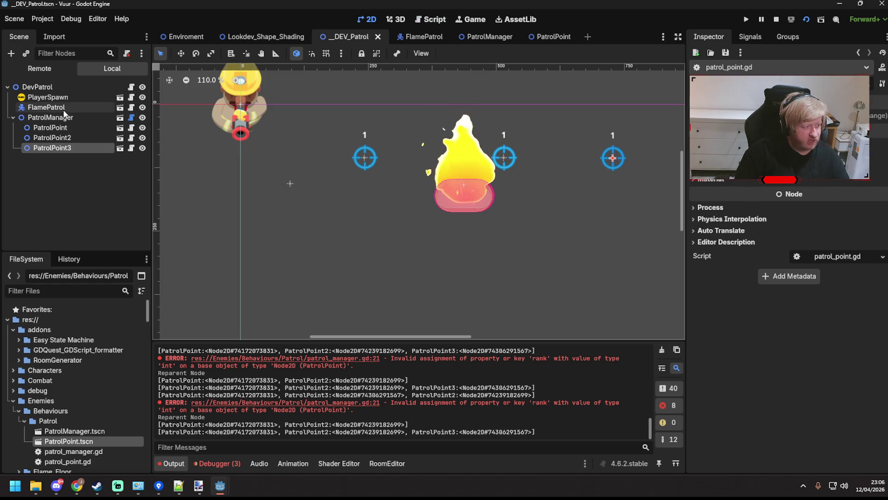
pyautogui.click(120, 108)
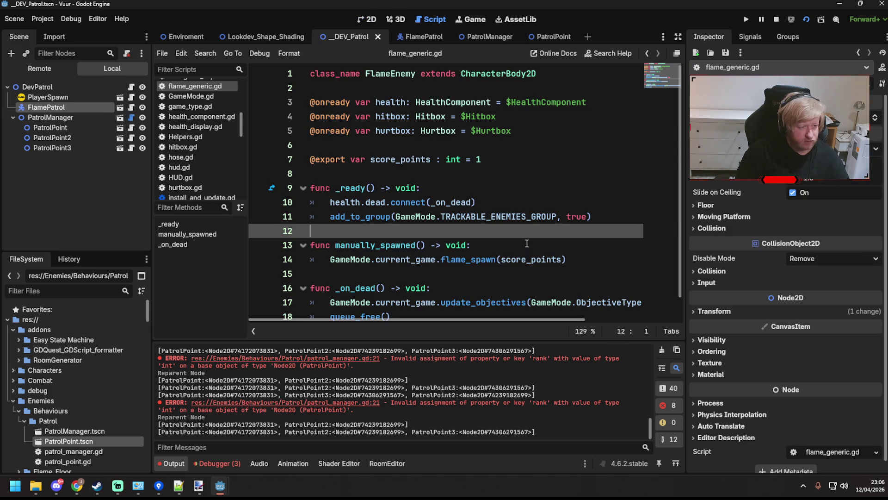
# Open the FlamePatrol scene, view its root's script properties, and save.
pyautogui.click(459, 86)
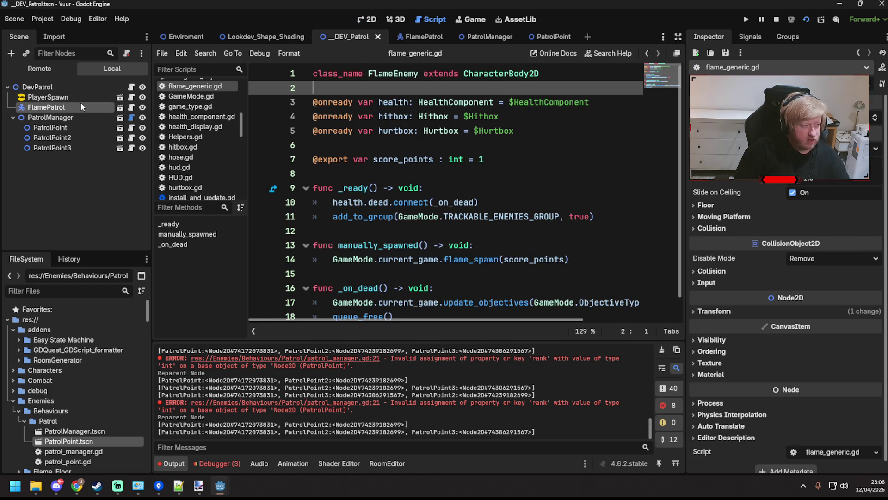
pyautogui.click(120, 107)
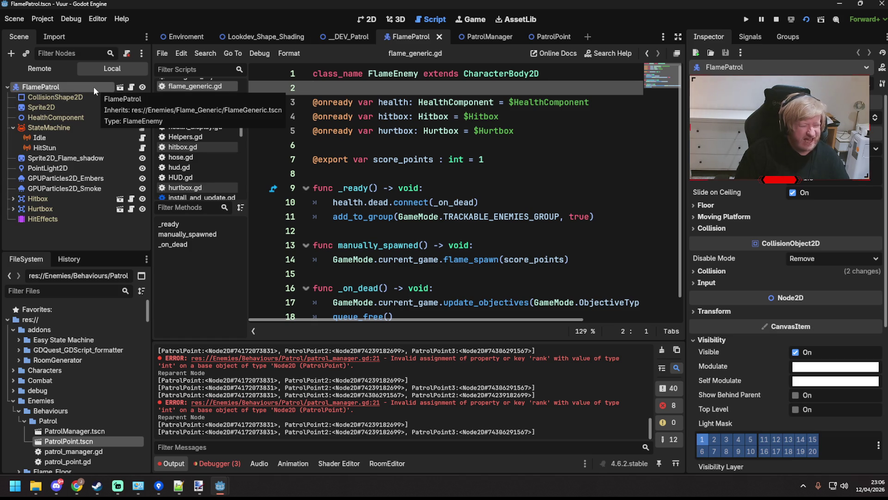
pyautogui.click(131, 87)
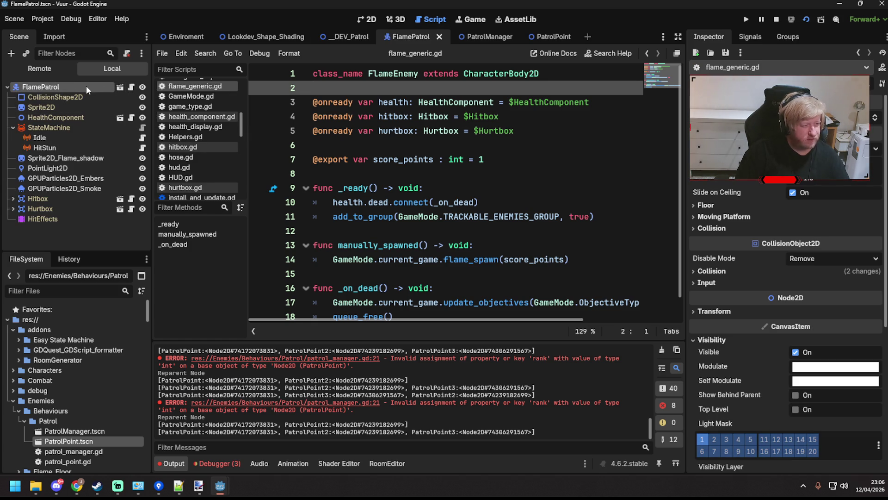
pyautogui.rightClick(64, 90)
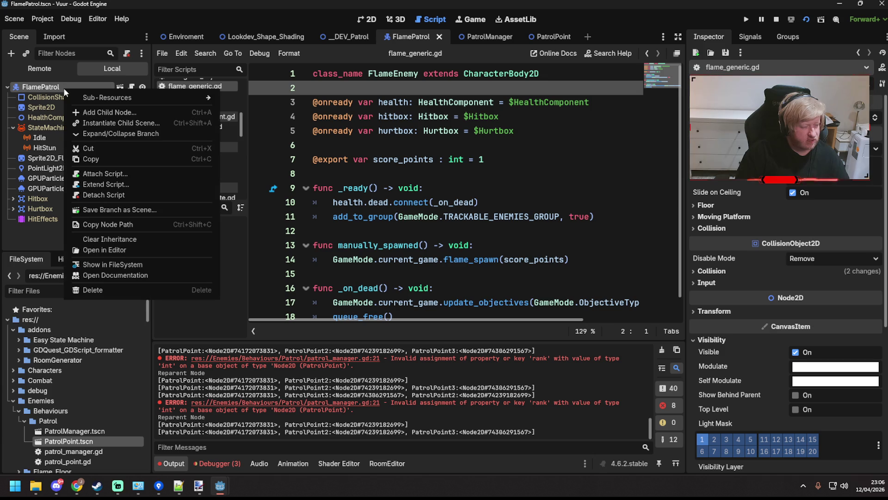
pyautogui.click(41, 235)
pyautogui.hotkey('ctrl', 's')
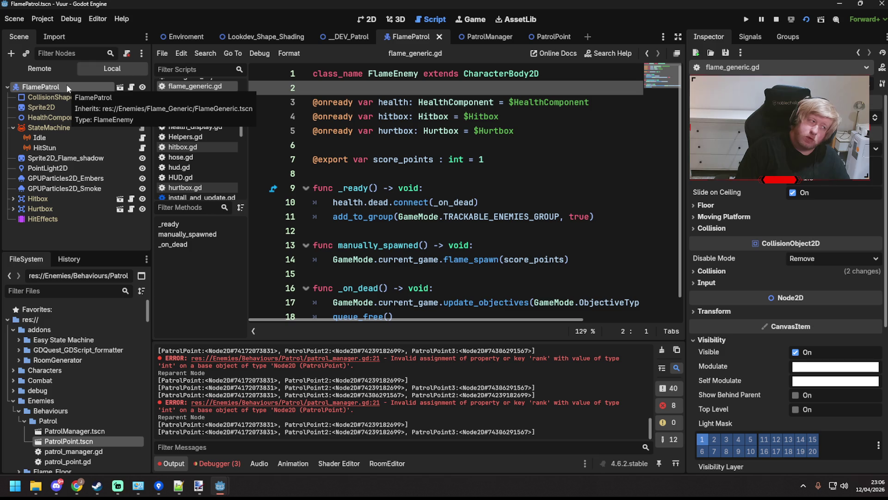
# Select the HitStun state and reveal enemy_hitstun.gd in the FileSystem dock.
pyautogui.rightClick(67, 89)
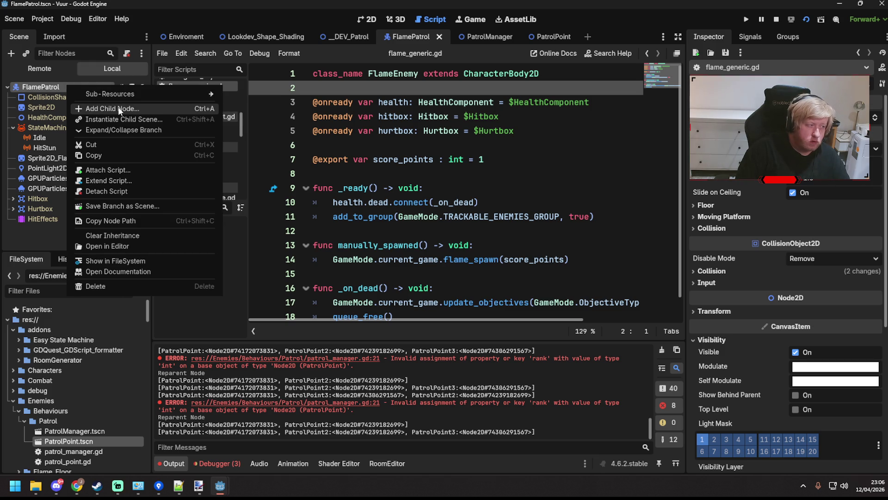
pyautogui.click(61, 124)
pyautogui.rightClick(55, 127)
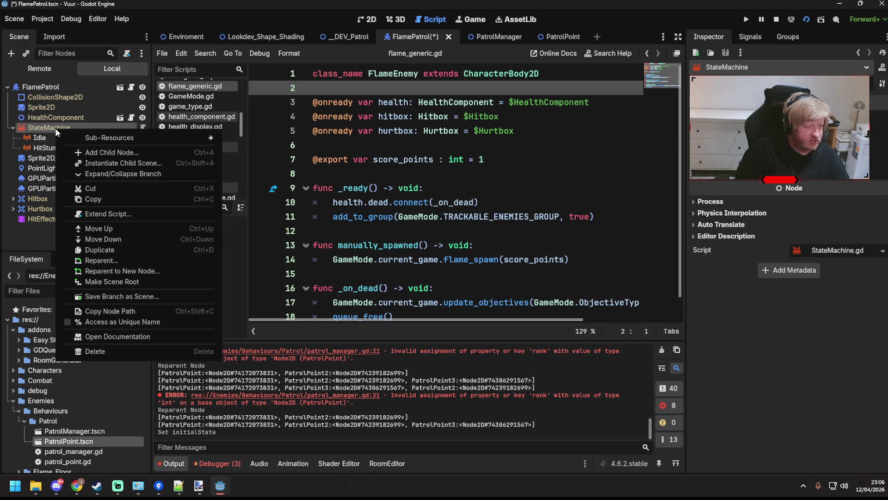
pyautogui.click(47, 153)
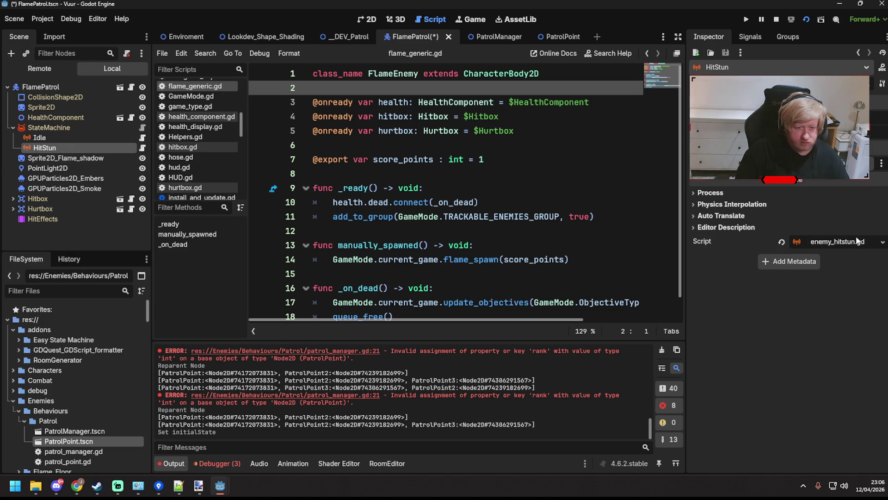
pyautogui.click(882, 242)
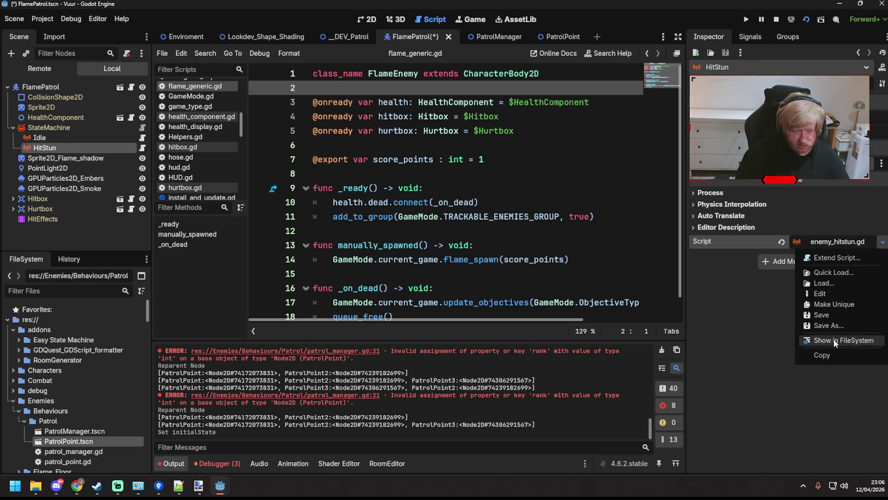
pyautogui.click(833, 340)
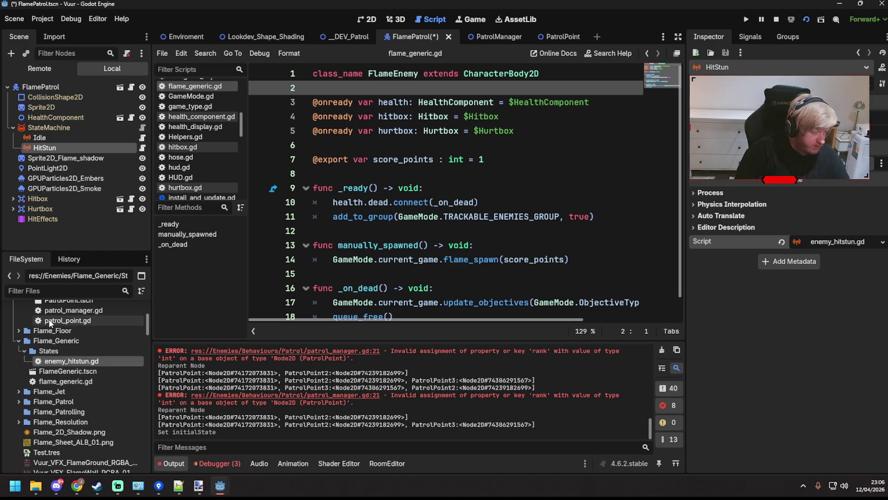
# Duplicate enemy_hitstun.gd as enemy_patrol.gd, open it, and select its class_name for renaming.
pyautogui.hotkey('ctrl', 'd')
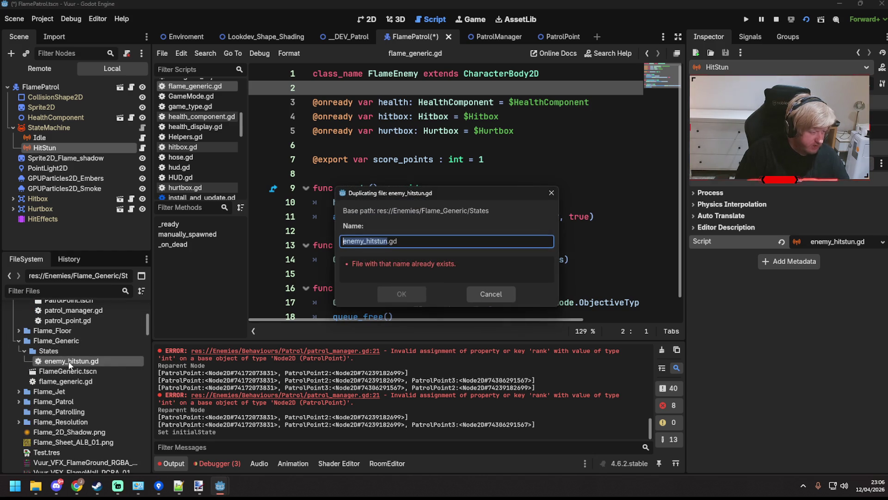
pyautogui.write('enemy_atrol')
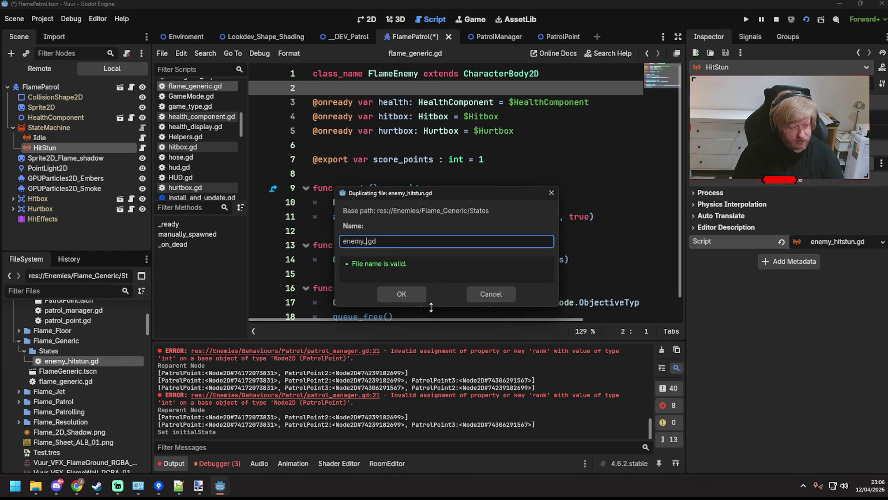
pyautogui.press('Return')
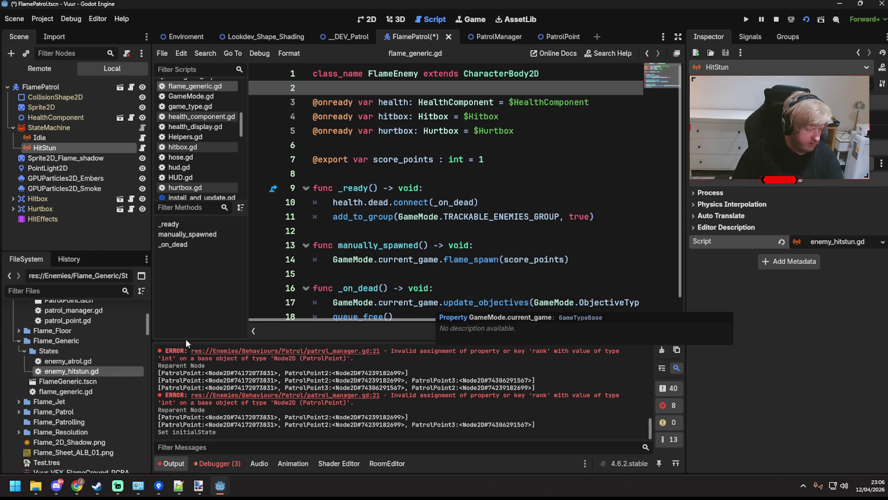
pyautogui.click(82, 361)
pyautogui.press('F2')
pyautogui.click(71, 361)
pyautogui.write('p')
pyautogui.press('Return')
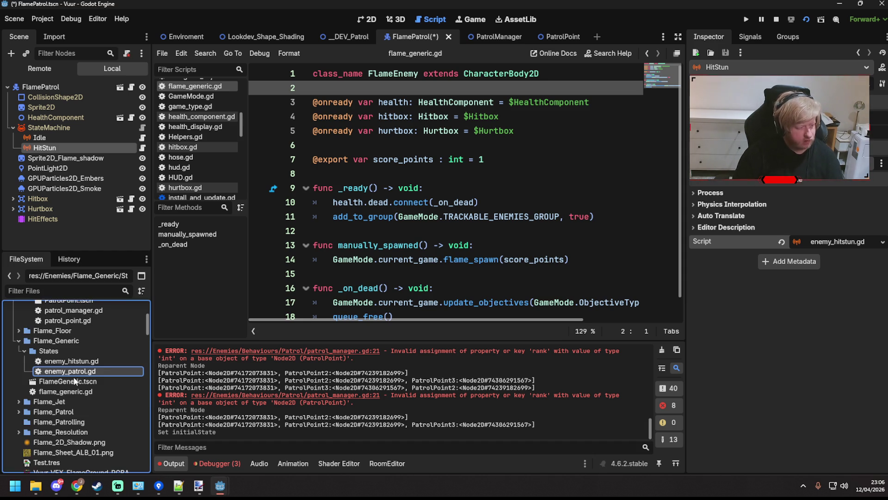
pyautogui.doubleClick(101, 371)
pyautogui.moveTo(397, 73); pyautogui.dragTo(498, 67)
# Rename the class to EnemPatrol and delete the exported speed, impact_normal and hurtbox variables.
pyautogui.write('Patr')
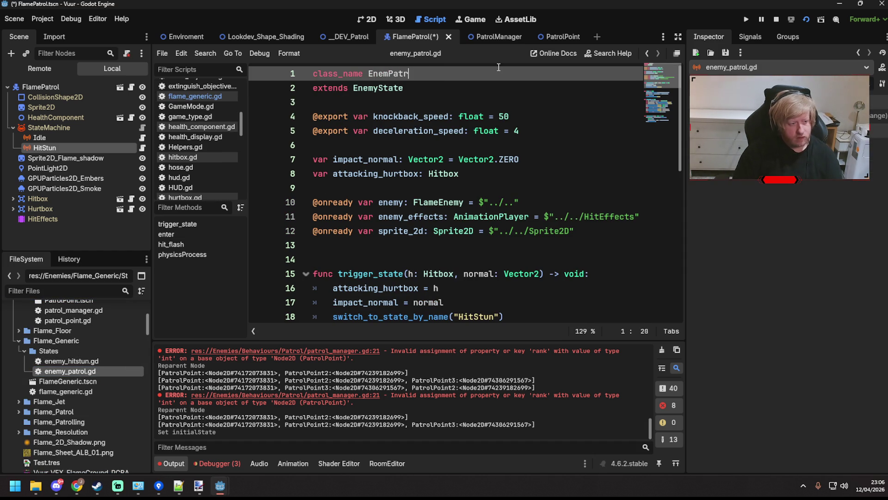
pyautogui.hotkey('ctrl', 's')
pyautogui.moveTo(313, 116); pyautogui.dragTo(519, 130)
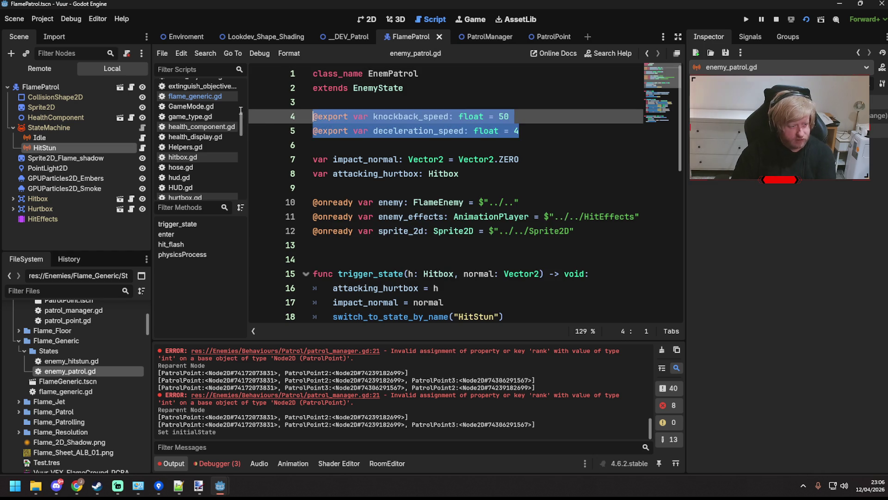
pyautogui.press('BackSpace')
pyautogui.press('BackSpace')
pyautogui.hotkey('shift', 'Down')
pyautogui.hotkey('shift', 'Down')
pyautogui.press('BackSpace')
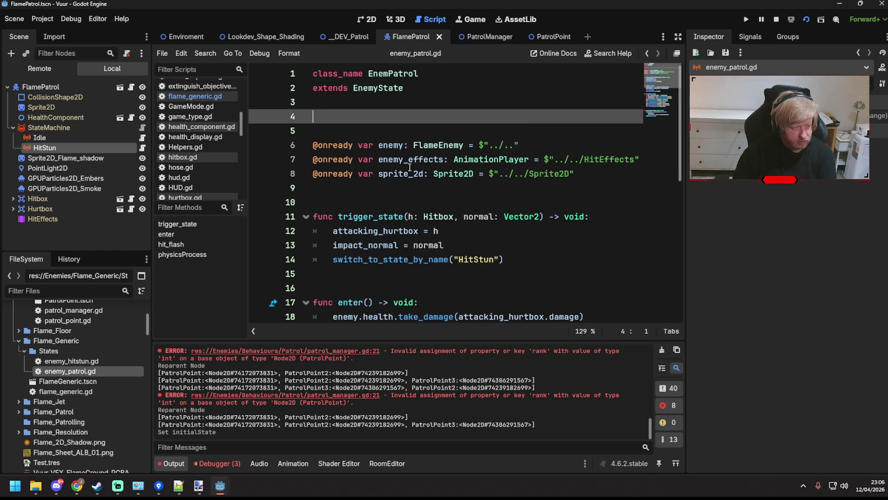
pyautogui.press('BackSpace')
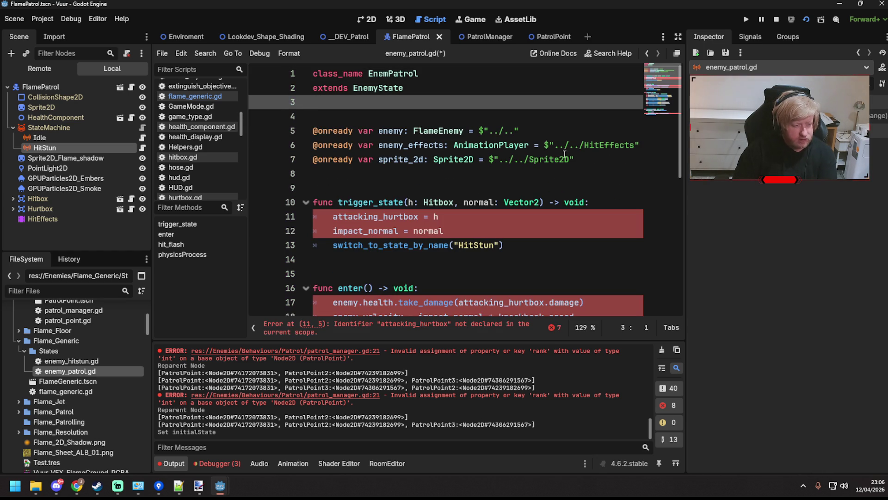
# Delete the enemy_effects and sprite_2d lines, hurtbox assignments, and the trigger_state function.
pyautogui.moveTo(587, 160); pyautogui.dragTo(183, 151)
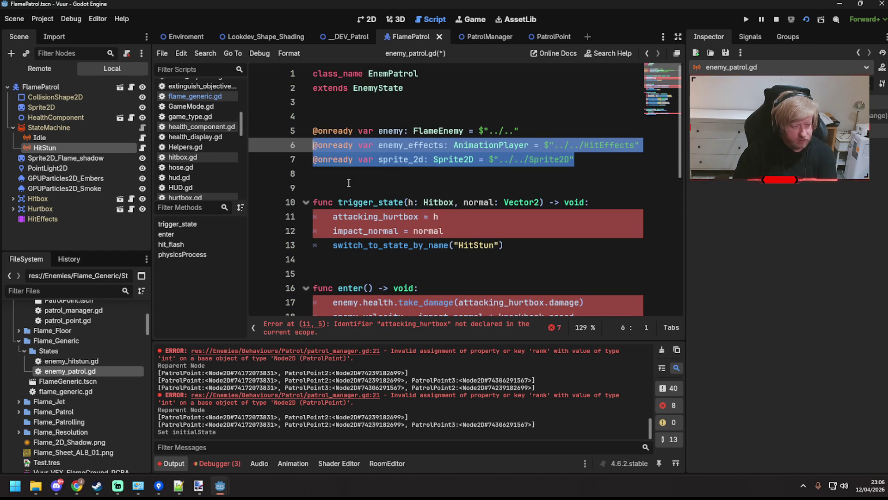
pyautogui.press('BackSpace')
pyautogui.press('BackSpace')
pyautogui.click(455, 201)
pyautogui.moveTo(455, 202); pyautogui.dragTo(284, 186)
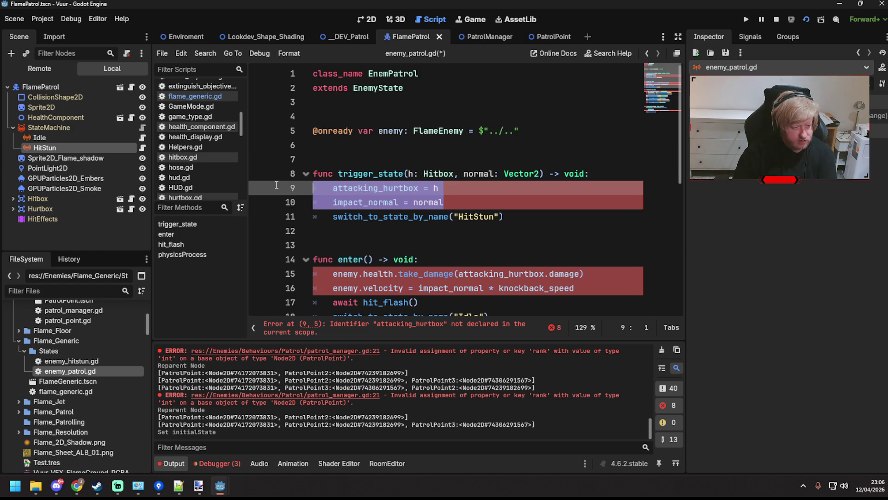
pyautogui.press('BackSpace')
pyautogui.press('Delete')
pyautogui.press('End')
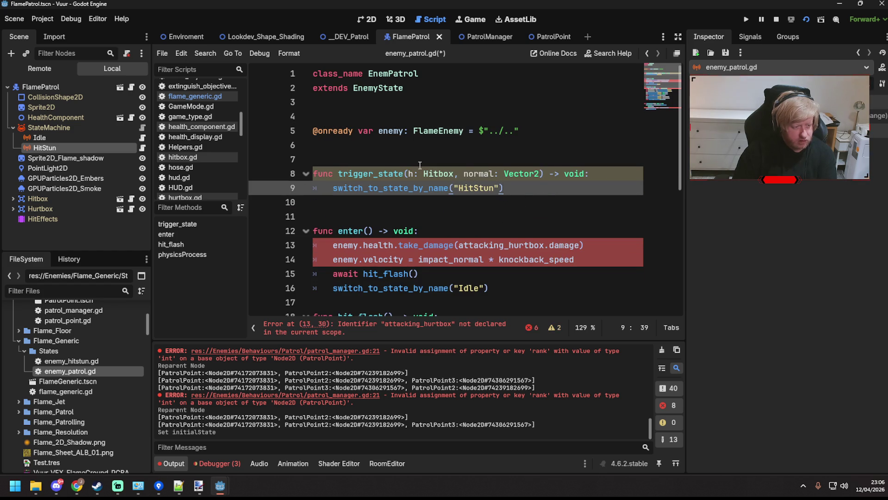
pyautogui.moveTo(519, 187)
pyautogui.mouseDown()
pyautogui.moveTo(278, 160)
pyautogui.moveTo(251, 148)
pyautogui.mouseUp()
pyautogui.press('BackSpace')
# Strip enter of its damage, velocity, hit_flash and state-switch lines and delete hit_flash.
pyautogui.scroll(-2, 473, 190)
pyautogui.moveTo(590, 117); pyautogui.dragTo(283, 103)
pyautogui.press('BackSpace')
pyautogui.press('Delete')
pyautogui.moveTo(492, 119); pyautogui.dragTo(257, 109)
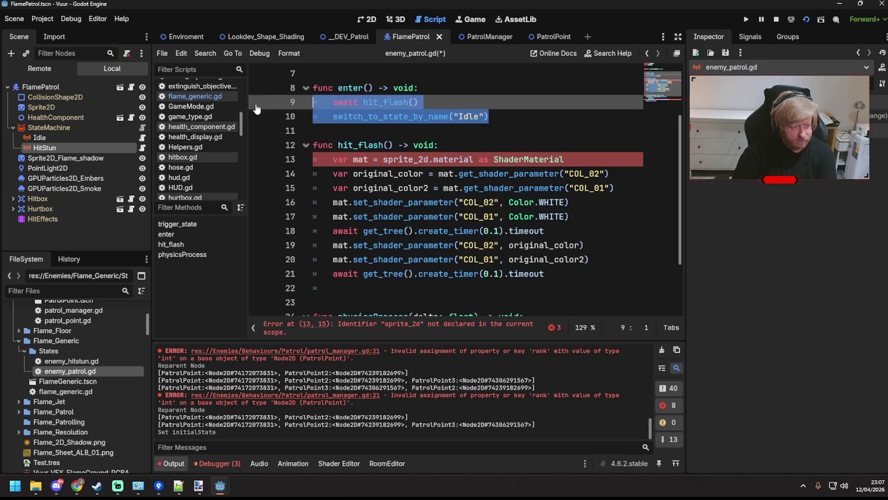
pyautogui.press('BackSpace')
pyautogui.moveTo(550, 252)
pyautogui.mouseDown()
pyautogui.moveTo(393, 167)
pyautogui.moveTo(364, 120)
pyautogui.mouseUp()
pyautogui.press('BackSpace')
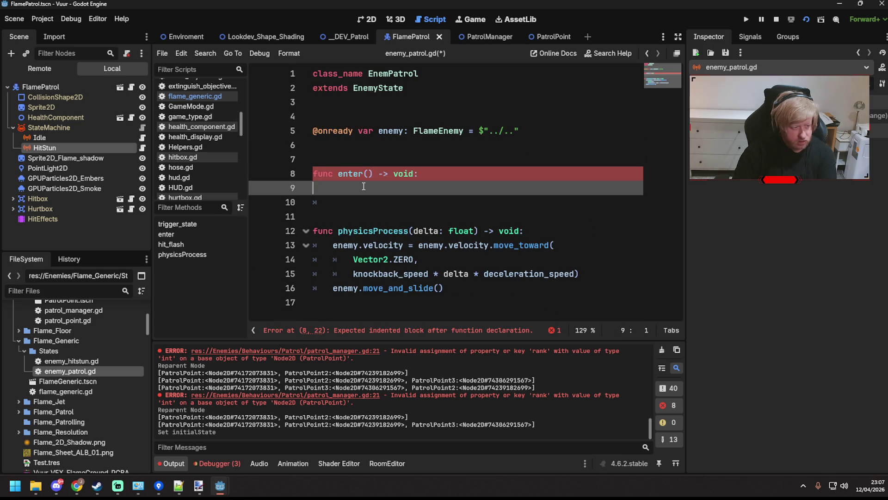
pyautogui.press('BackSpace')
# Delete the velocity statement from physicsProcess and remove the extra empty lines.
pyautogui.click(451, 274)
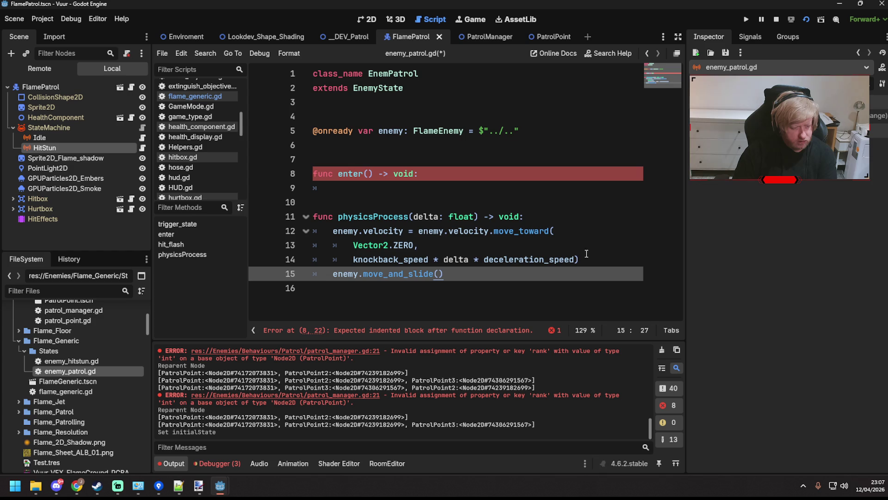
pyautogui.moveTo(588, 258); pyautogui.dragTo(314, 231)
pyautogui.press('BackSpace')
pyautogui.press('BackSpace')
pyautogui.click(434, 193)
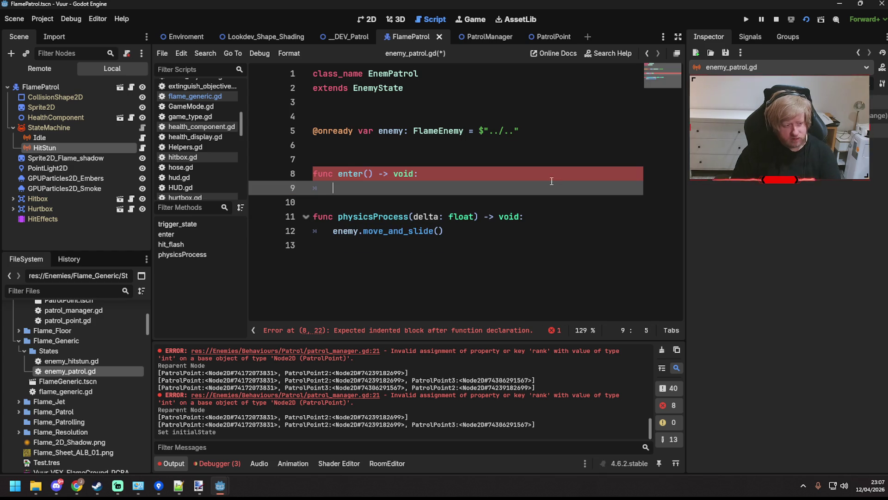
pyautogui.click(373, 147)
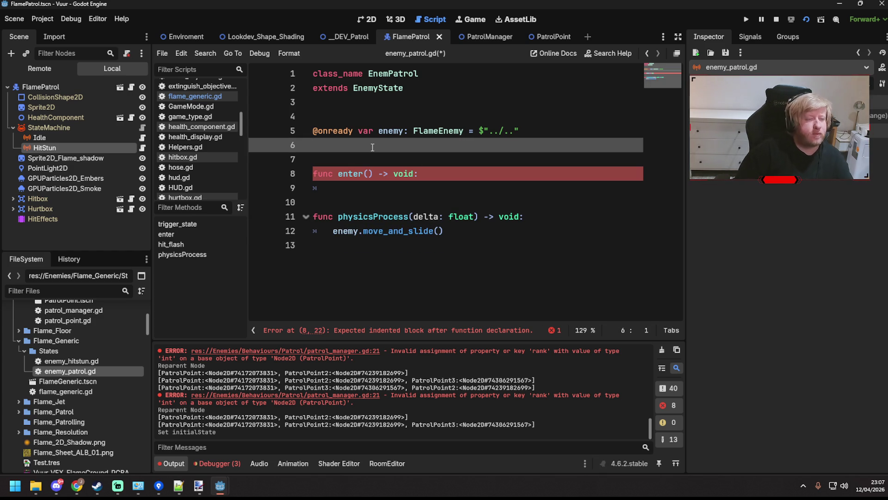
pyautogui.press('BackSpace')
pyautogui.press('Up')
pyautogui.press('BackSpace')
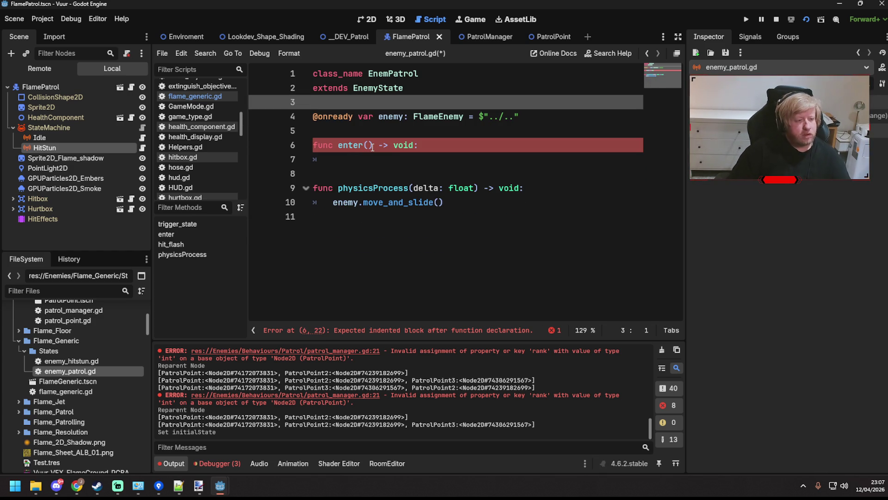
pyautogui.write('@export ')
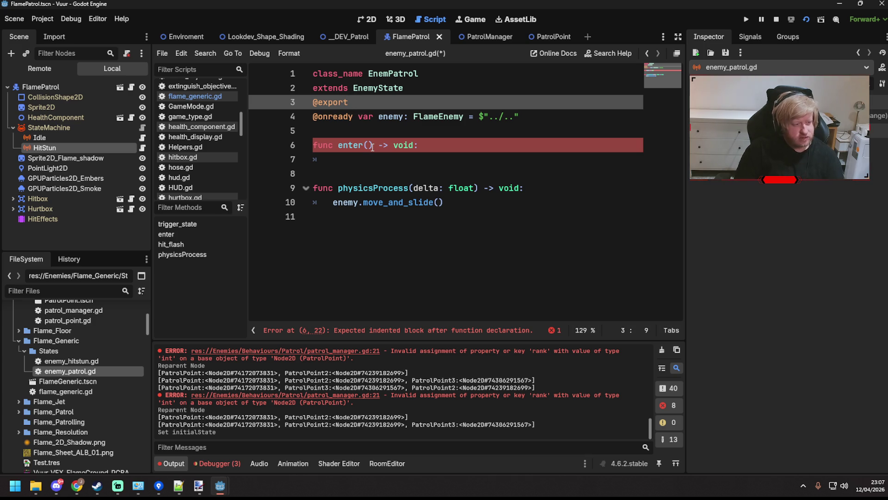
pyautogui.write('var patrol: Patro')
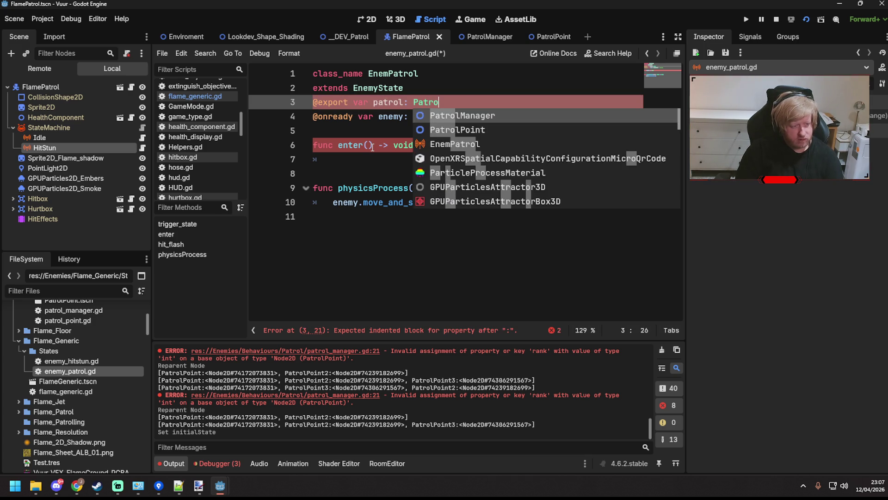
pyautogui.press('Return')
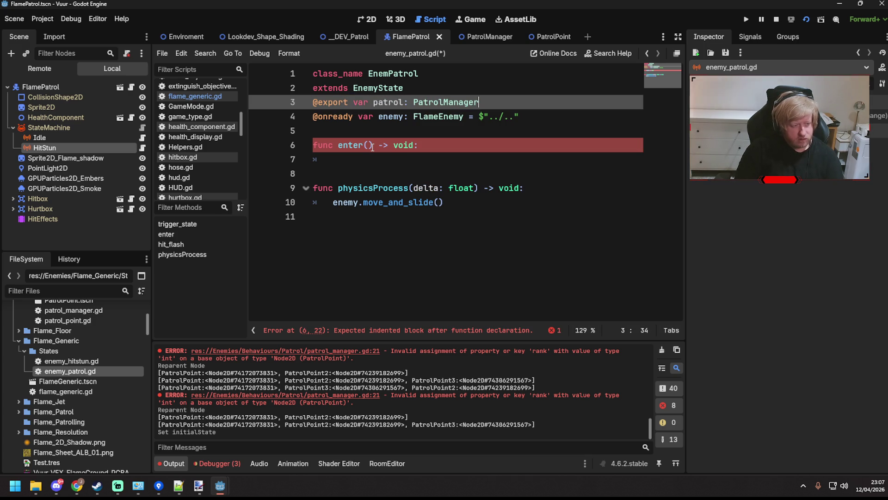
pyautogui.hotkey('ctrl', 's')
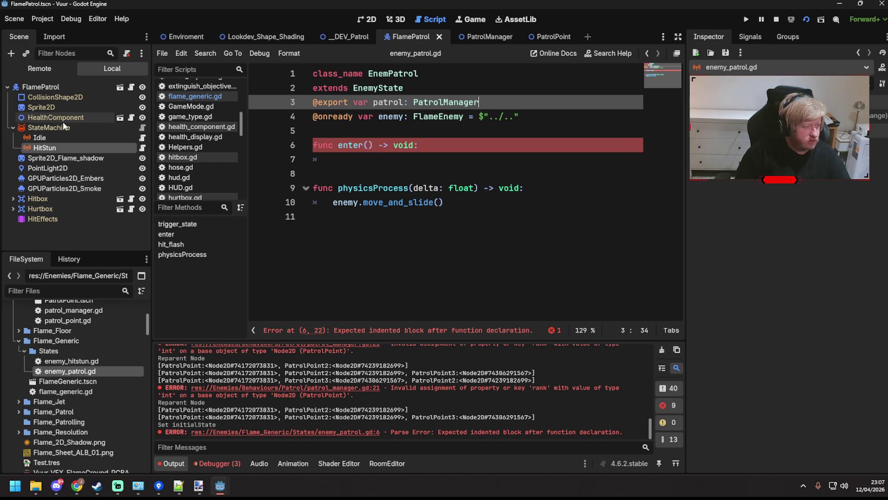
pyautogui.click(63, 126)
pyautogui.click(65, 147)
# Duplicate the HitStun state and rename the copy Patrol.
pyautogui.hotkey('ctrl', 'd')
pyautogui.doubleClick(68, 157)
pyautogui.write('Patrol')
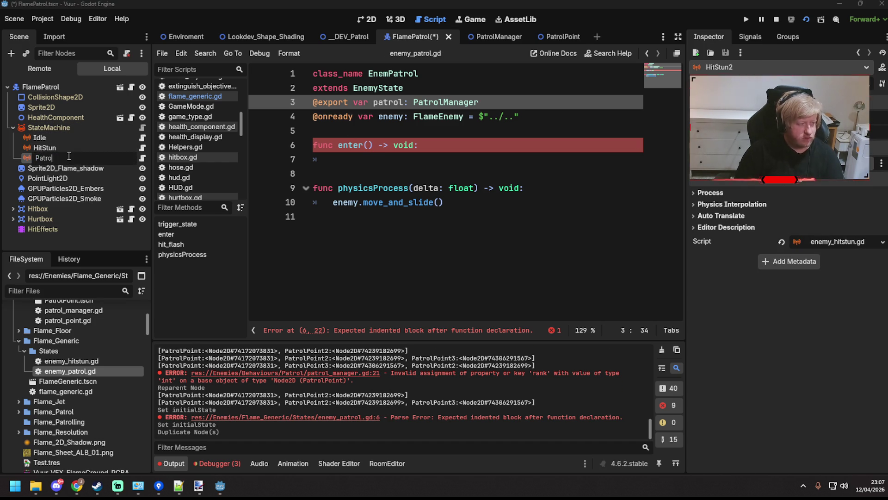
pyautogui.press('Return')
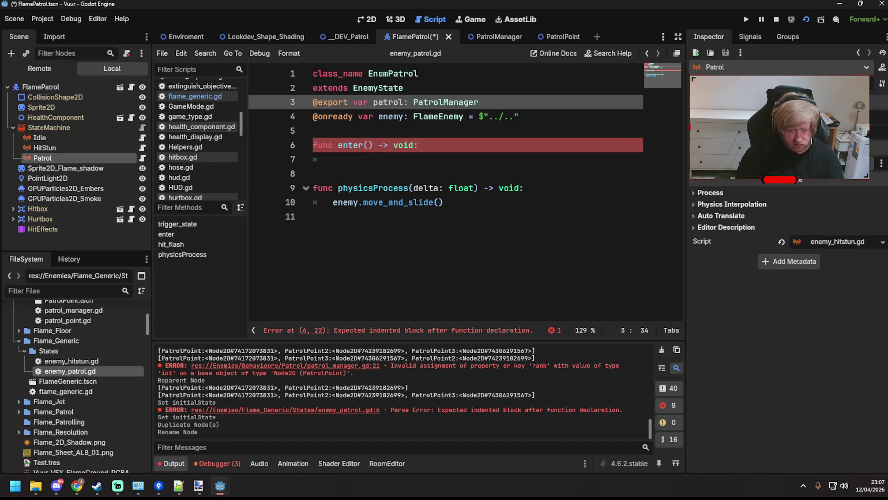
# Load enemy_patrol.gd as the Patrol state's script via Quick Load.
pyautogui.click(882, 242)
pyautogui.click(839, 276)
pyautogui.write('Patrol')
pyautogui.press('Down')
pyautogui.press('Down')
pyautogui.press('Down')
pyautogui.press('Up')
pyautogui.press('Down')
pyautogui.press('Up')
pyautogui.press('Down')
pyautogui.press('Return')
# Insert a blank line after extends EnemyState in enemy_patrol.gd and save.
pyautogui.click(536, 144)
pyautogui.hotkey('ctrl', 's')
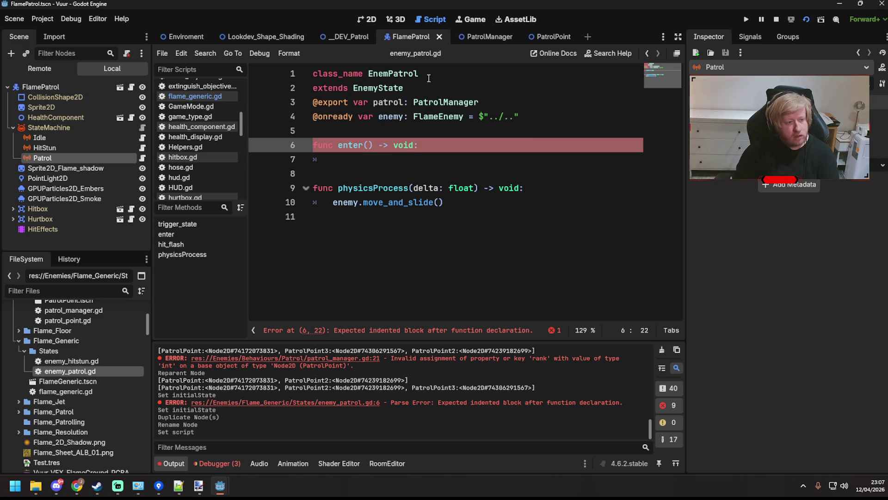
pyautogui.press('Up')
pyautogui.press('Up')
pyautogui.press('Up')
pyautogui.press('Return')
pyautogui.click(561, 206)
pyautogui.hotkey('ctrl', 's')
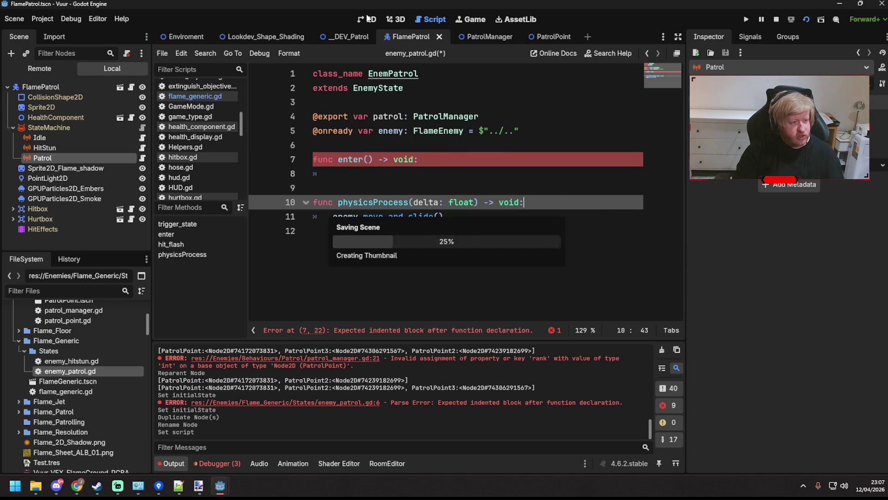
# Back in the 2D view, open the FlamePatrol enemy's script.
pyautogui.click(373, 23)
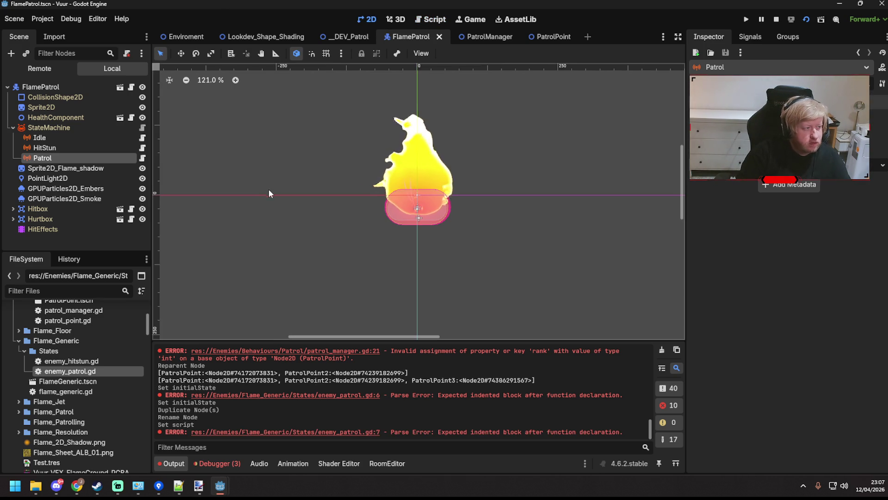
pyautogui.scroll(-2, 261, 172)
pyautogui.scroll(1, 287, 93)
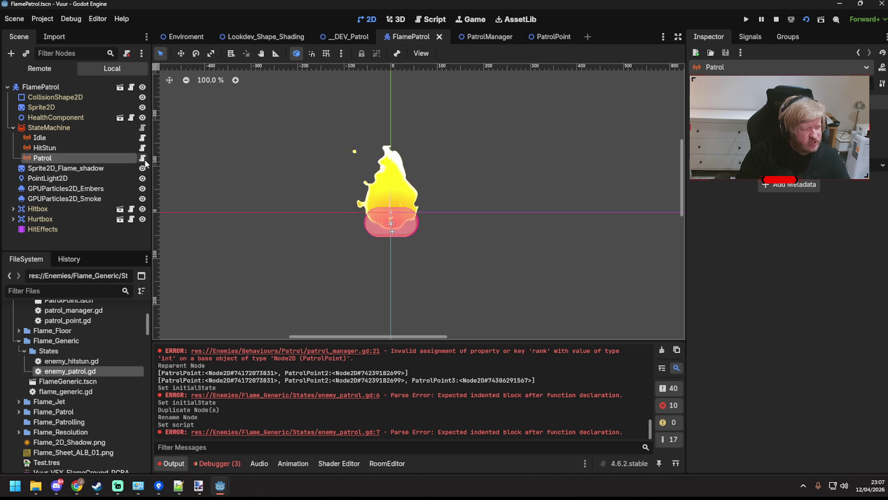
pyautogui.click(133, 87)
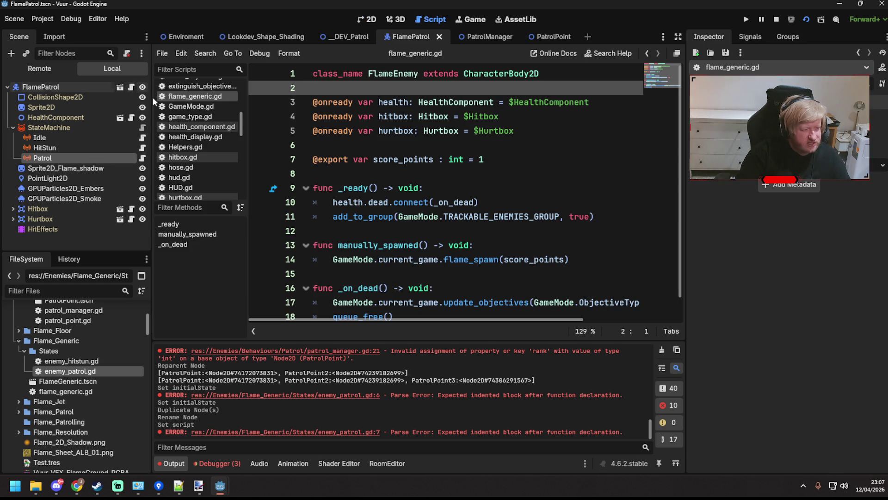
pyautogui.click(417, 171)
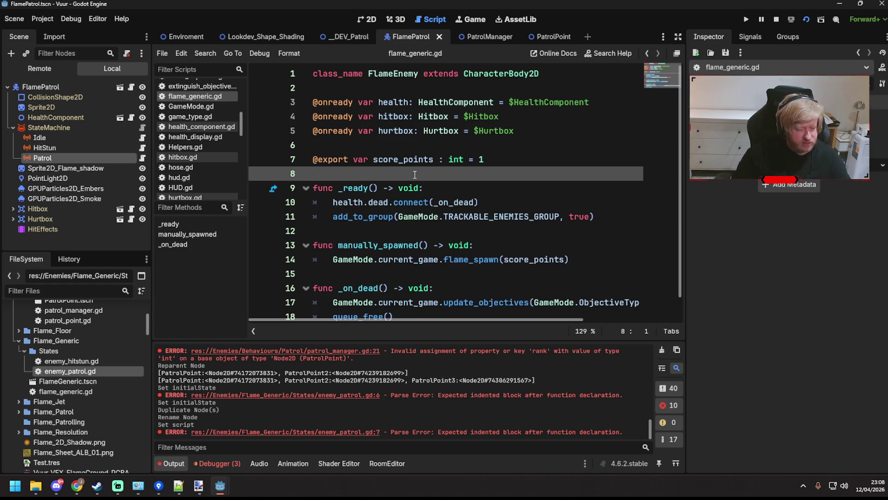
pyautogui.click(142, 157)
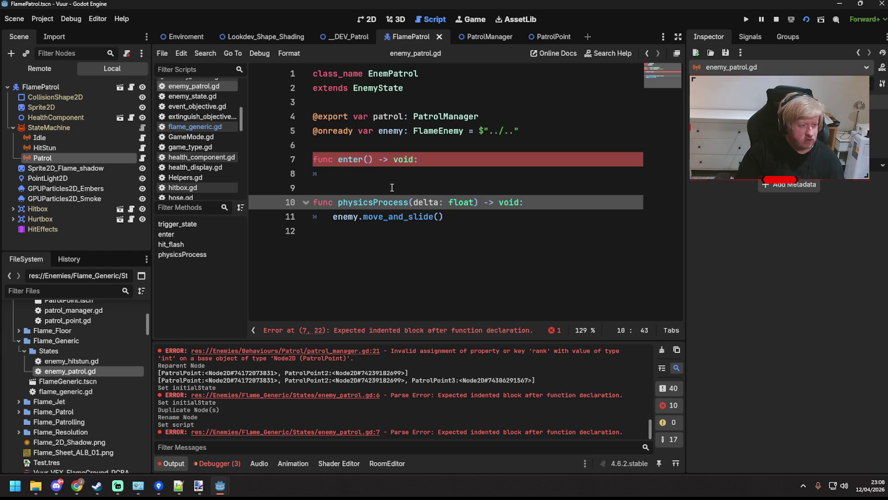
pyautogui.click(406, 183)
pyautogui.click(534, 132)
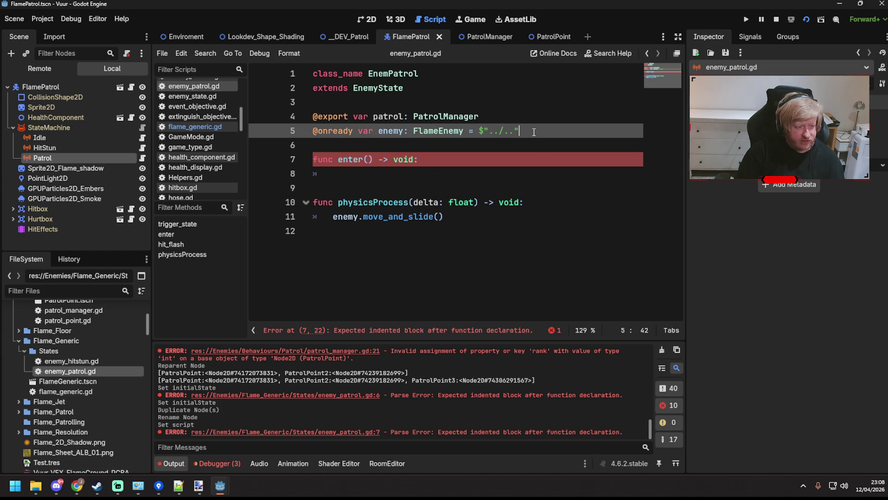
pyautogui.tripleClick(485, 116)
pyautogui.press('BackSpace')
pyautogui.click(445, 145)
pyautogui.hotkey('ctrl', 's')
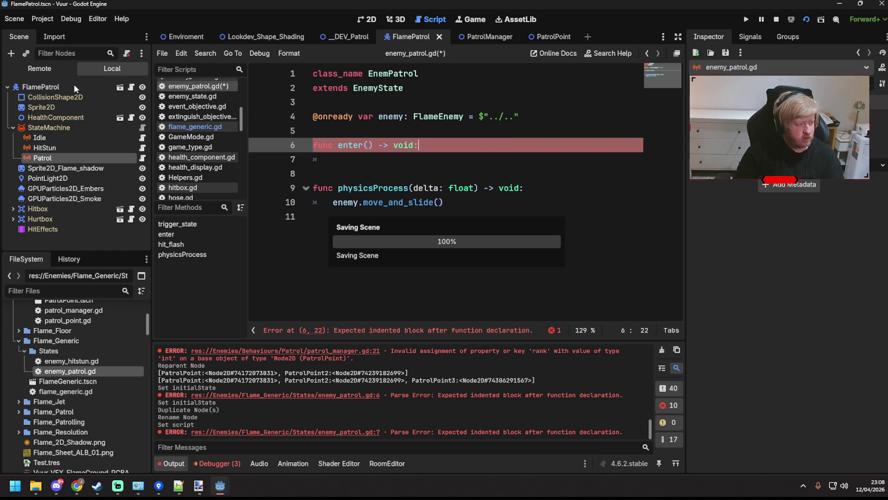
# Paste the patrol export onto line 8 of flame_generic.gd, save, and switch to _DEV_Patrol.
pyautogui.click(100, 83)
pyautogui.click(132, 87)
pyautogui.write('@export var patrol: PatrolManager')
pyautogui.press('Return')
pyautogui.press('Left')
pyautogui.hotkey('ctrl', 's')
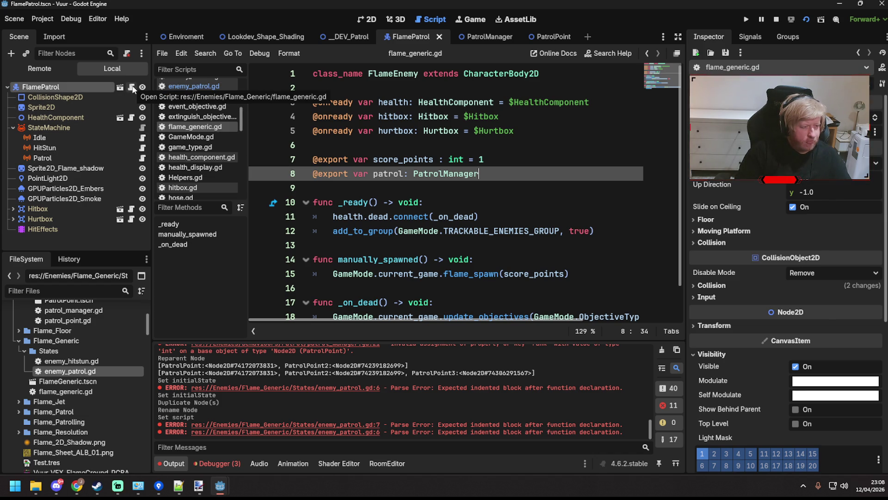
pyautogui.click(360, 37)
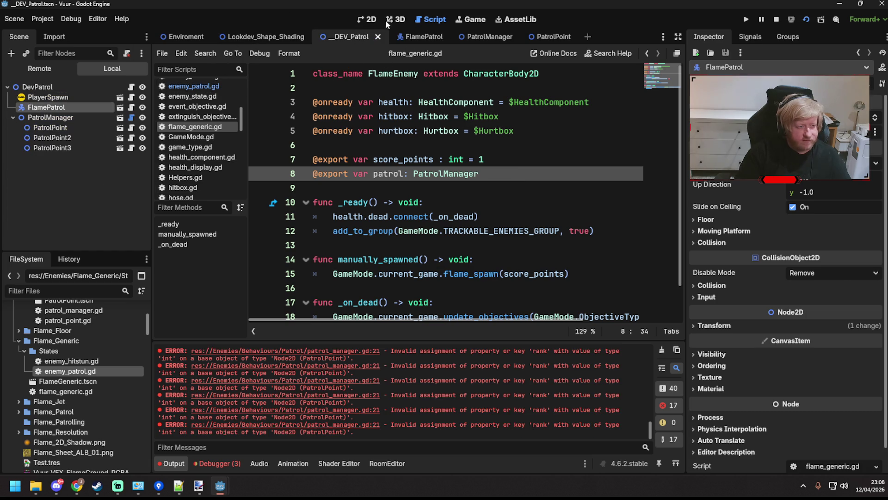
# Drag the FlamePatrol enemy lower on the 2D canvas and save.
pyautogui.click(373, 19)
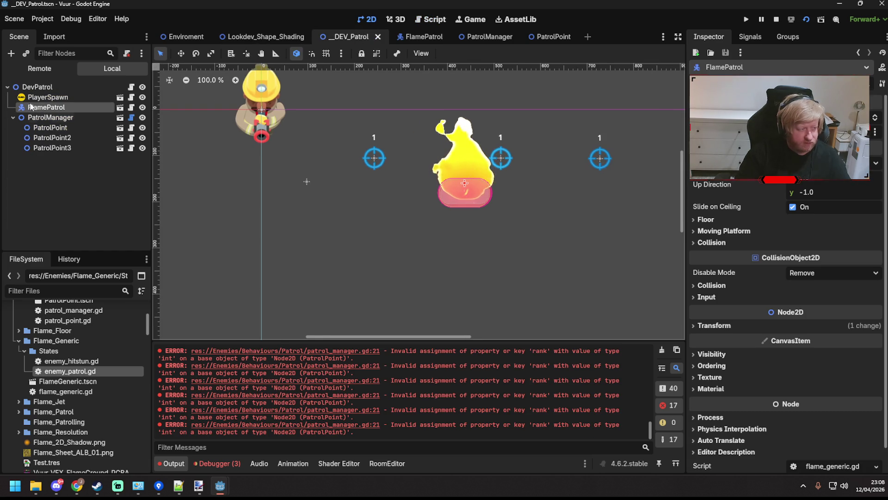
pyautogui.moveTo(465, 186)
pyautogui.mouseDown()
pyautogui.moveTo(457, 209)
pyautogui.moveTo(579, 245)
pyautogui.moveTo(324, 244)
pyautogui.moveTo(539, 242)
pyautogui.moveTo(465, 231)
pyautogui.mouseUp()
pyautogui.hotkey('ctrl', 's')
pyautogui.press('w')
pyautogui.press('q')
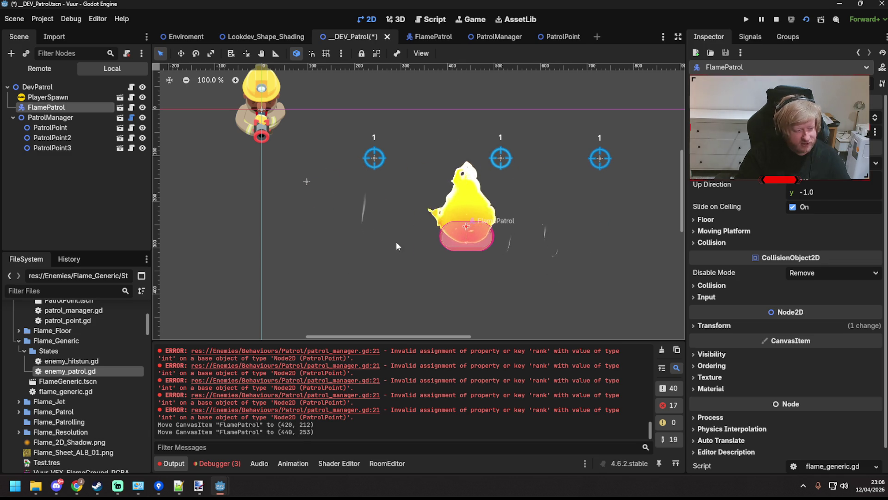
# Set FlamePatrol's Patrol property to PatrolManager, position it under the patrol points, and save.
pyautogui.click(357, 157)
pyautogui.click(421, 143)
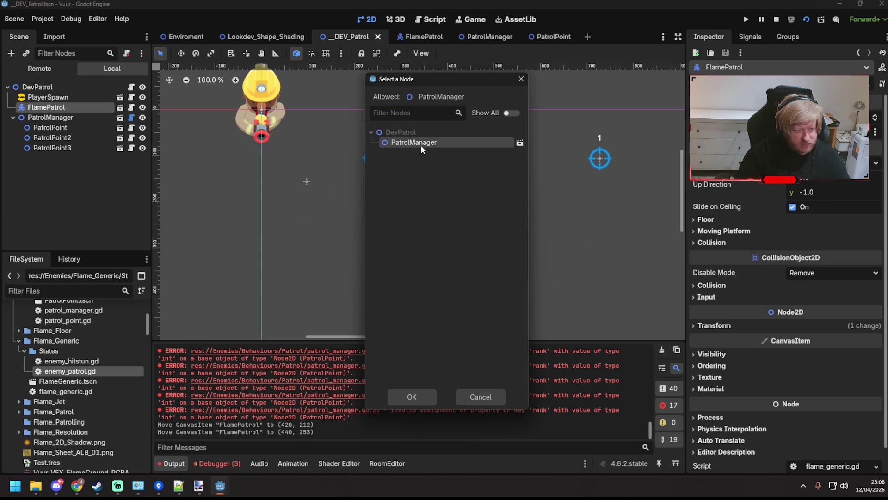
pyautogui.doubleClick(421, 143)
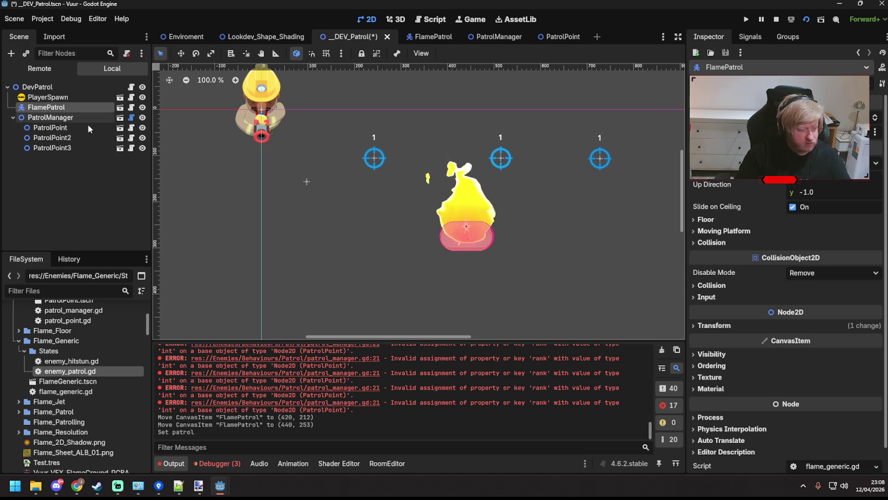
pyautogui.moveTo(428, 208); pyautogui.dragTo(416, 193)
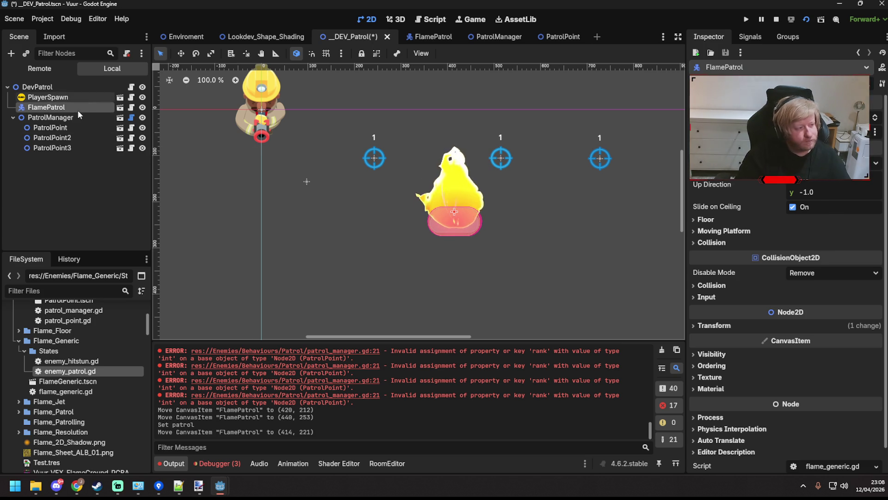
pyautogui.hotkey('ctrl', 's')
pyautogui.click(131, 107)
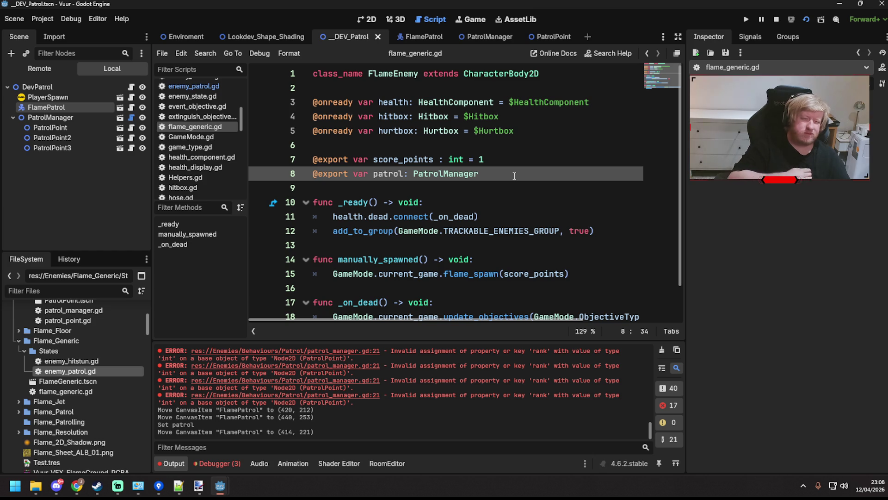
pyautogui.press('Return')
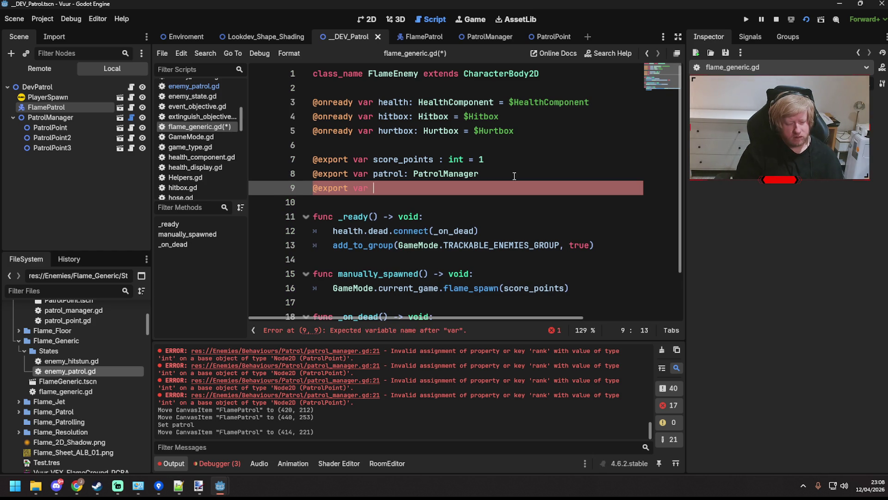
pyautogui.hotkey('ctrl', 'space')
pyautogui.write('telepor')
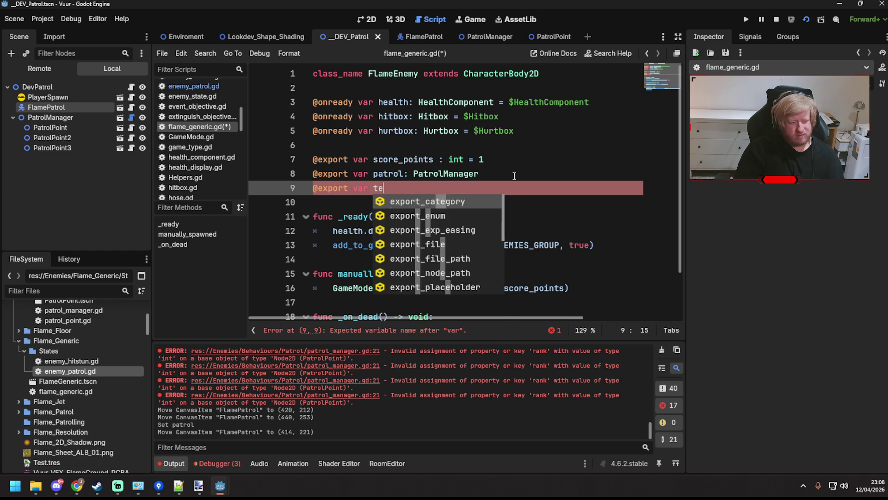
pyautogui.write('o_patrol_on_st')
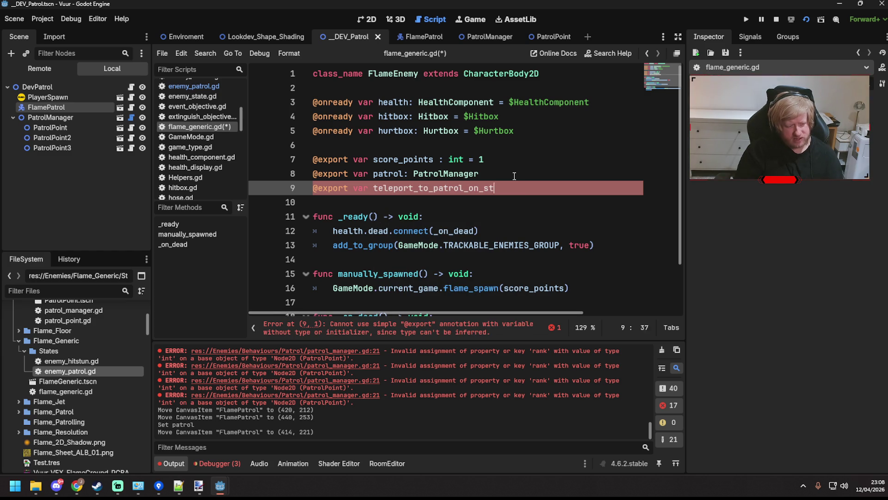
pyautogui.write('ool')
pyautogui.press('BackSpace')
pyautogui.press('BackSpace')
pyautogui.write('tru')
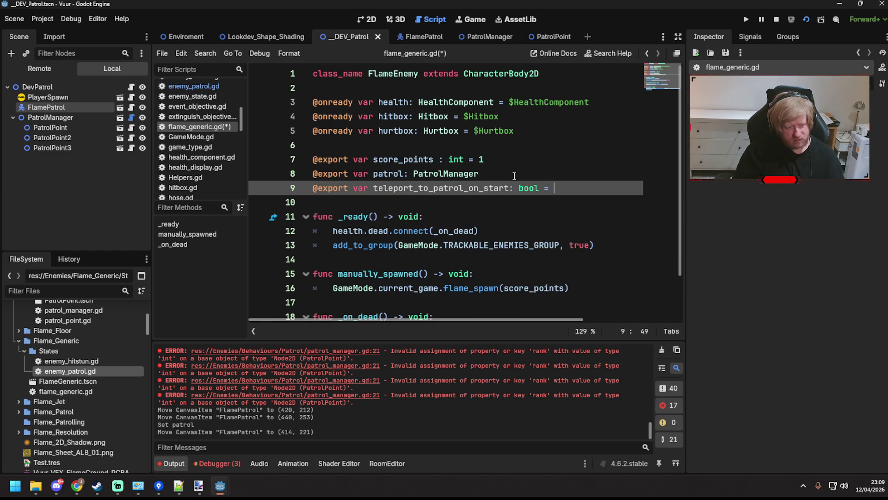
pyautogui.write('lse')
pyautogui.hotkey('ctrl', 's')
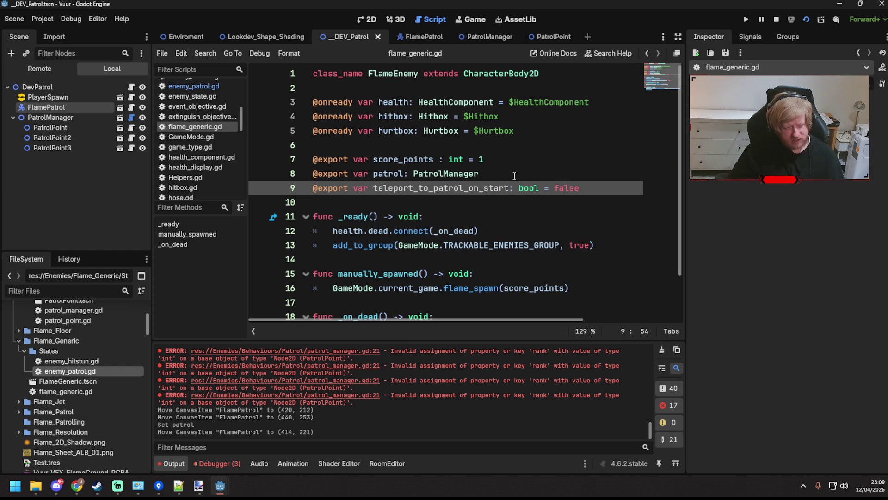
pyautogui.hotkey('ctrl', 's')
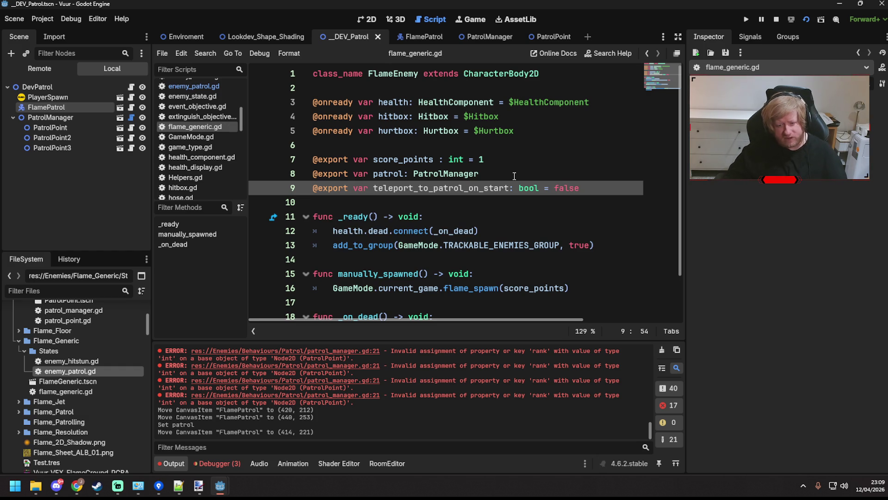
# Select the PatrolManager node and open its patrol_manager.gd script.
pyautogui.click(370, 20)
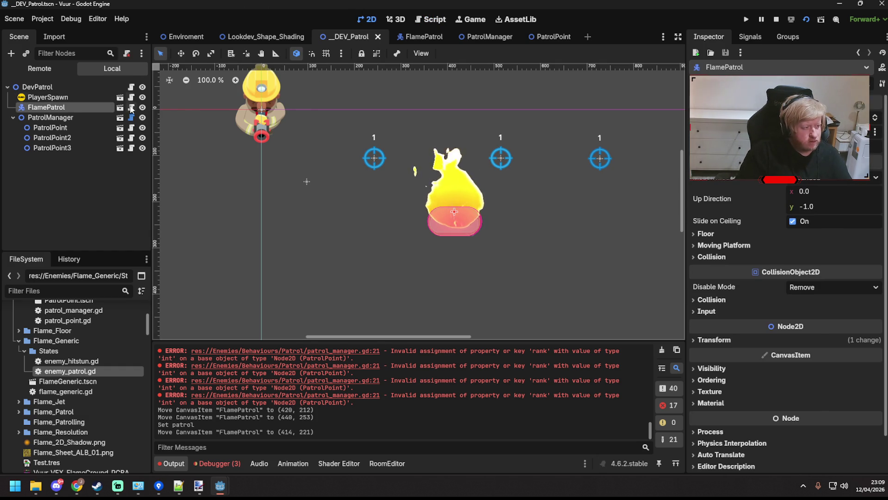
pyautogui.hotkey('ctrl', 'F3')
pyautogui.scroll(-2, 483, 232)
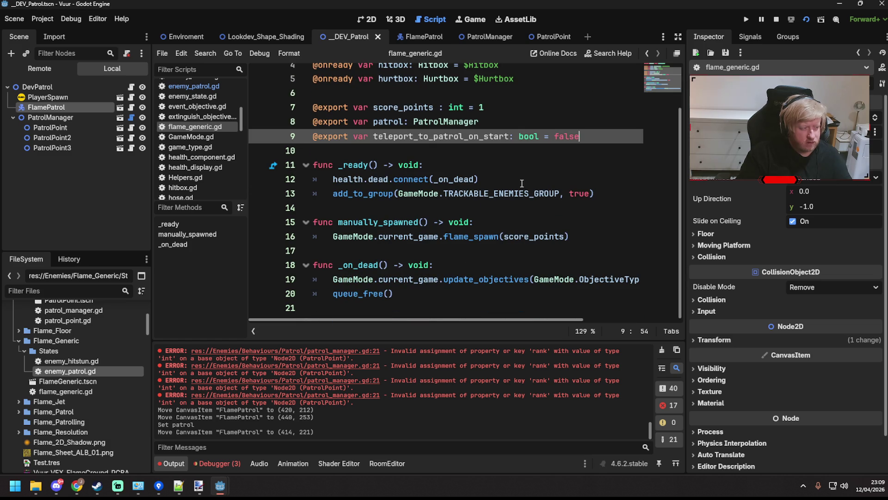
pyautogui.click(104, 117)
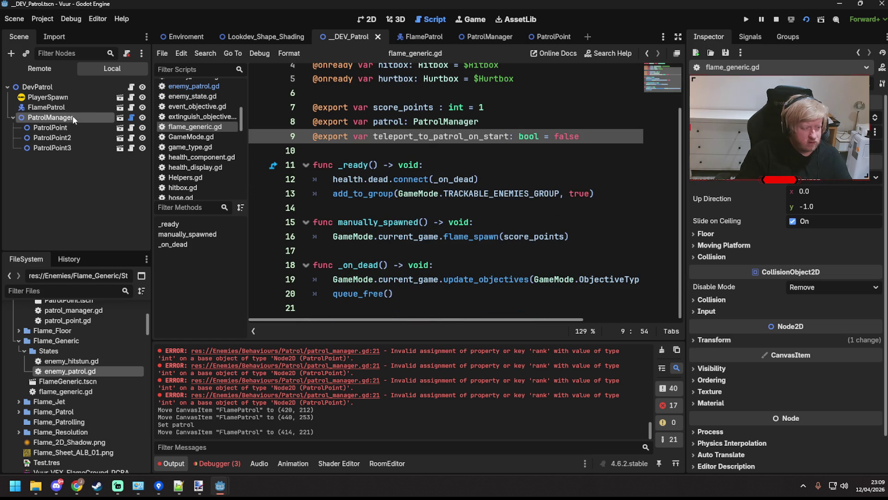
pyautogui.click(129, 116)
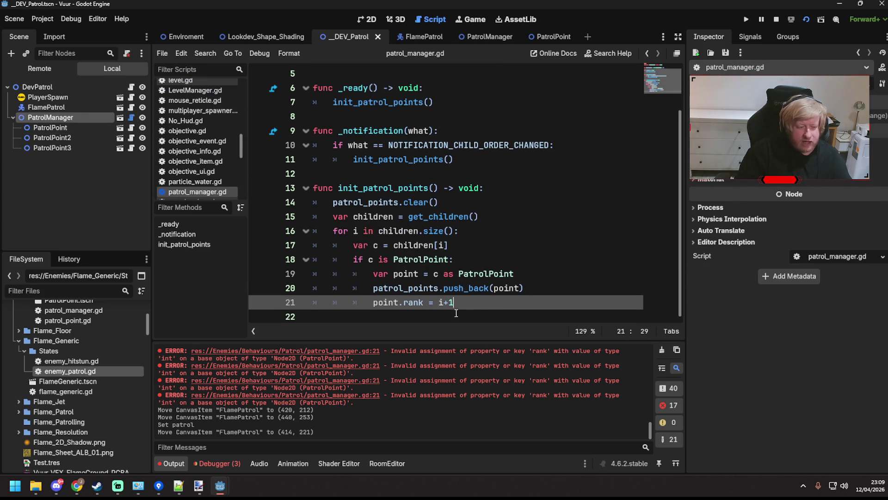
# Add func get_first_patrol_point() -> PatrolPoint: after the patrol loop in patrol_manager.gd.
pyautogui.click(477, 311)
pyautogui.press('Return')
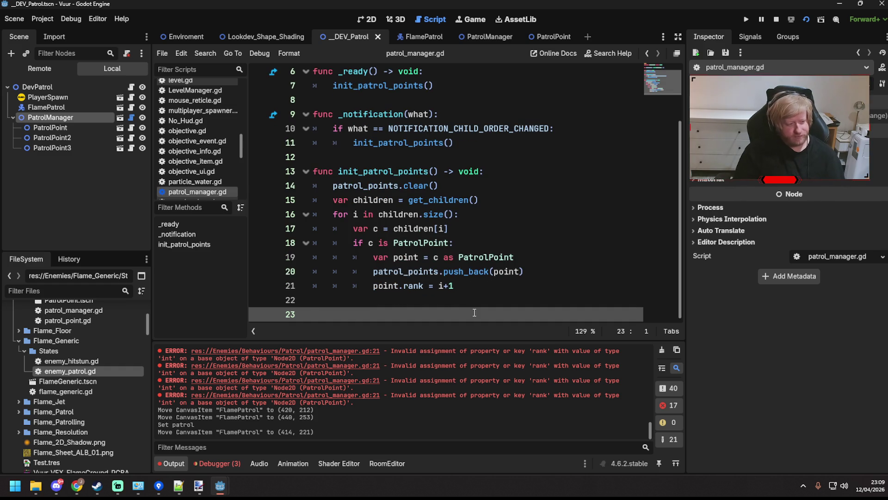
pyautogui.write('unc get_first')
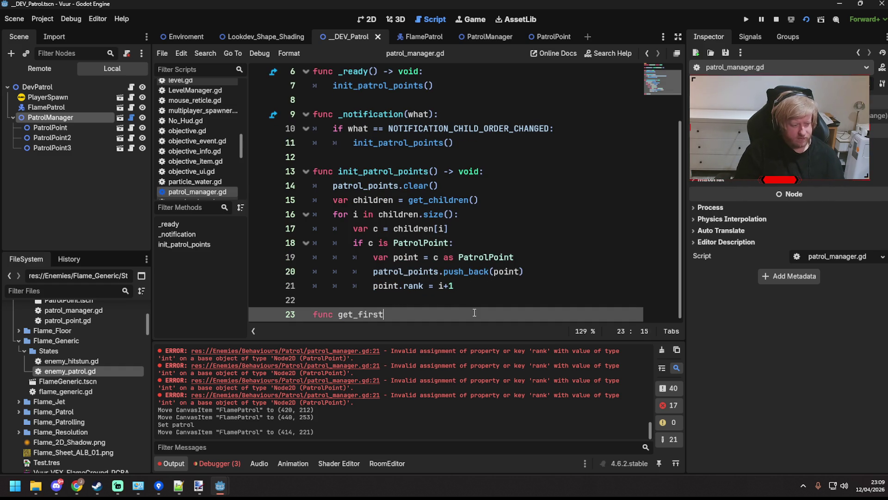
pyautogui.write('nt() -> Patrol')
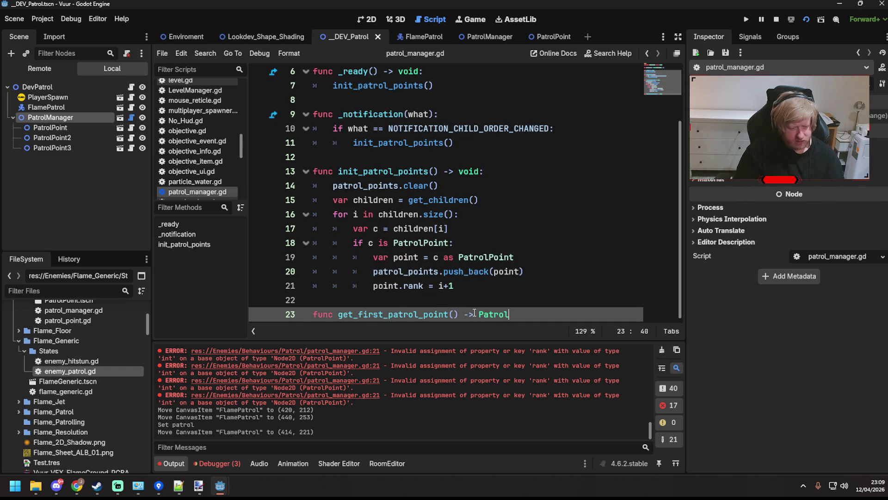
pyautogui.write('nt:')
pyautogui.press('Return')
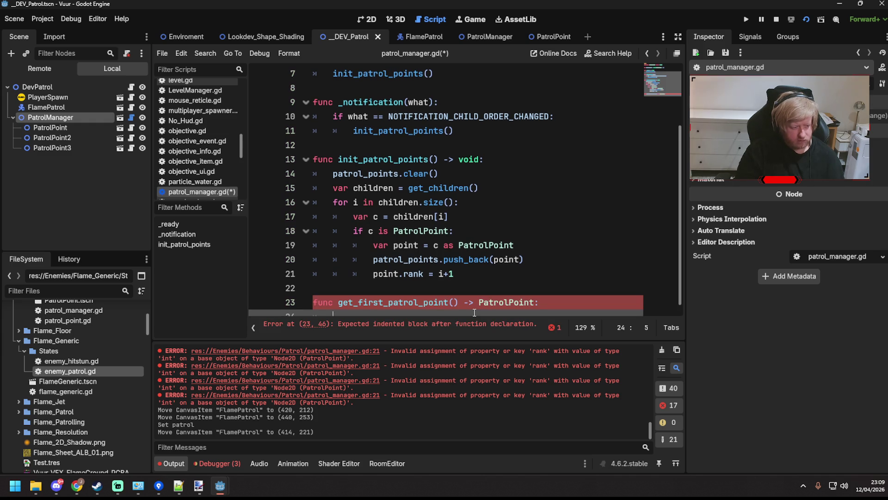
# Begin an if patrol_points check in its body, then return to flame_generic.gd.
pyautogui.write('if patrol')
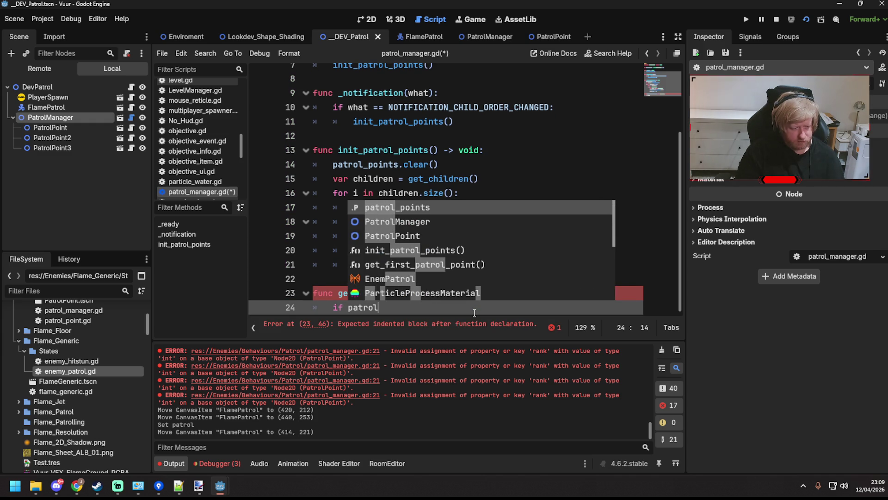
pyautogui.press('Return')
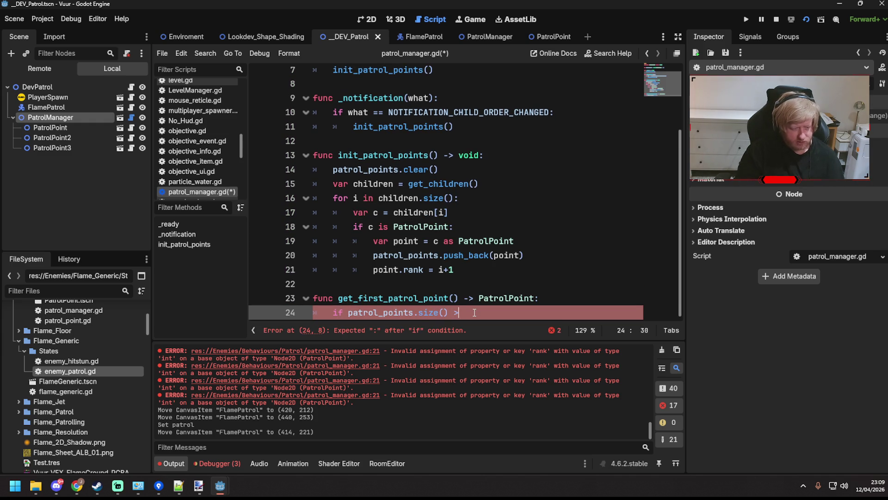
pyautogui.write(':')
pyautogui.press('Return')
pyautogui.write('patr')
pyautogui.press('Escape')
pyautogui.hotkey('alt', 'Left')
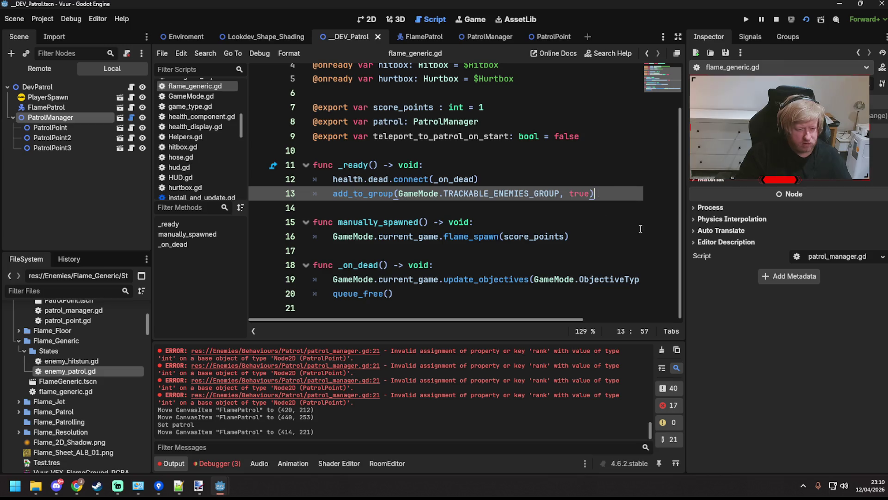
# In _ready, add an if patrol block calling patrol.get_first_patrol_point() and assigning global_position.
pyautogui.press('Return')
pyautogui.write('if')
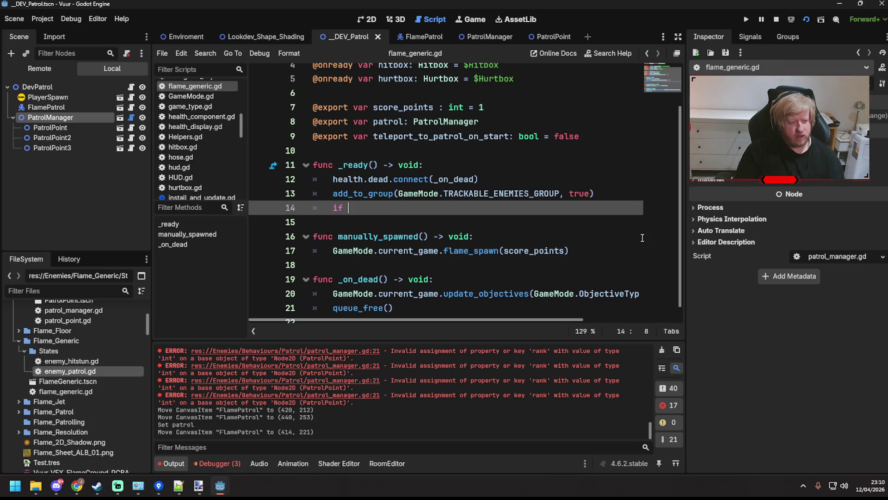
pyautogui.press('Return')
pyautogui.write('patrol.patrol')
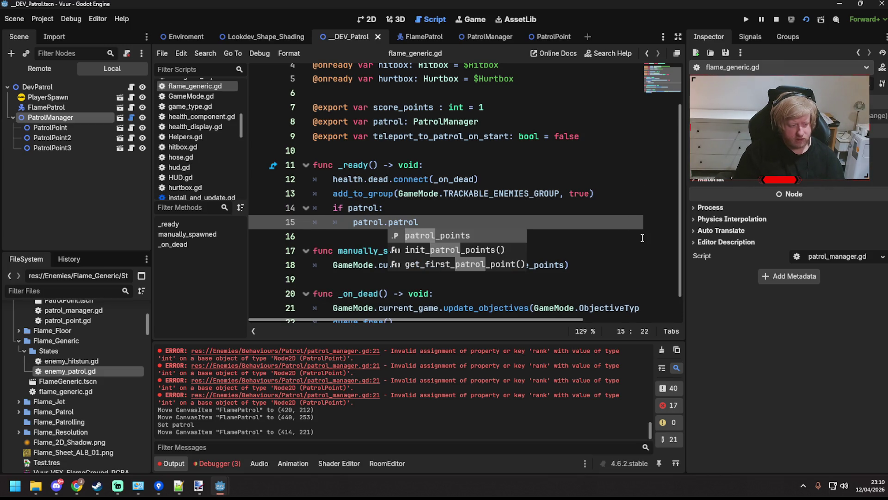
pyautogui.press('BackSpace')
pyautogui.press('BackSpace')
pyautogui.press('BackSpace')
pyautogui.write('get')
pyautogui.press('Return')
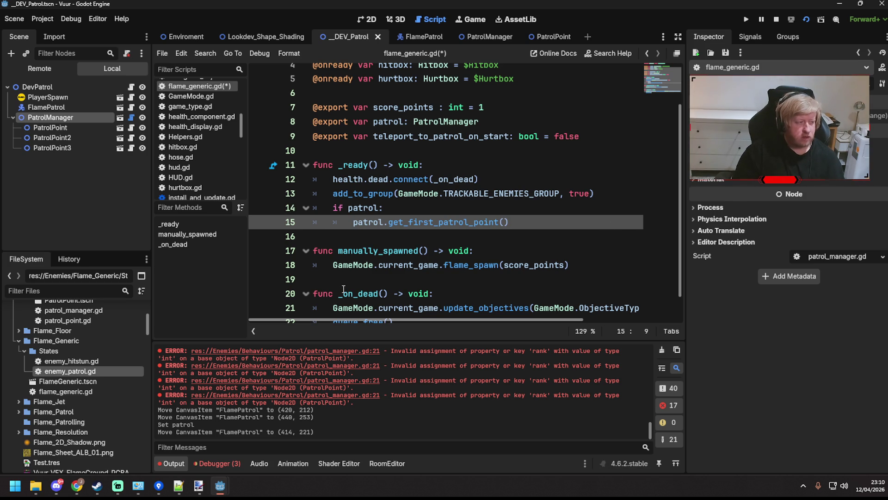
pyautogui.write('global_po')
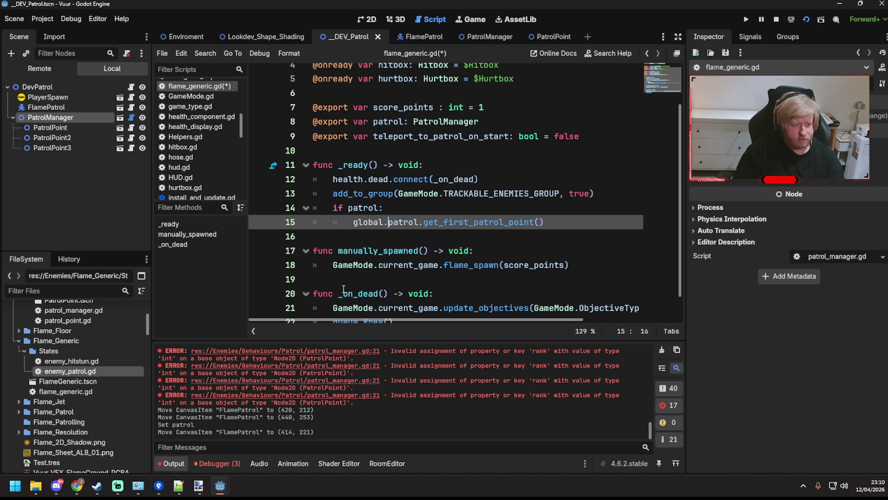
pyautogui.press('Return')
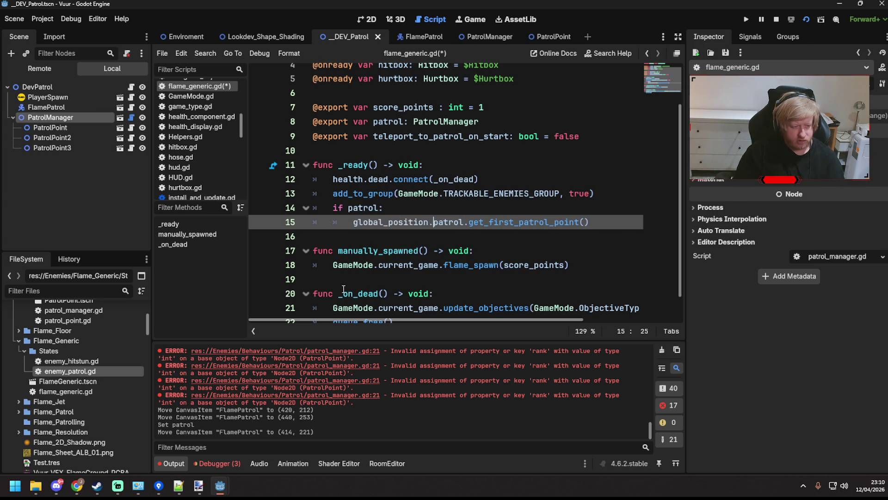
pyautogui.write('.')
pyautogui.press('BackSpace')
pyautogui.write('=')
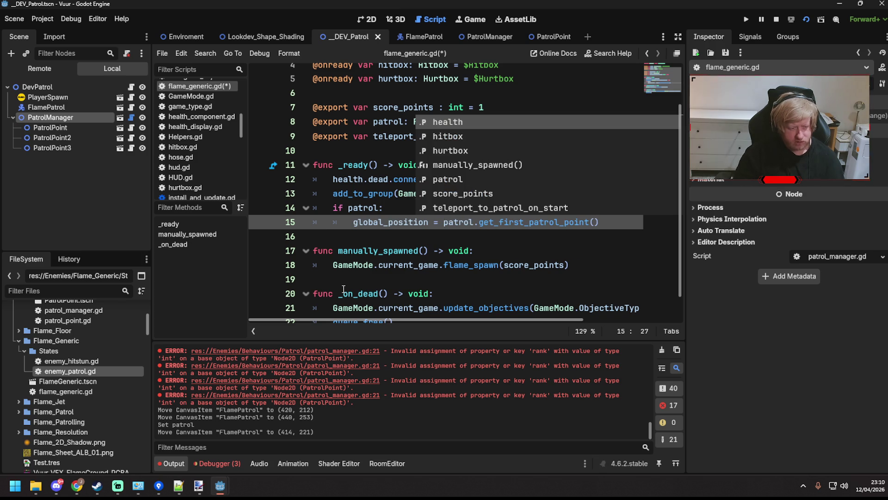
# Rewrite it as var first_point, then if first_point: global_position = first_point.global_position, and save.
pyautogui.click(617, 227)
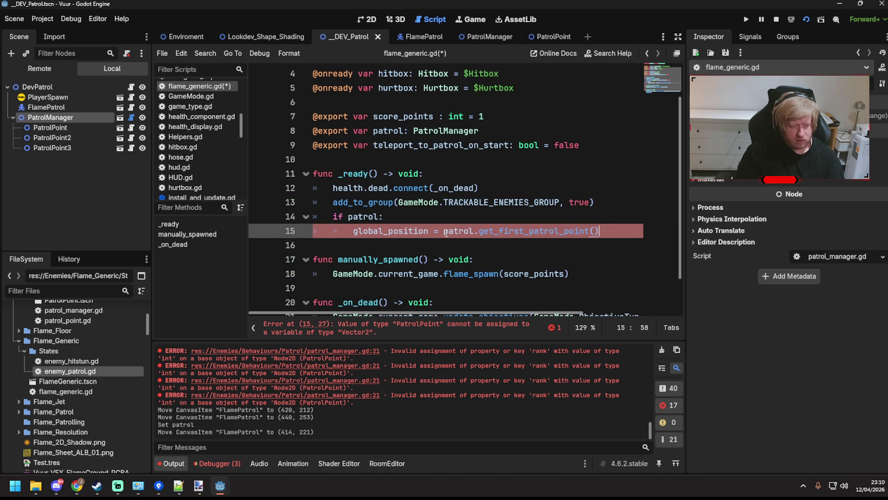
pyautogui.moveTo(357, 229); pyautogui.dragTo(616, 236)
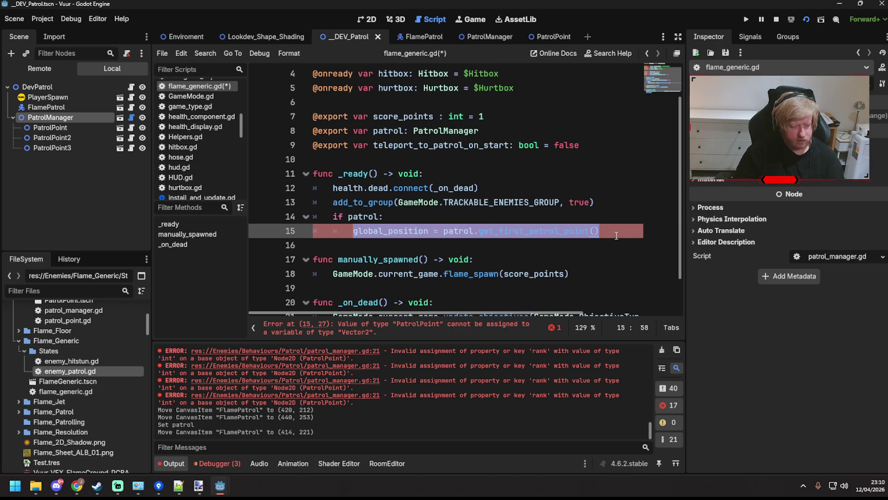
pyautogui.write('var first_point =')
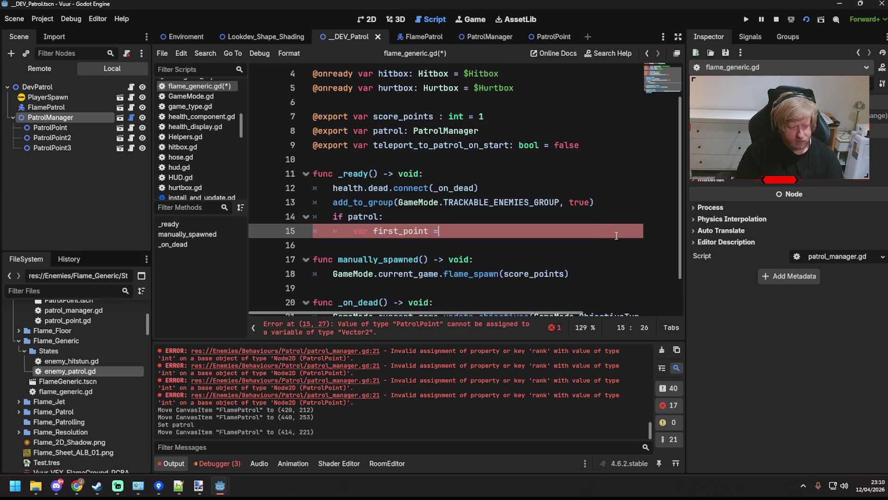
pyautogui.write(' patrol.get')
pyautogui.press('Return')
pyautogui.press('Return')
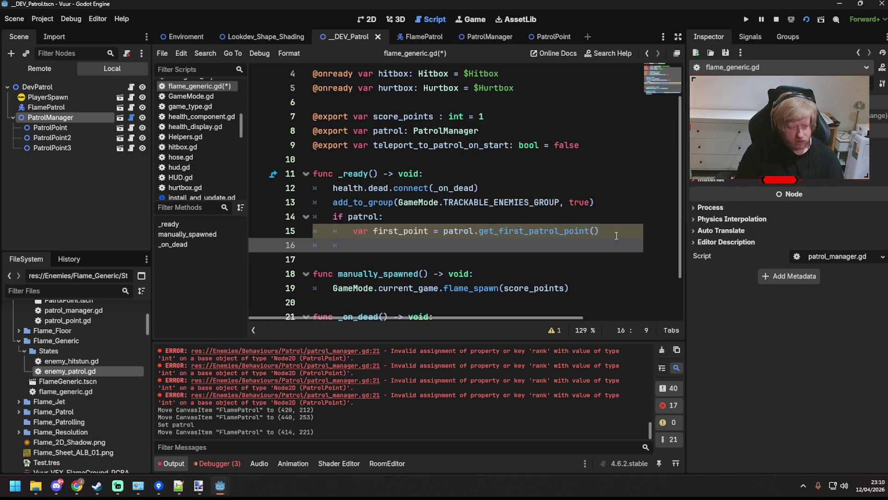
pyautogui.write('point:')
pyautogui.press('Return')
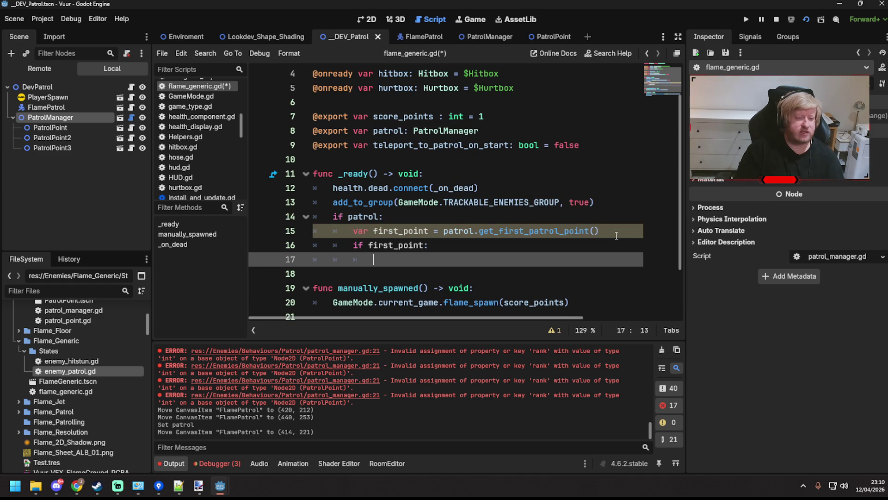
pyautogui.write('global_posi')
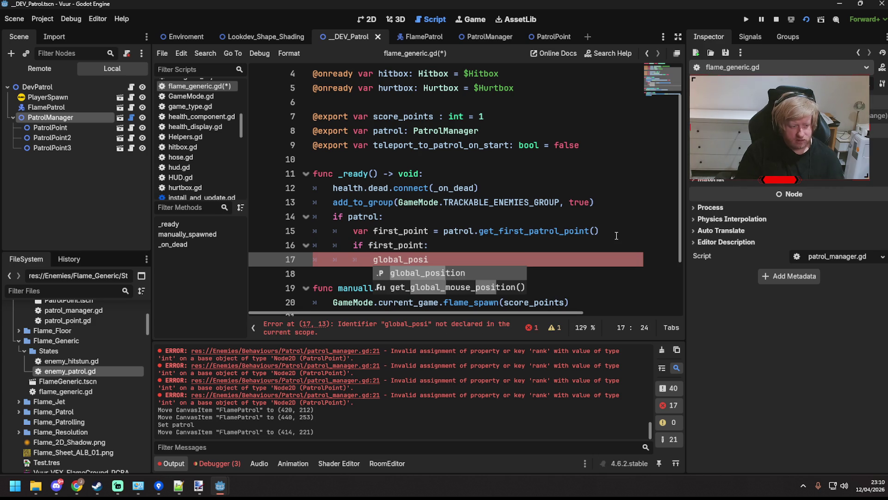
pyautogui.press('Return')
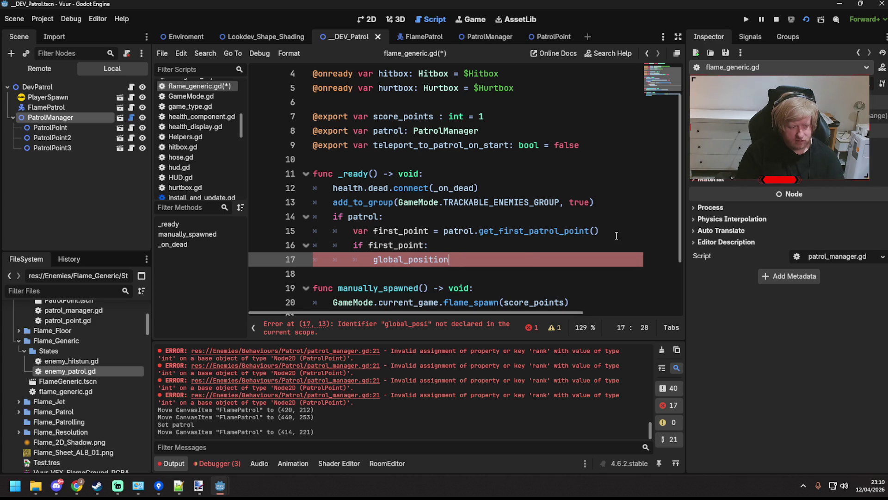
pyautogui.write('first_point.')
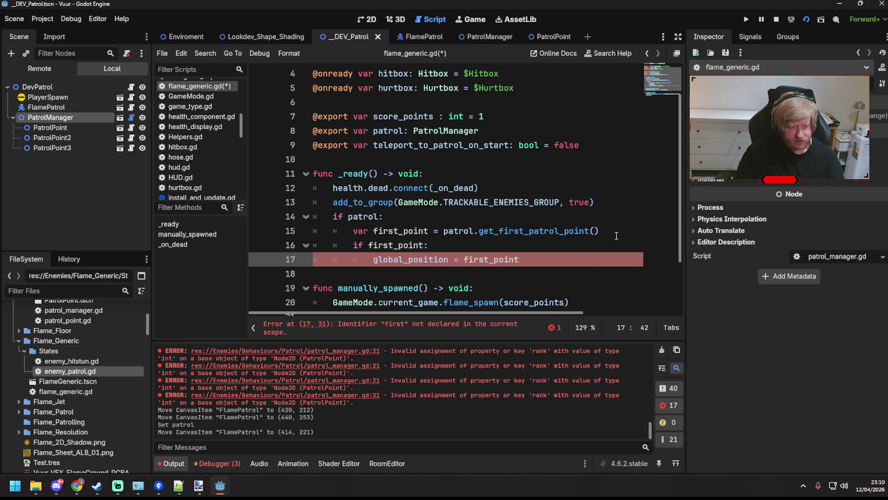
pyautogui.write('global_position')
pyautogui.hotkey('ctrl', 's')
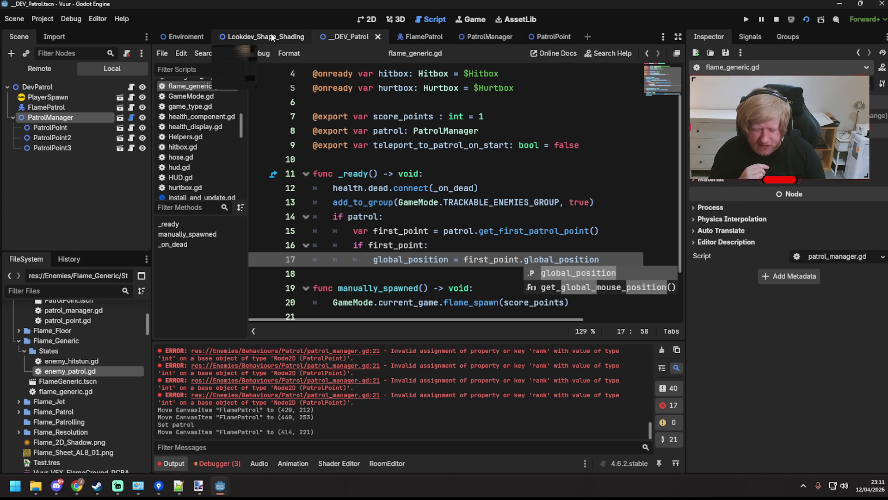
pyautogui.click(460, 271)
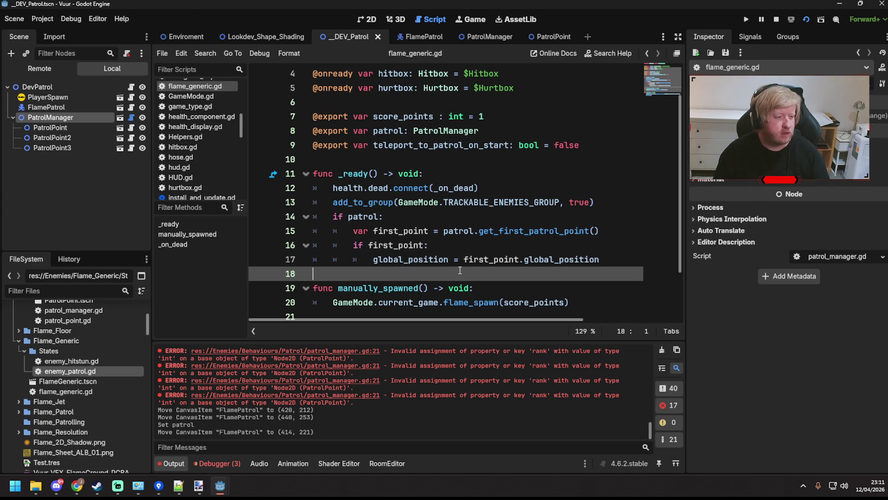
pyautogui.click(472, 245)
pyautogui.hotkey('ctrl', 's')
pyautogui.click(74, 106)
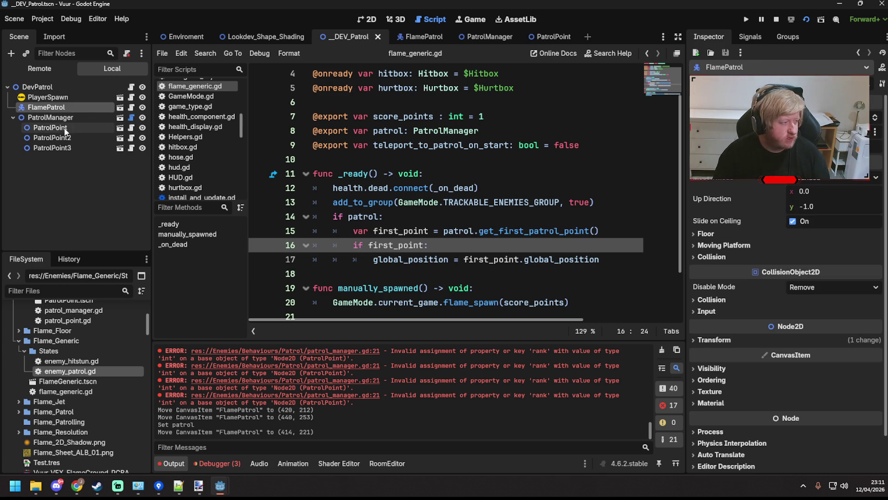
pyautogui.scroll(1, 498, 172)
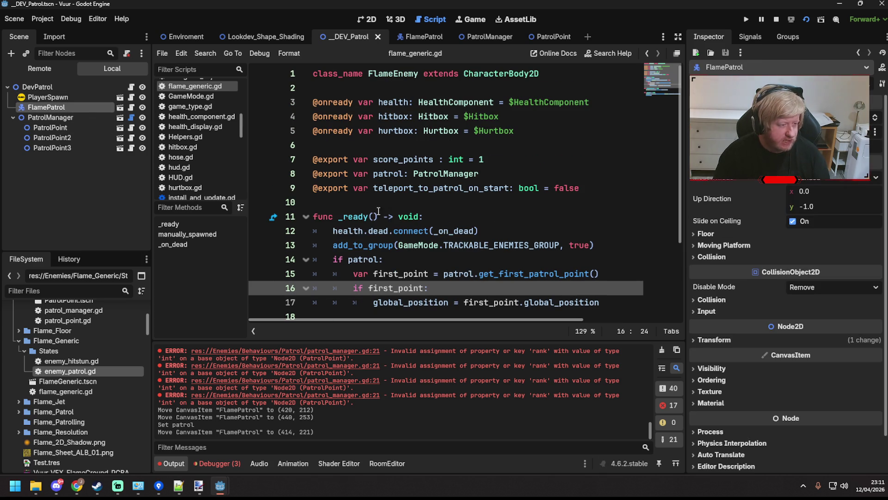
pyautogui.click(504, 161)
pyautogui.press('Return')
pyautogui.press('Return')
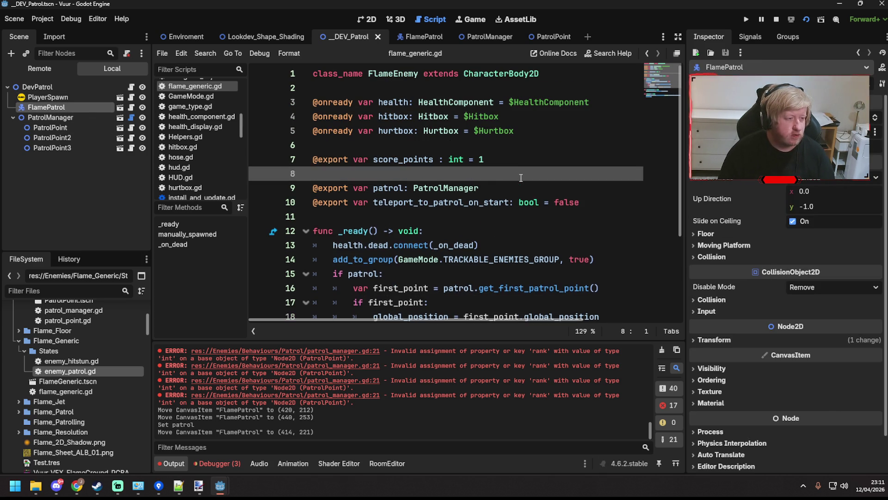
pyautogui.write('@export_gro')
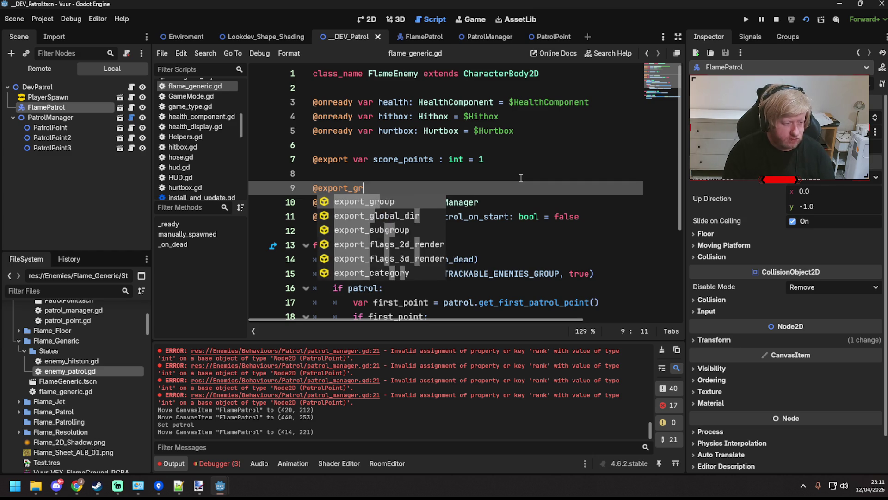
pyautogui.press('BackSpace')
pyautogui.press('BackSpace')
pyautogui.press('BackSpace')
pyautogui.write('cat')
pyautogui.press('Return')
pyautogui.write('"')
pyautogui.write('Patrol Settings')
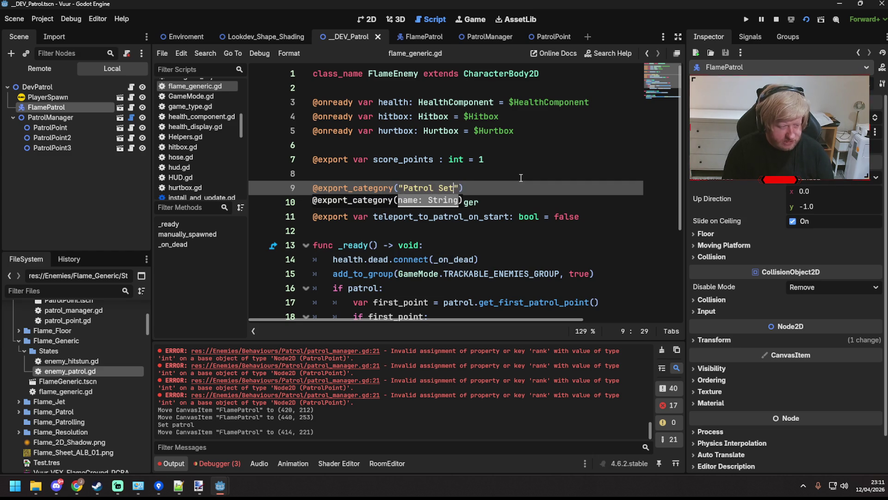
# Save the script and restore the Godot editor to a smaller window.
pyautogui.press('Right')
pyautogui.hotkey('ctrl', 's')
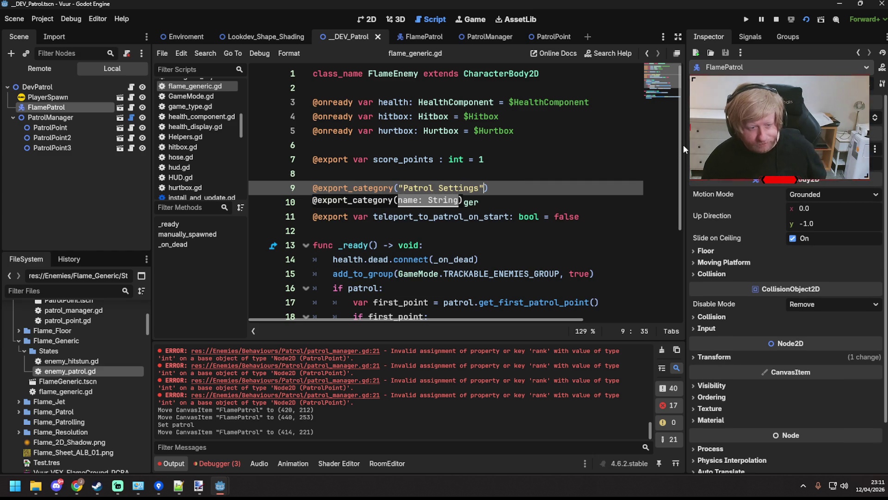
pyautogui.click(578, 199)
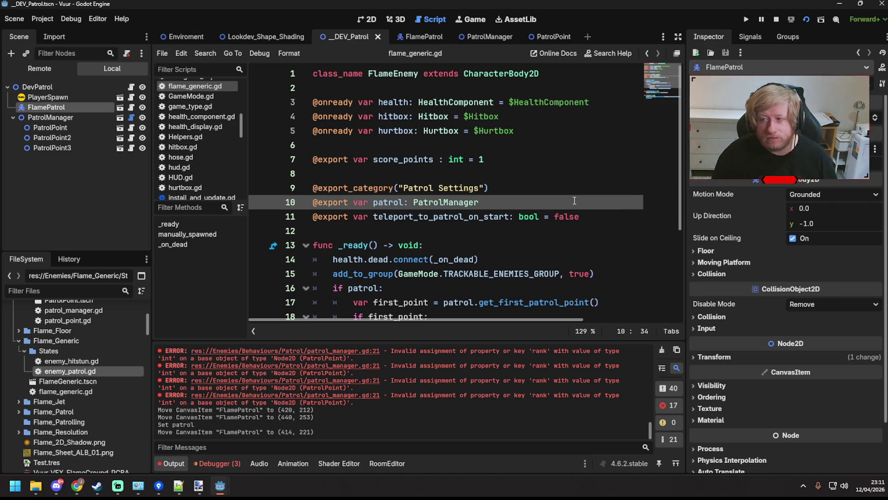
pyautogui.moveTo(717, 10)
pyautogui.mouseDown()
pyautogui.moveTo(573, 36)
pyautogui.moveTo(467, 39)
pyautogui.moveTo(465, 48)
pyautogui.mouseUp()
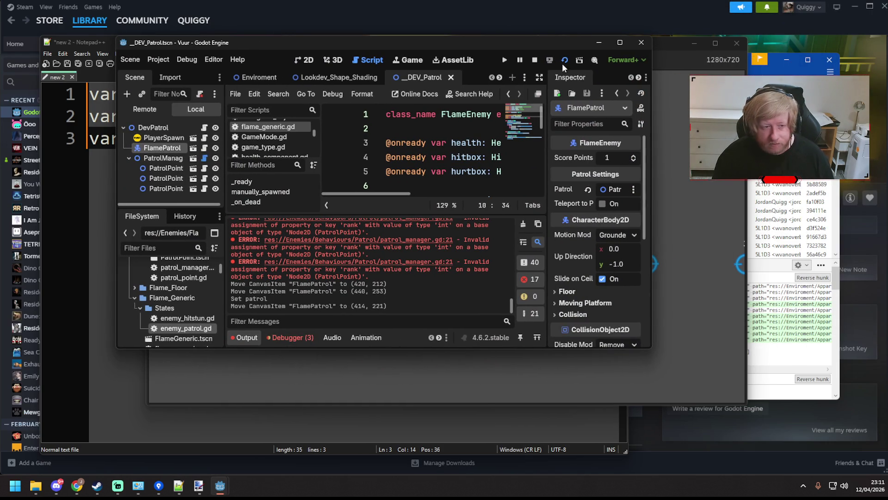
# Maximize Godot, save the patrol scene, and open patrol_manager.gd from the PatrolManager node.
pyautogui.click(620, 43)
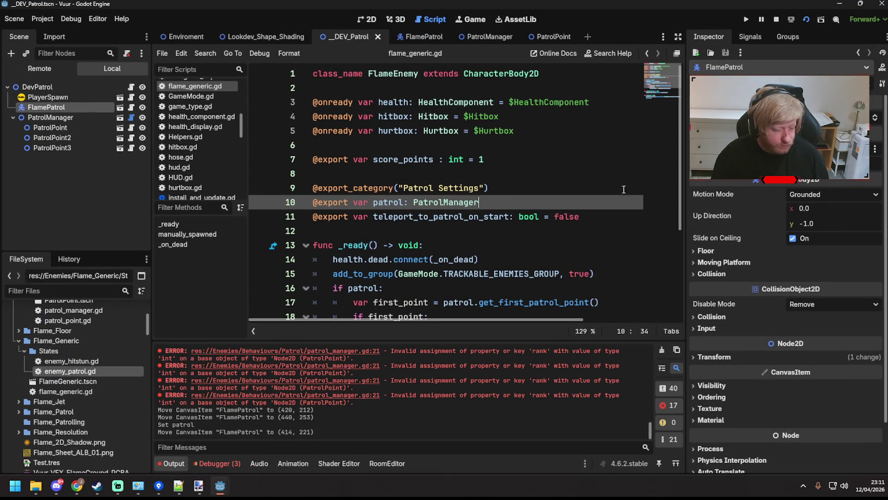
pyautogui.click(796, 120)
pyautogui.click(588, 159)
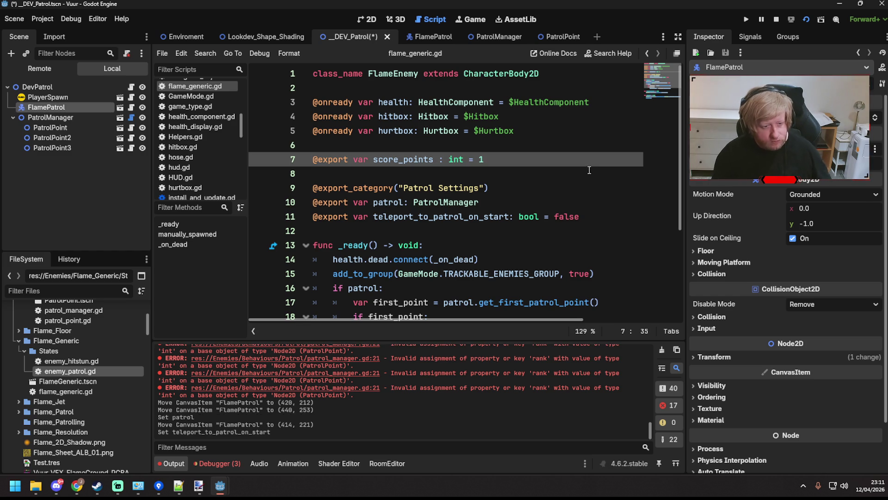
pyautogui.click(584, 188)
pyautogui.hotkey('ctrl', 's')
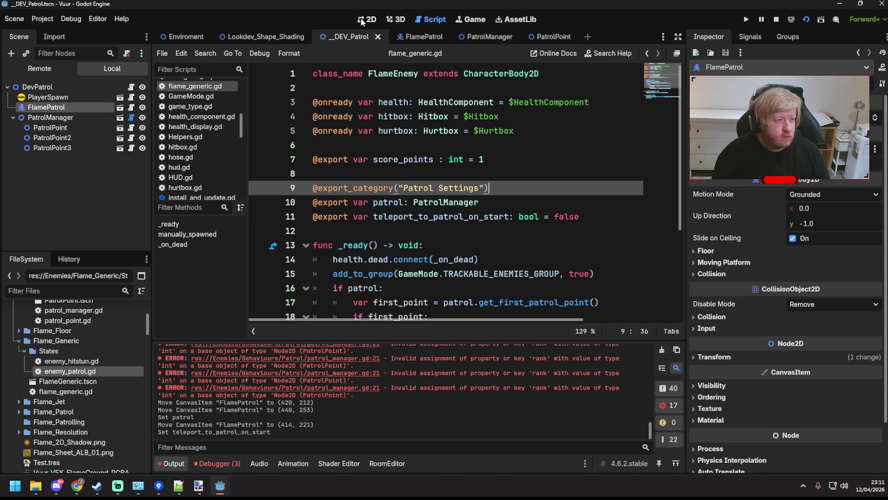
pyautogui.click(361, 18)
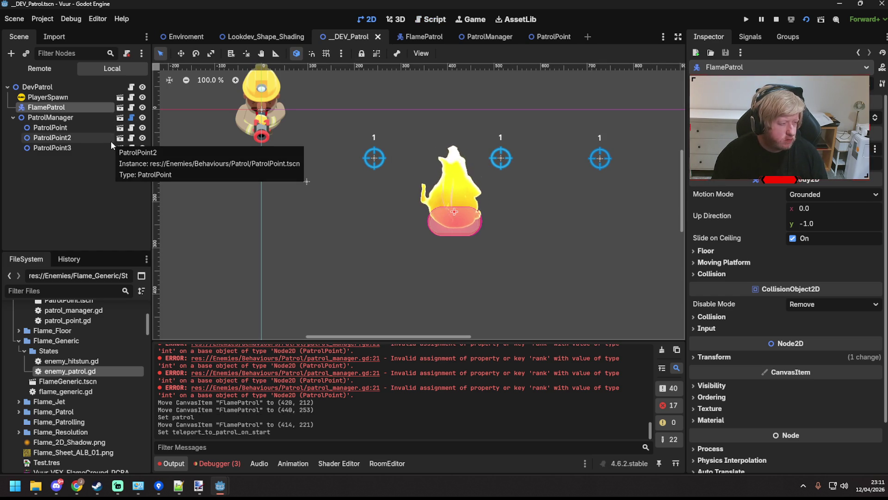
pyautogui.click(132, 119)
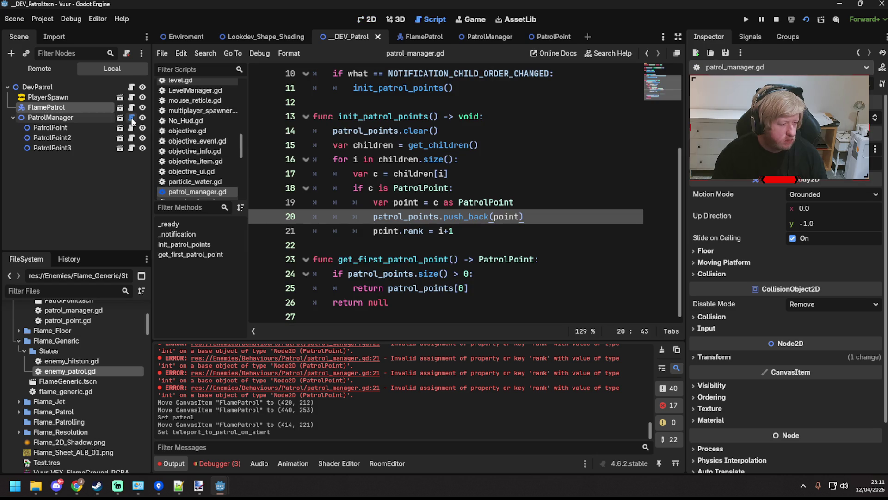
pyautogui.click(485, 232)
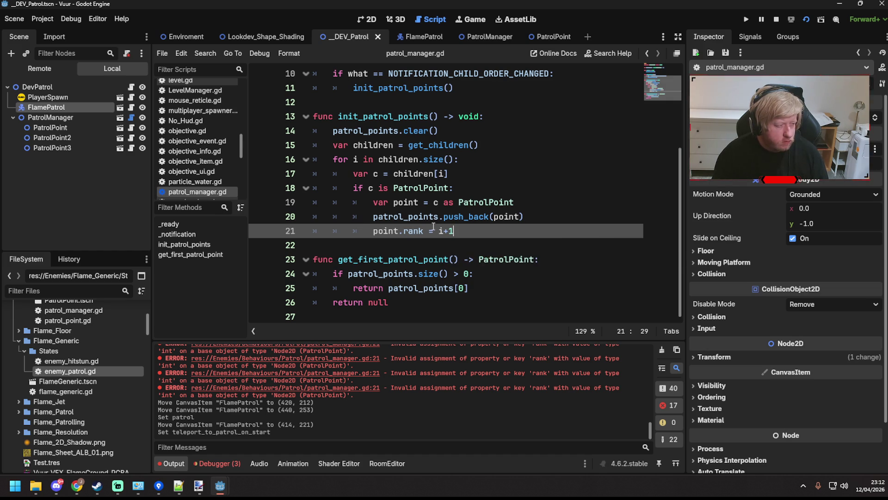
pyautogui.click(76, 117)
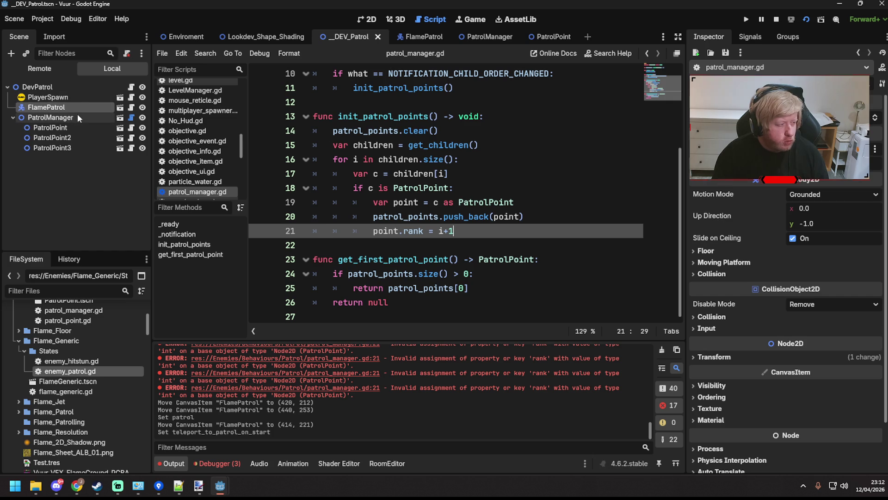
pyautogui.click(132, 120)
pyautogui.click(451, 187)
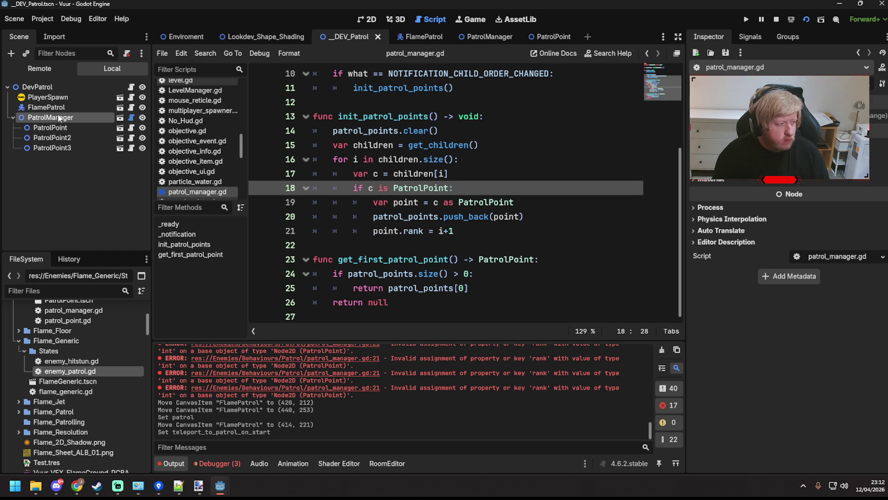
pyautogui.scroll(1, 419, 202)
pyautogui.scroll(2, 419, 202)
pyautogui.scroll(-3, 418, 212)
pyautogui.scroll(3, 398, 230)
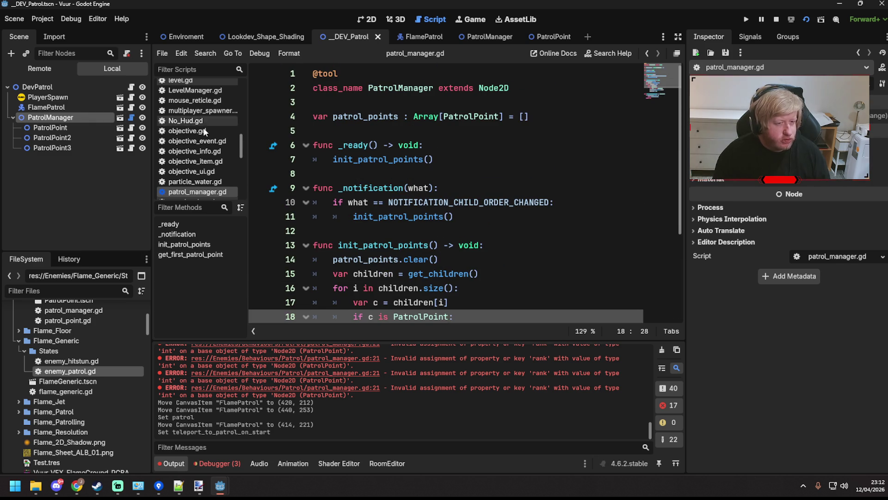
pyautogui.click(437, 122)
pyautogui.hotkey('ctrl', 'Return')
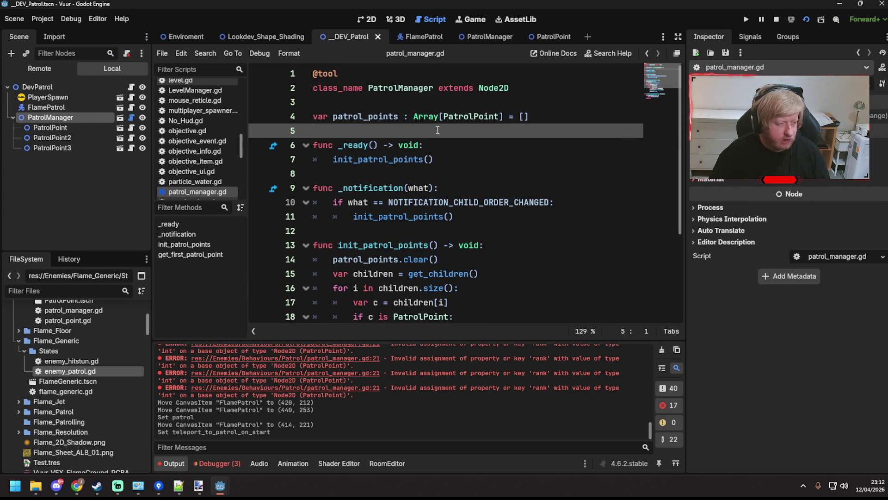
pyautogui.write('@expor')
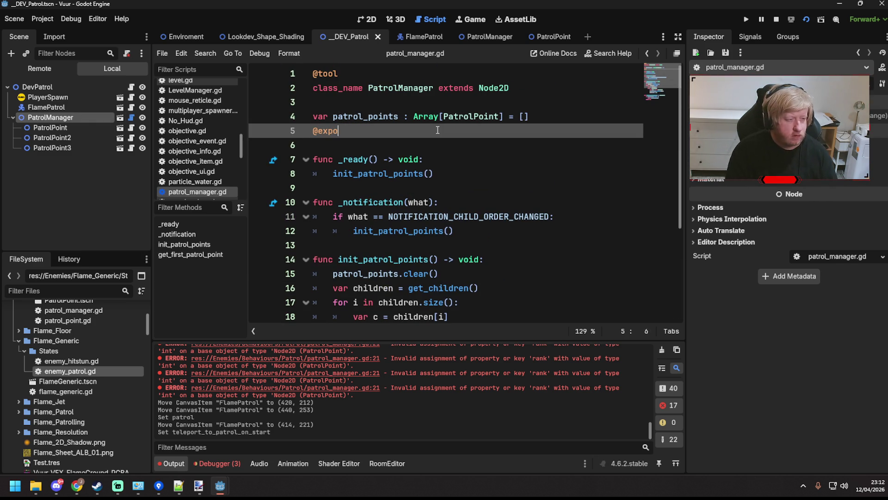
pyautogui.write('t var show_debug : b')
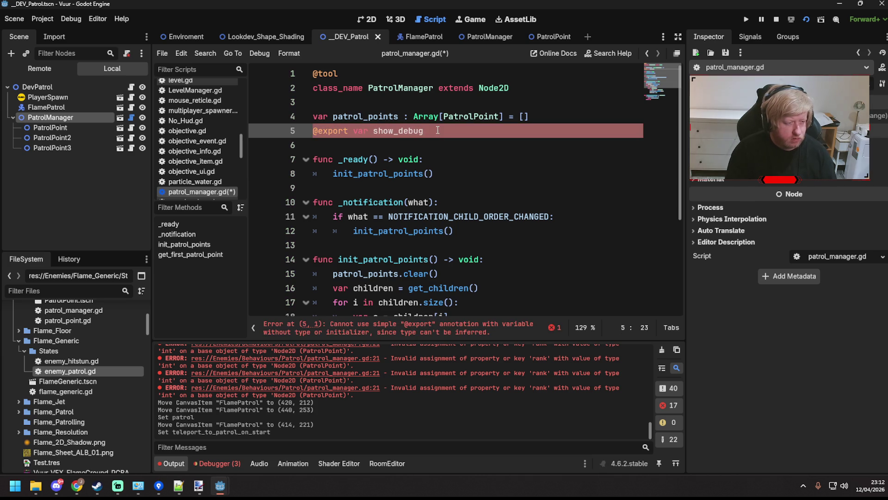
pyautogui.write('ool = false')
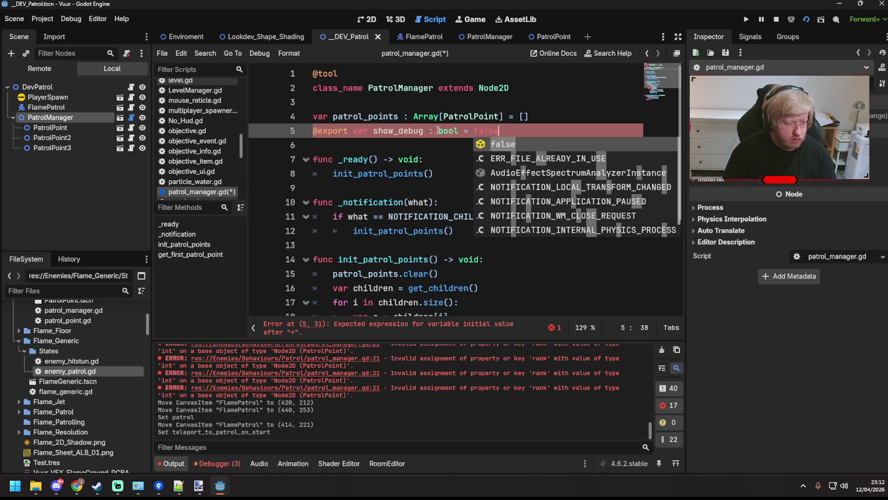
pyautogui.hotkey('ctrl', 's')
# Move the caret to the PatrolPoint cast line further down patrol_manager.gd.
pyautogui.scroll(-1, 468, 152)
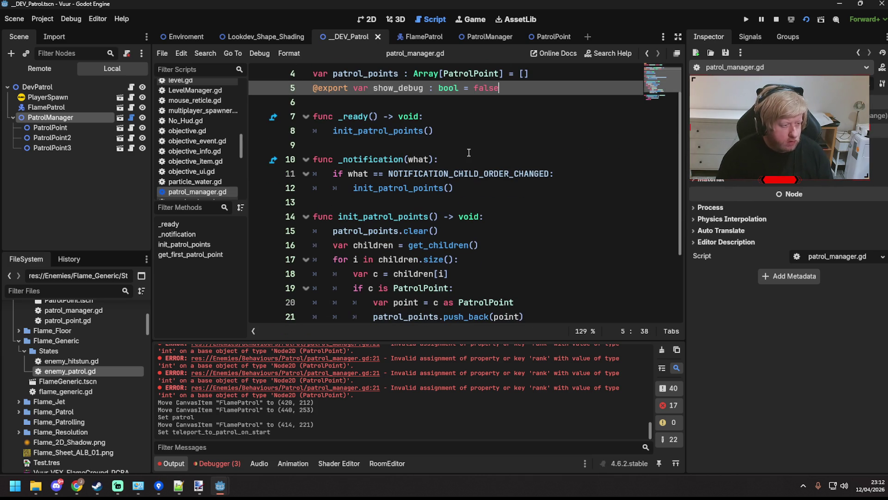
pyautogui.click(452, 131)
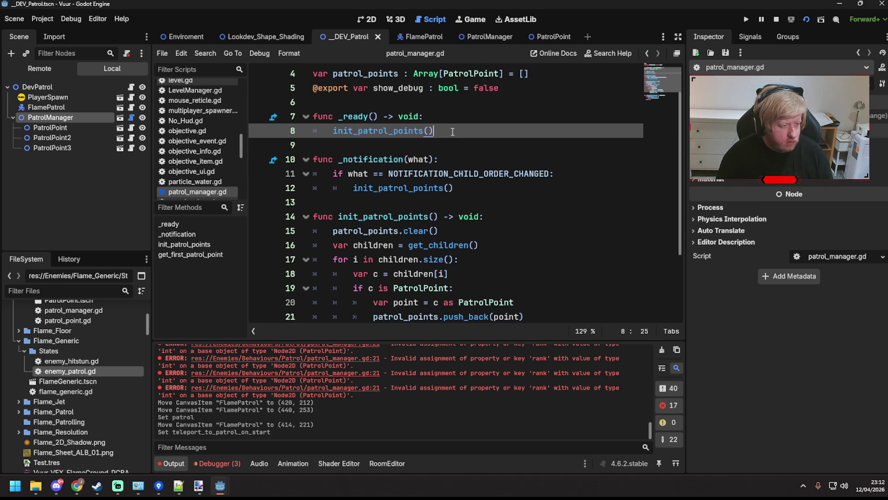
pyautogui.scroll(-3, 451, 177)
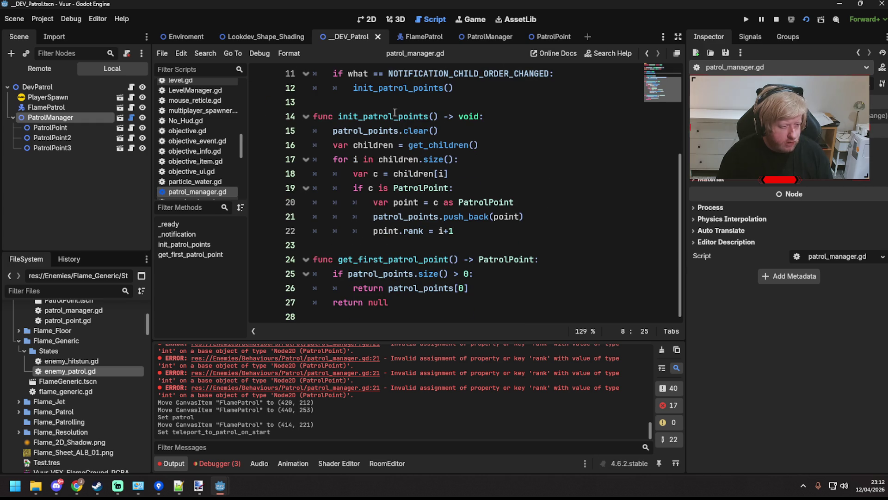
pyautogui.scroll(3, 395, 113)
pyautogui.scroll(-3, 471, 187)
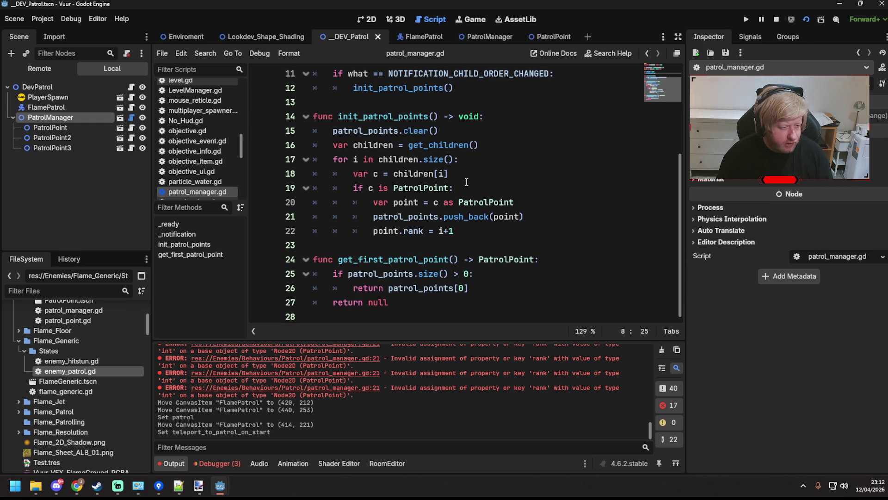
pyautogui.click(469, 190)
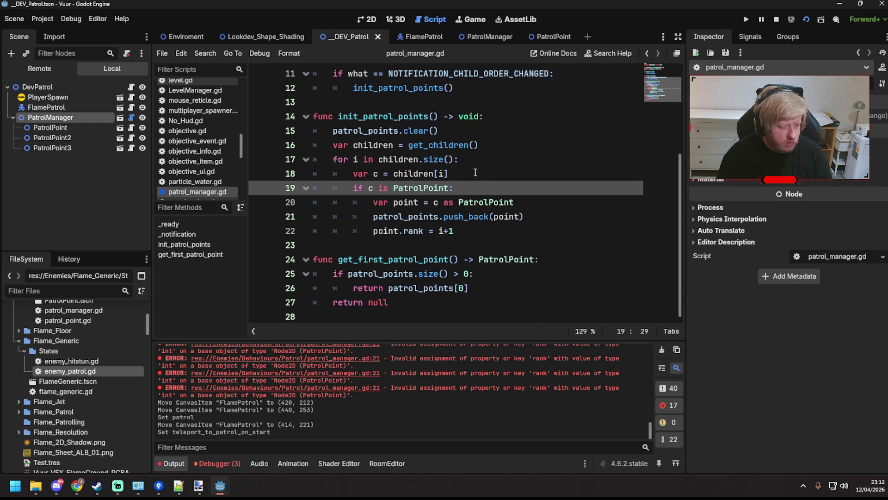
pyautogui.click(521, 204)
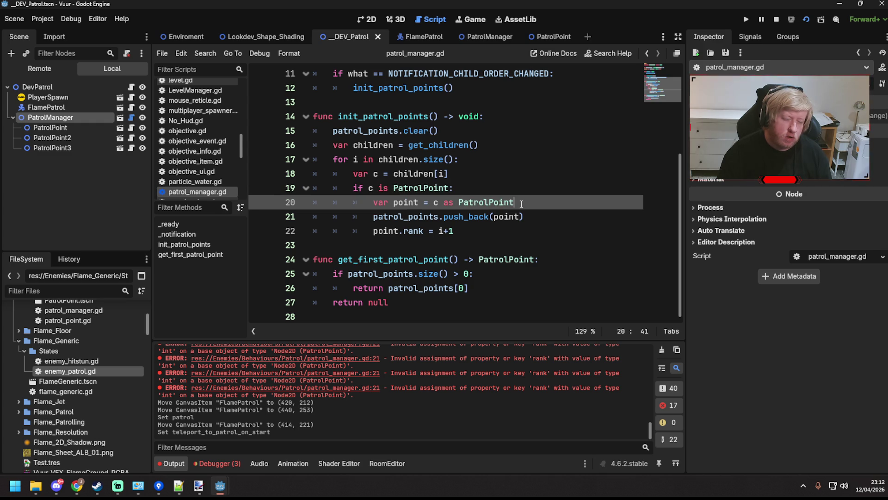
# Add 'point.label = show_debug' below the PatrolPoint cast and save.
pyautogui.press('Return')
pyautogui.write('int')
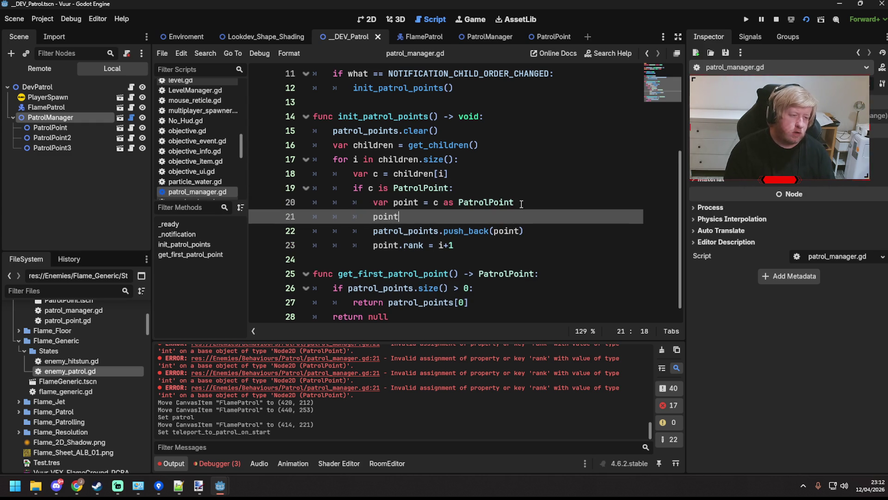
pyautogui.press('BackSpace')
pyautogui.press('BackSpace')
pyautogui.press('BackSpace')
pyautogui.press('BackSpace')
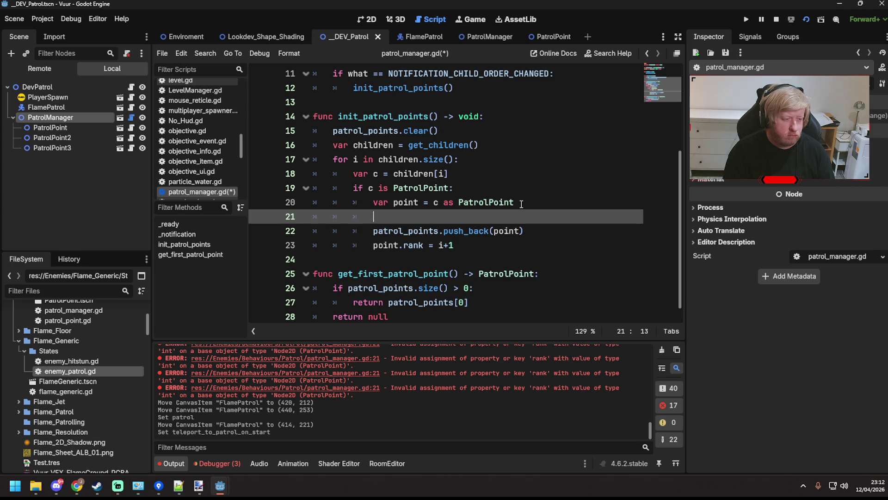
pyautogui.write('int.l')
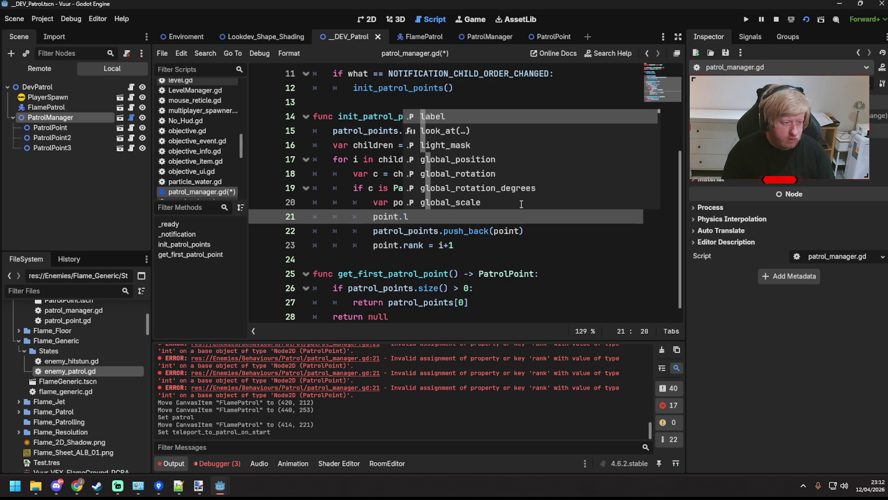
pyautogui.press('Return')
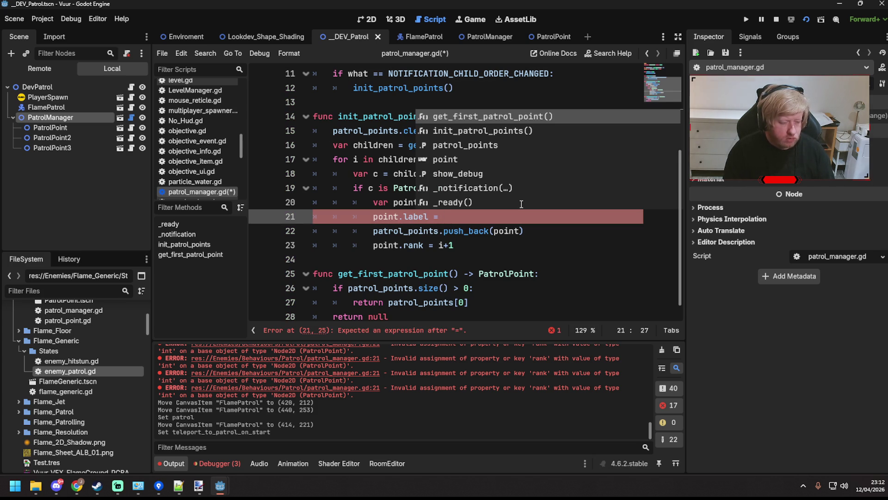
pyautogui.write('show_')
pyautogui.press('Return')
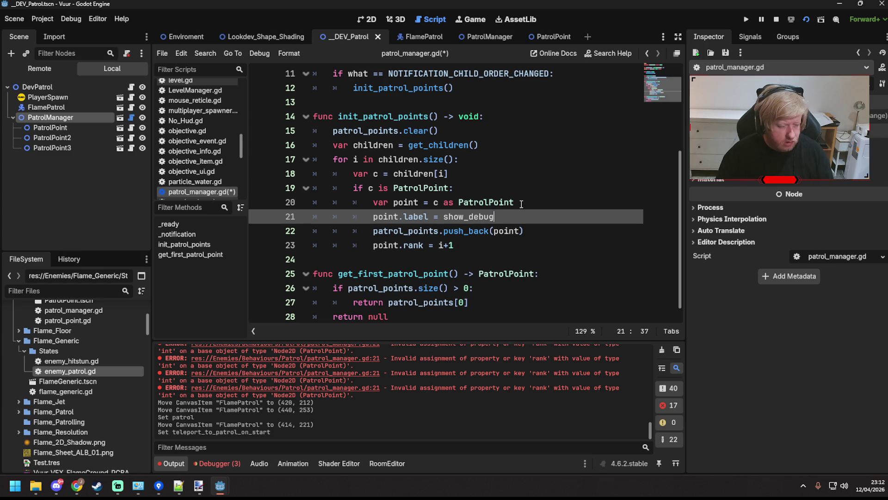
pyautogui.hotkey('ctrl', 's')
# Change the line to point.label.visible = show_debug and save patrol_manager.gd again.
pyautogui.click(428, 216)
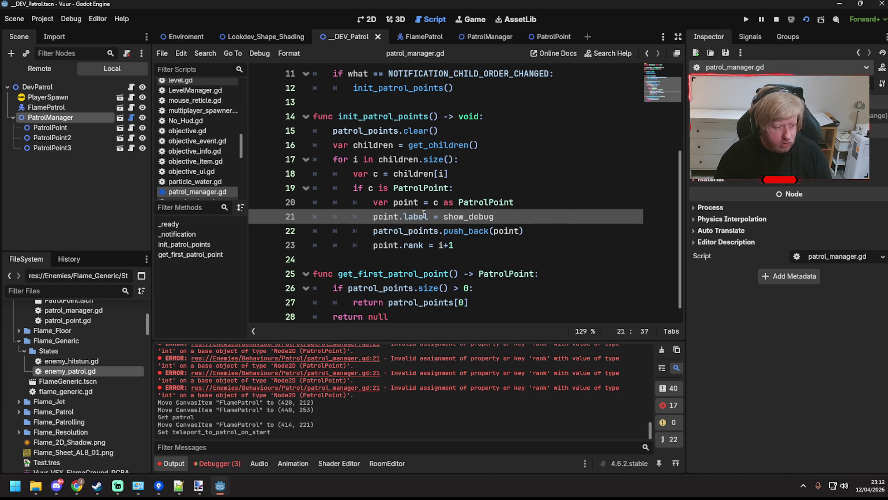
pyautogui.write('.visib')
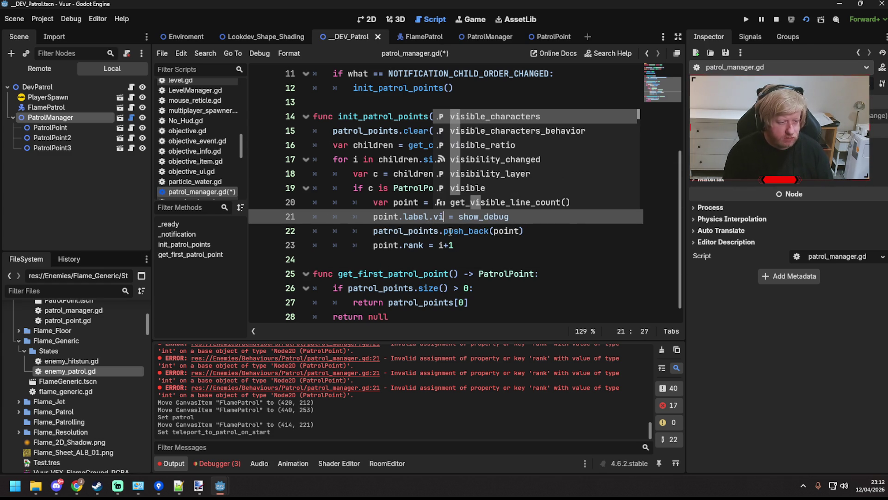
pyautogui.write('le')
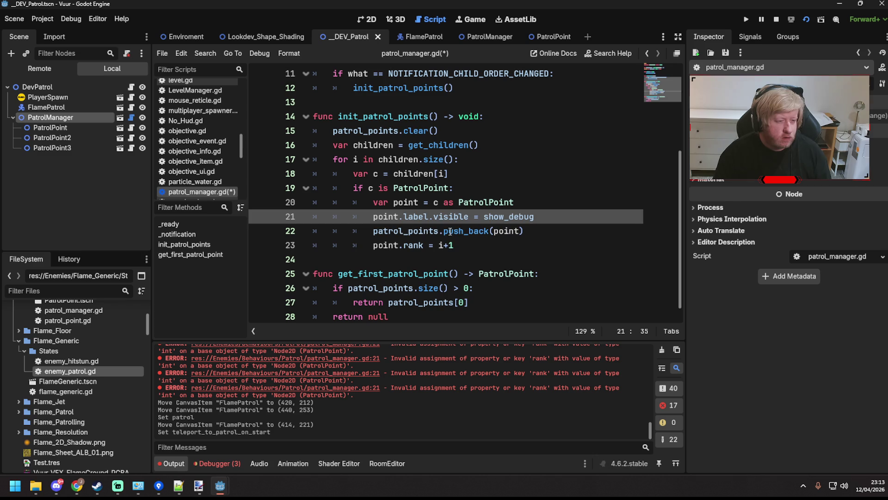
pyautogui.click(457, 245)
pyautogui.hotkey('ctrl', 's')
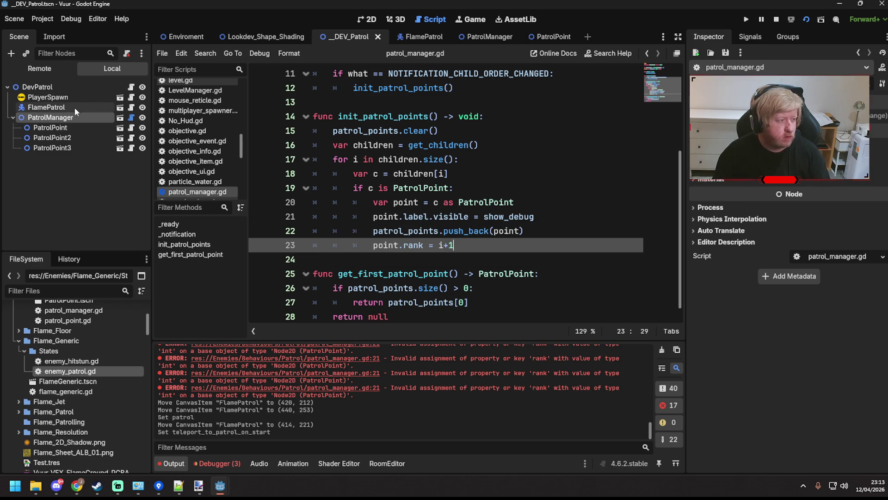
# Return to the 2D _DEV_Patrol scene and select FlamePatrol and the first PatrolPoint.
pyautogui.click(74, 107)
pyautogui.click(367, 19)
pyautogui.click(71, 127)
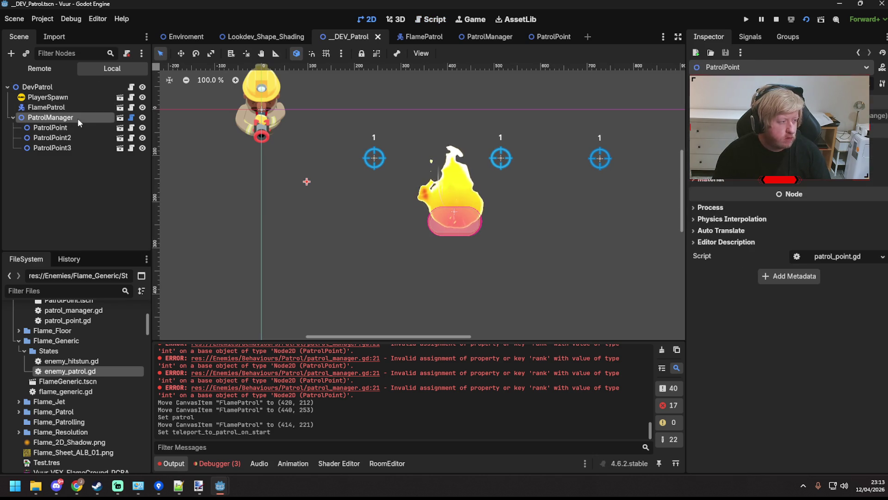
# Enable show_debug on PatrolManager in the Inspector and run the scene.
pyautogui.click(70, 117)
pyautogui.click(805, 131)
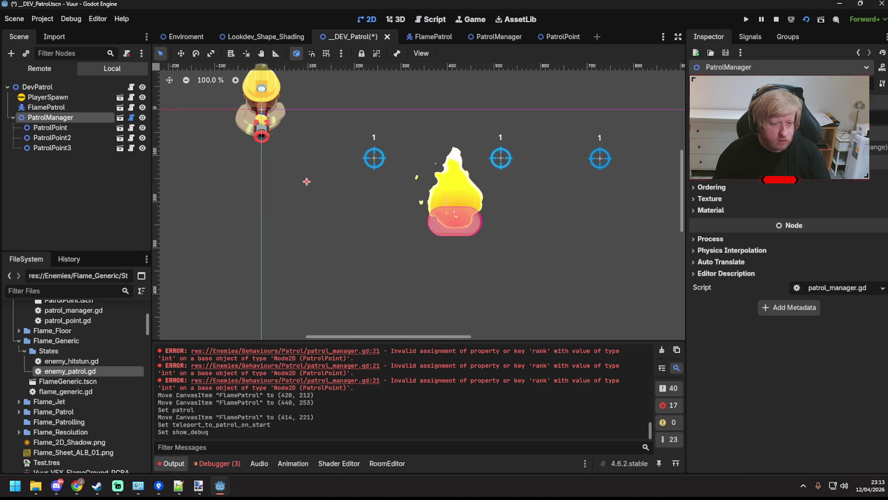
pyautogui.click(548, 126)
pyautogui.press('F6')
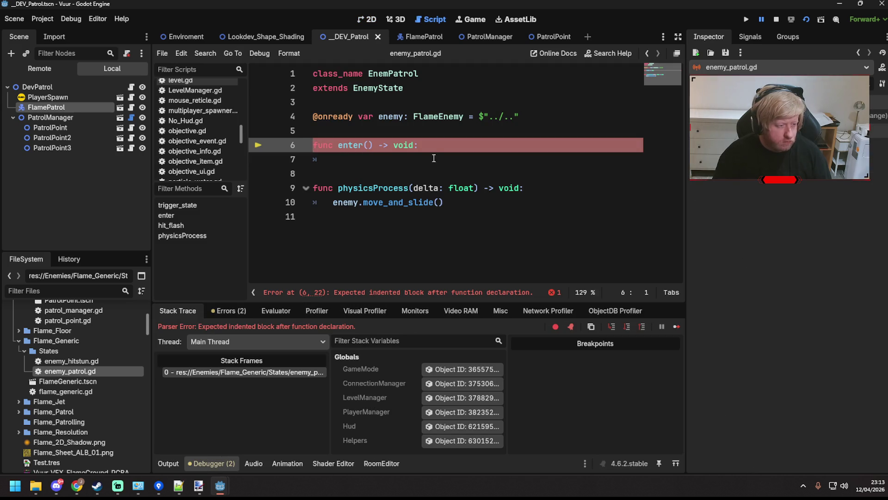
# Delete the empty enter function from enemy_patrol.gd, relaunch, and dismiss the Load Errors report.
pyautogui.hotkey('shift', 'Down')
pyautogui.hotkey('shift', 'Down')
pyautogui.hotkey('shift', 'Down')
pyautogui.press('BackSpace')
pyautogui.press('F6')
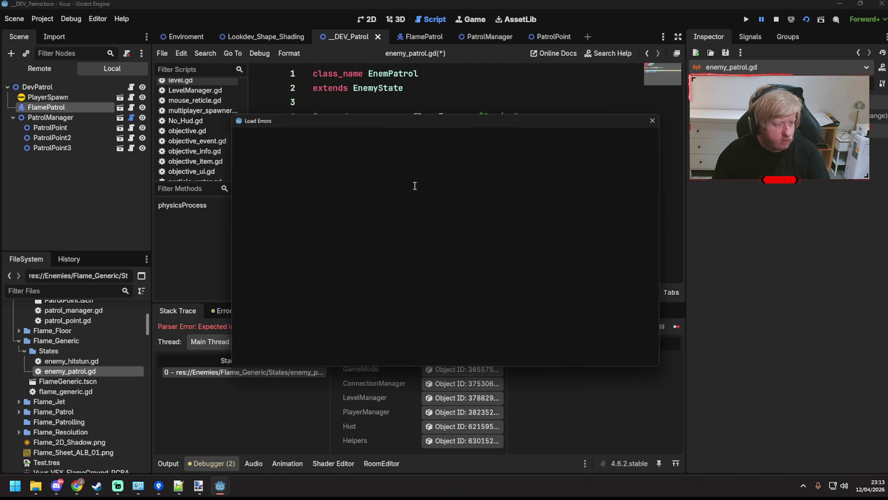
pyautogui.click(663, 116)
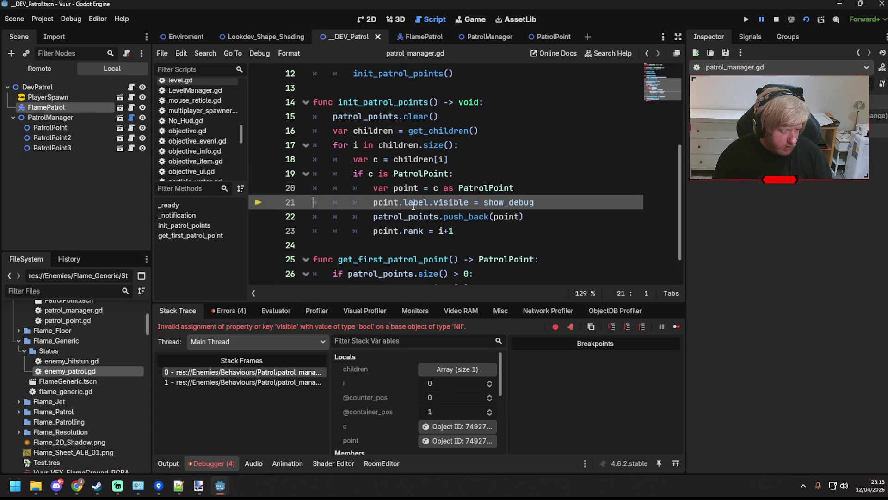
# Try a null check on line 19, 'if c != null and c is PatrolPoint', and rerun the game.
pyautogui.click(369, 174)
pyautogui.write('c and')
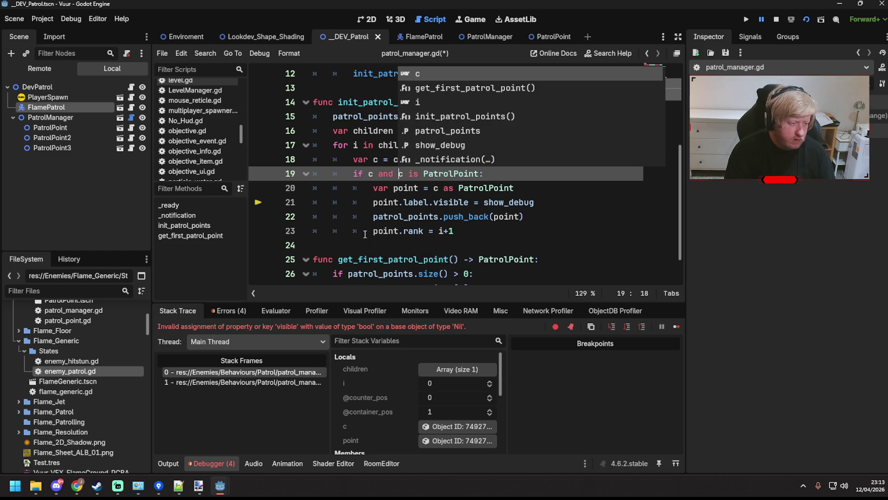
pyautogui.click(504, 216)
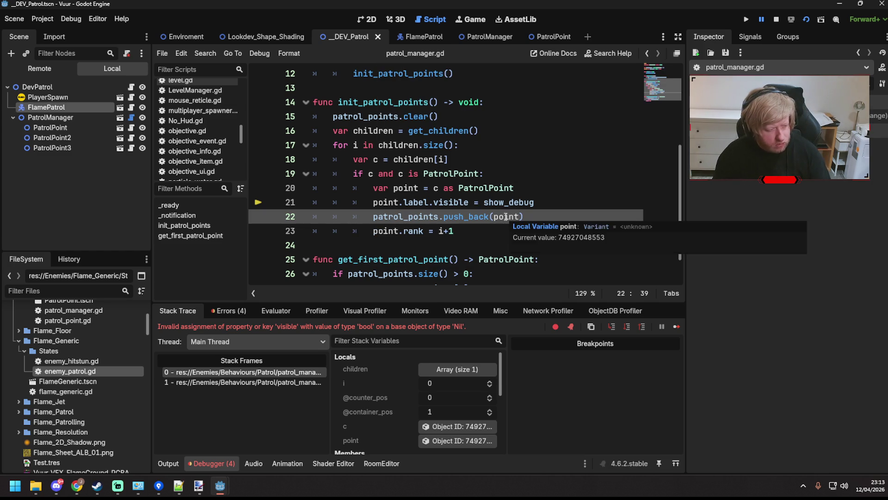
pyautogui.press('F6')
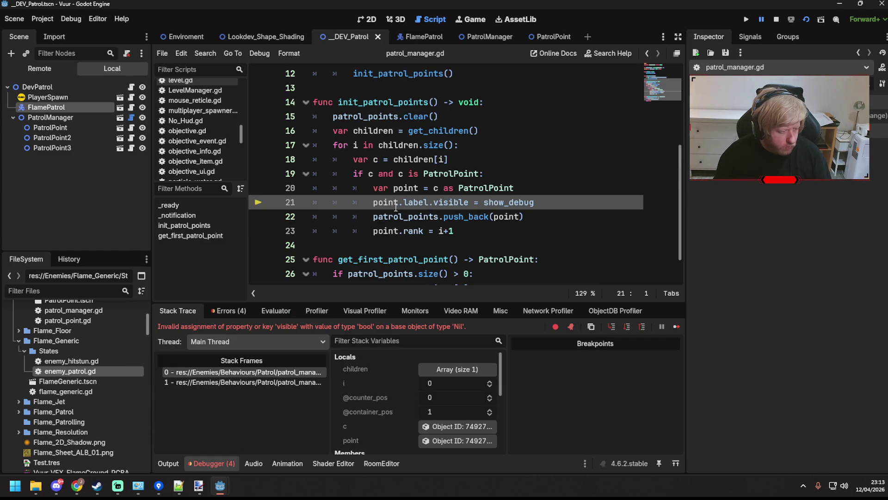
pyautogui.moveTo(394, 208)
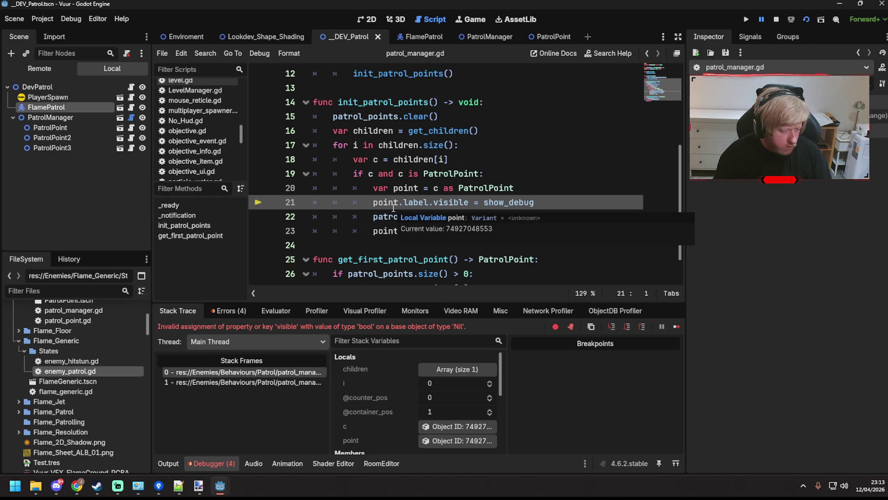
pyautogui.click(378, 174)
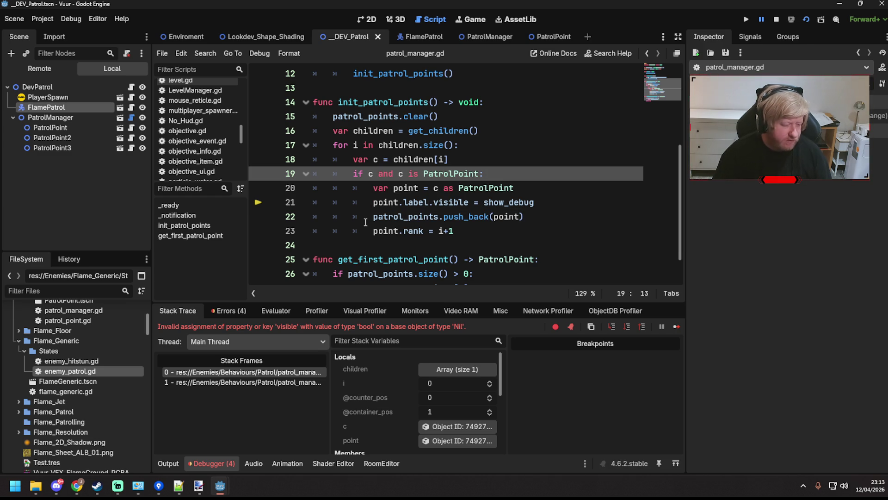
pyautogui.write('!= null')
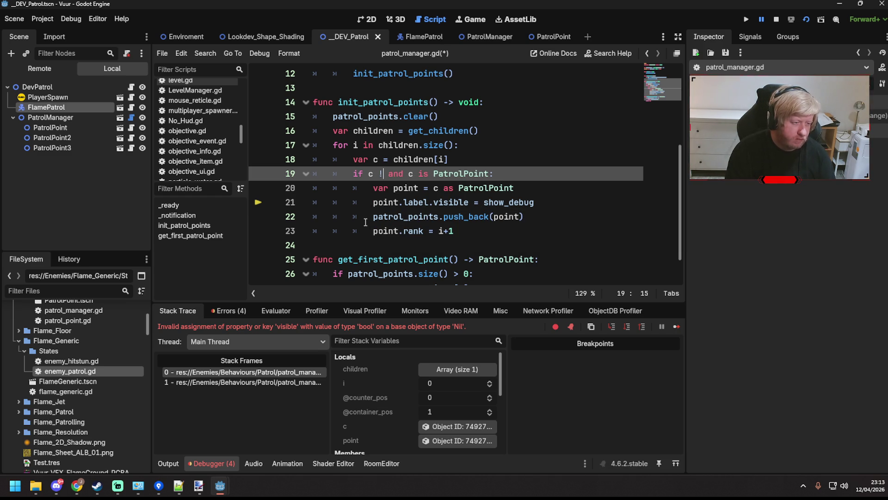
pyautogui.hotkey('ctrl', 's')
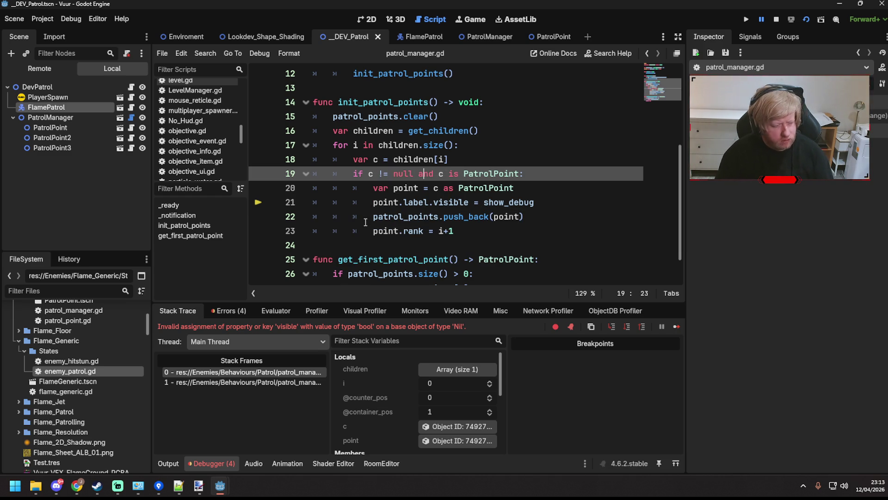
pyautogui.click(422, 231)
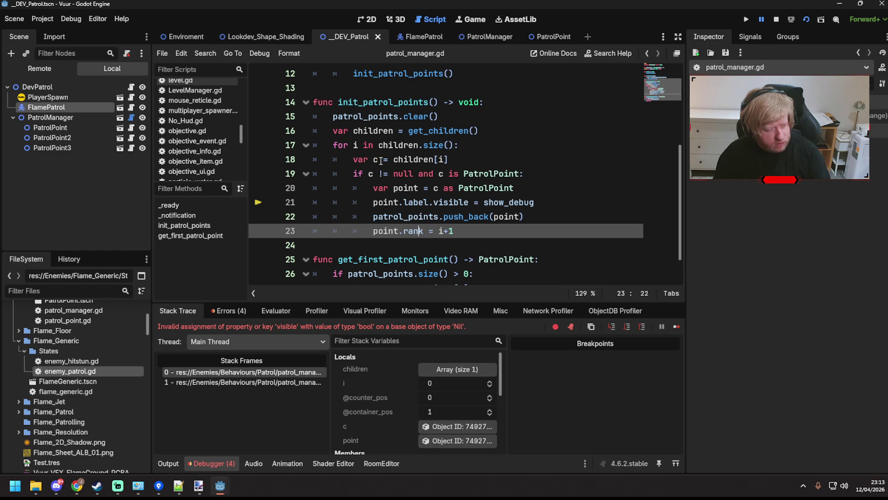
pyautogui.press('F6')
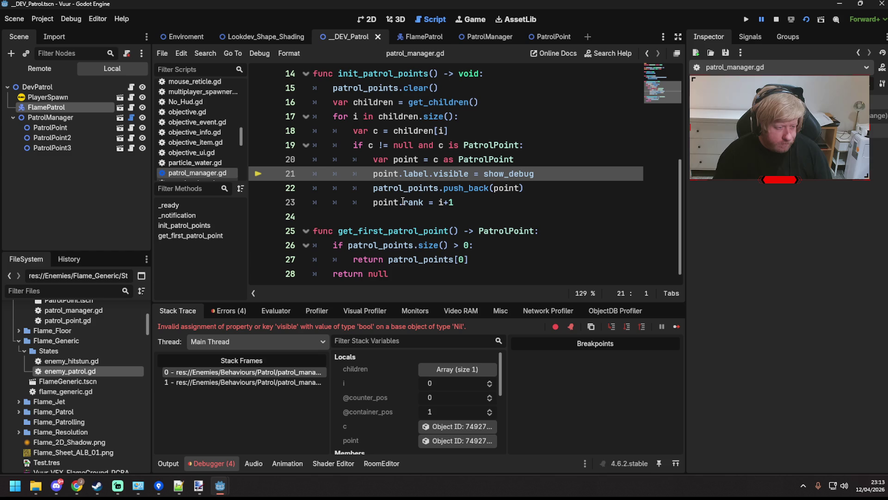
# Undo the null check, trim line 21 to point.label = show_debug, and open the PatrolPoint script.
pyautogui.hotkey('ctrl', 'z')
pyautogui.hotkey('ctrl', 'z')
pyautogui.hotkey('ctrl', 'z')
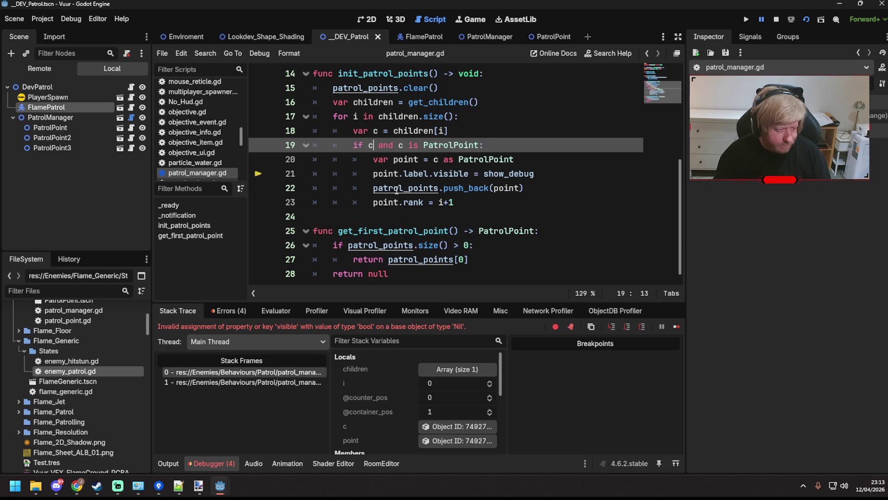
pyautogui.hotkey('ctrl', 'BackSpace')
pyautogui.hotkey('ctrl', 'BackSpace')
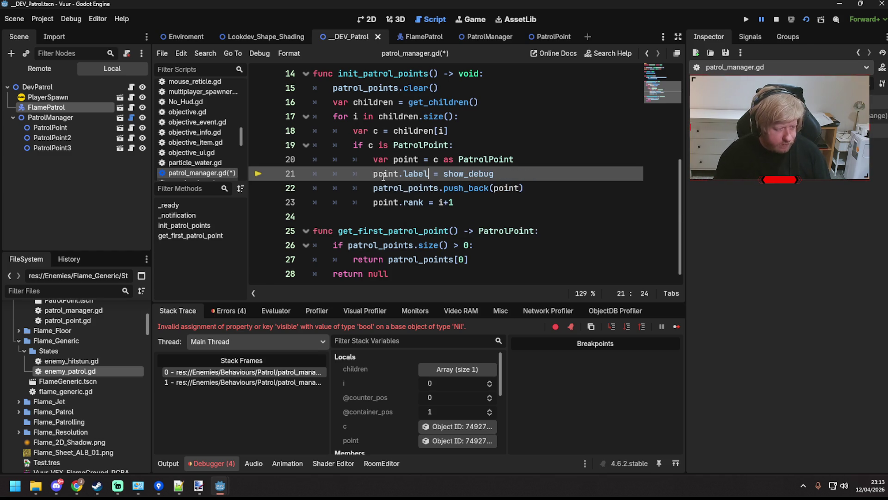
pyautogui.keyDown('ctrl'); pyautogui.click(486, 162); pyautogui.keyUp('ctrl')
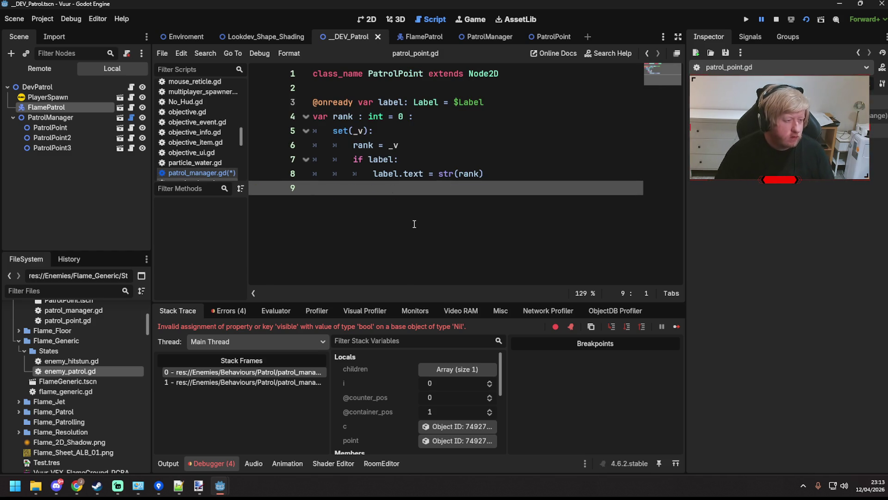
# Add show_label(b:bool) -> void to patrol_point.gd with 'if label: label.visible = b', save, and return to patrol_manager.gd.
pyautogui.press('Return')
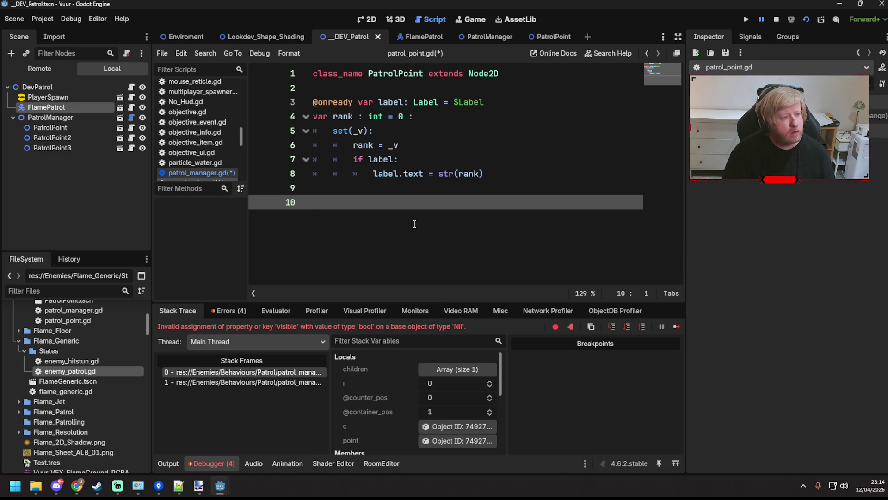
pyautogui.write('ho')
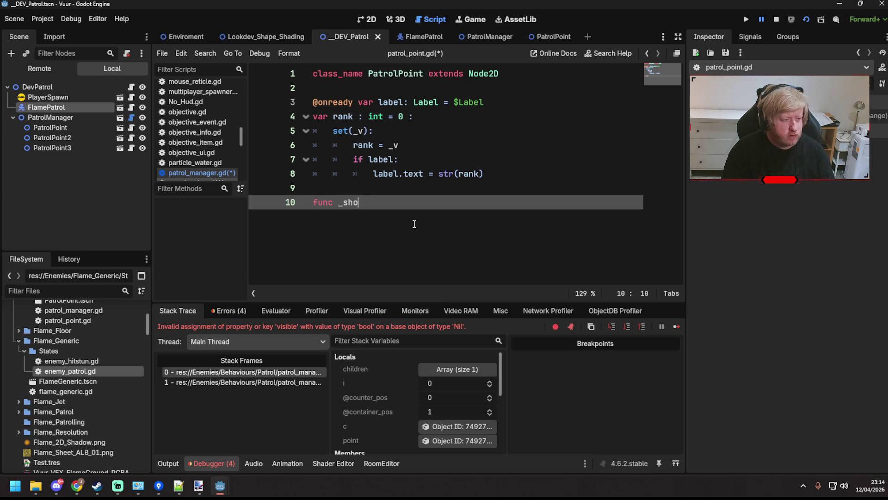
pyautogui.write('show_')
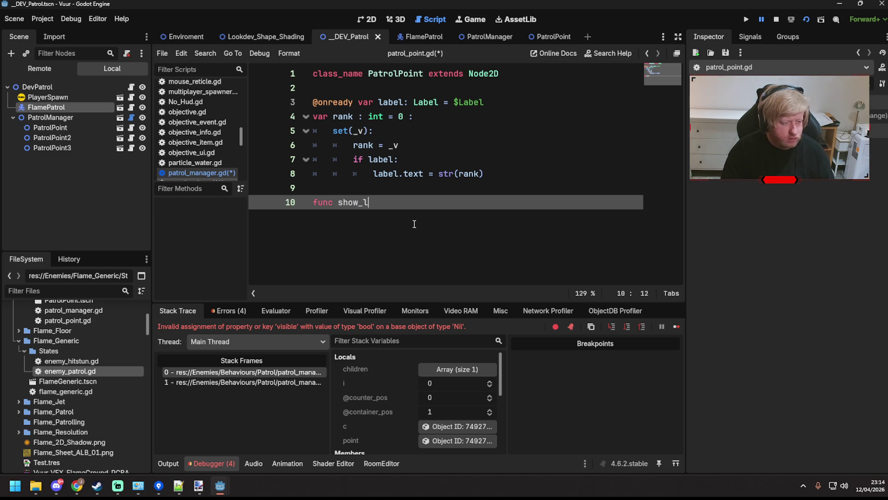
pyautogui.write('l(')
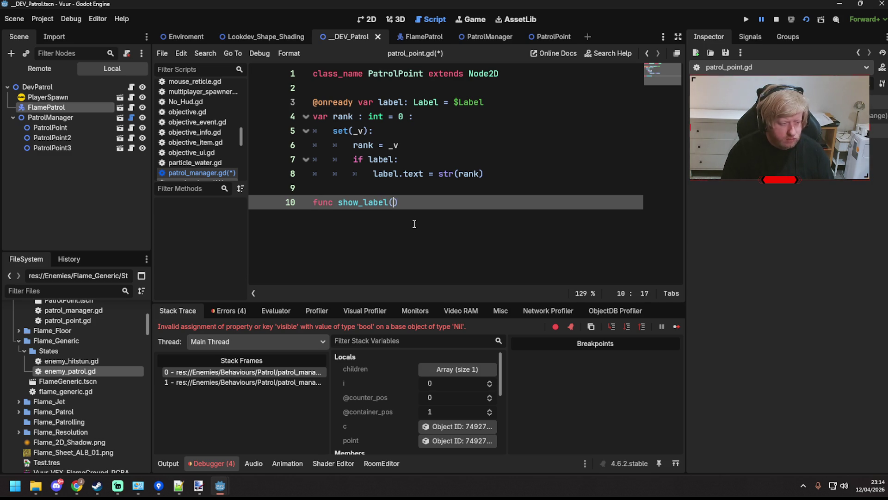
pyautogui.write('b:bool) ->')
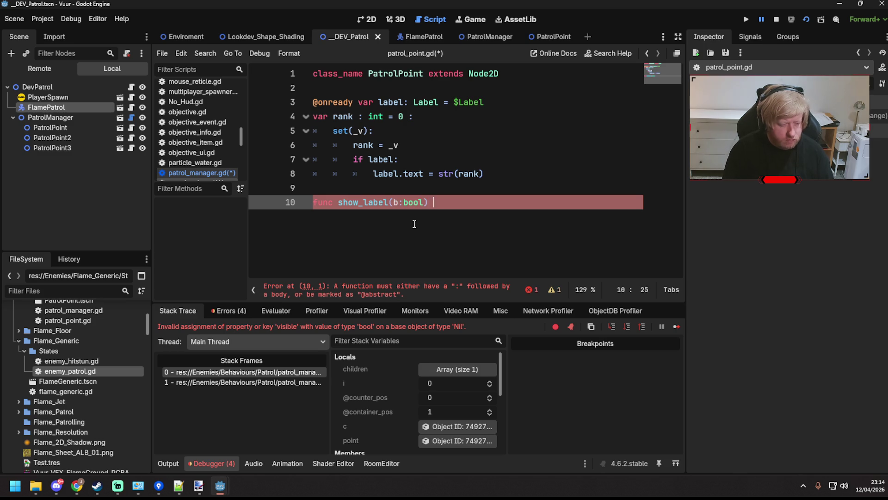
pyautogui.write(' void:')
pyautogui.press('Return')
pyautogui.write('abel:')
pyautogui.press('Return')
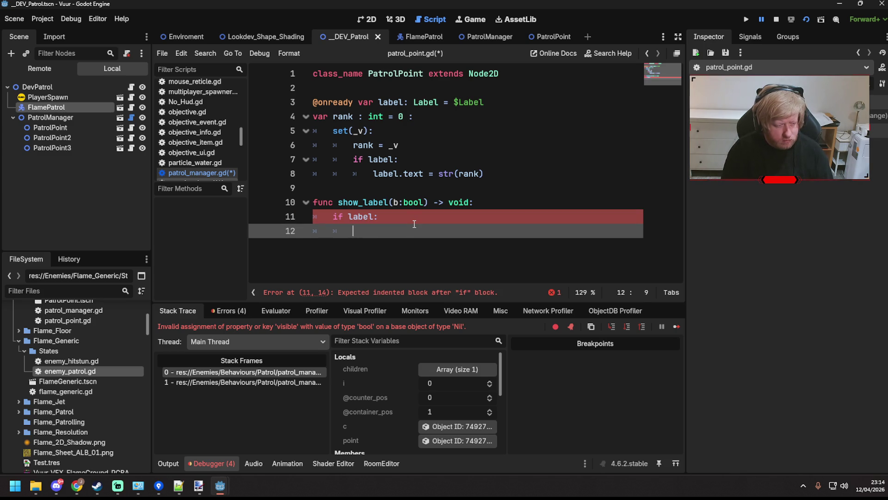
pyautogui.write('abel.visible = b')
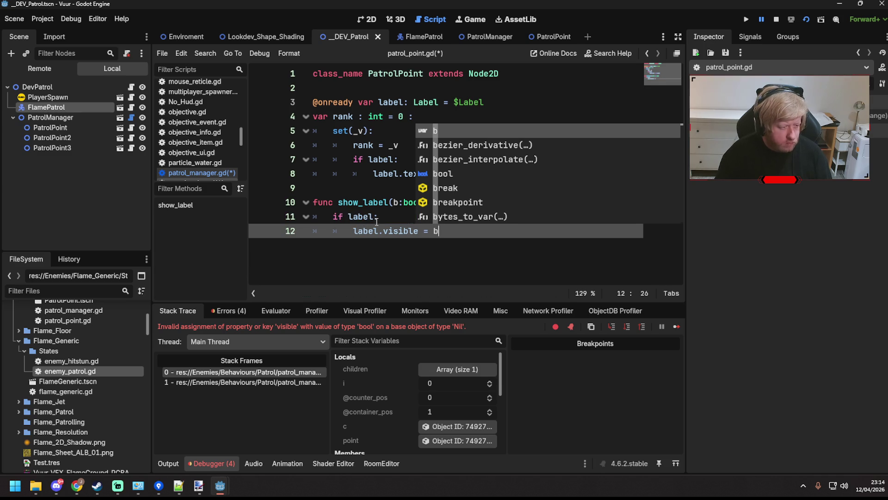
pyautogui.hotkey('ctrl', 's')
pyautogui.moveTo(338, 202); pyautogui.dragTo(393, 202)
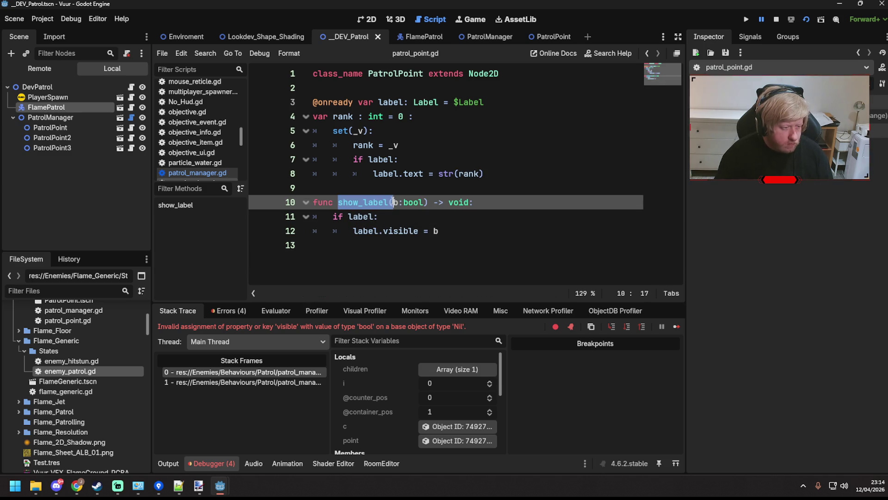
pyautogui.click(131, 118)
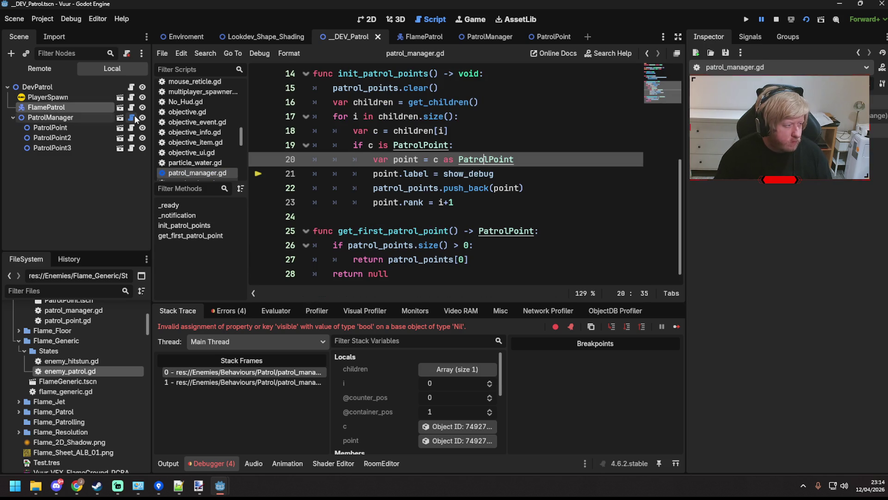
# Replace line 21's label assignment with point.show_label(show_debug) and test-run the game.
pyautogui.click(487, 200)
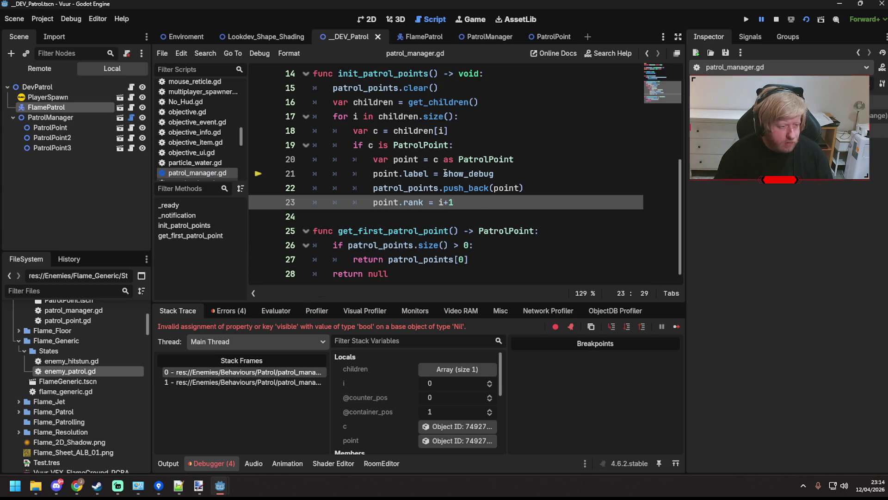
pyautogui.click(380, 174)
pyautogui.moveTo(381, 175); pyautogui.dragTo(443, 173)
pyautogui.click(404, 174)
pyautogui.write('show_label(')
pyautogui.click(535, 173)
pyautogui.write(')')
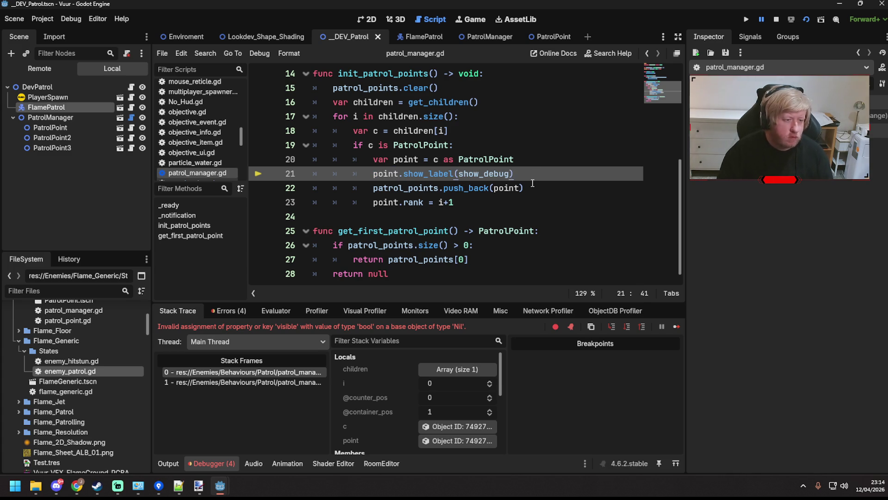
pyautogui.click(519, 207)
pyautogui.press('F5')
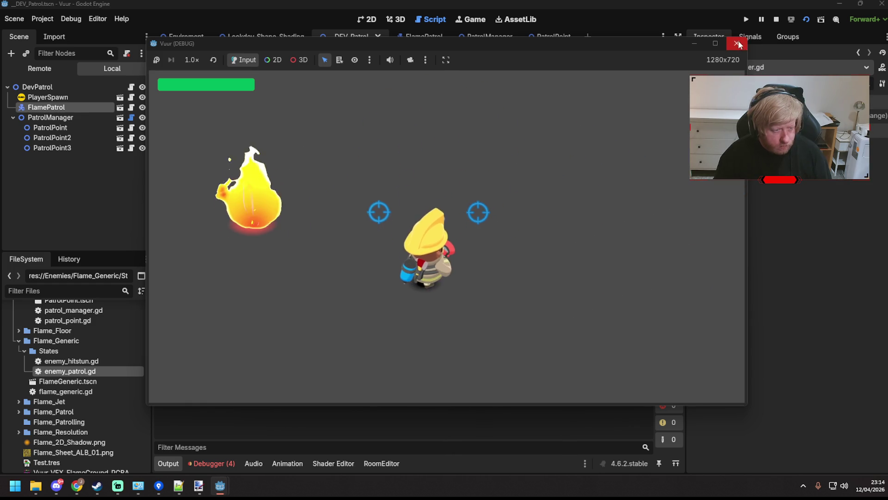
pyautogui.click(737, 43)
# Start a new 'if' line in show_label, then open the PatrolPoint scene.
pyautogui.click(467, 214)
pyautogui.keyDown('ctrl'); pyautogui.click(426, 200); pyautogui.keyUp('ctrl')
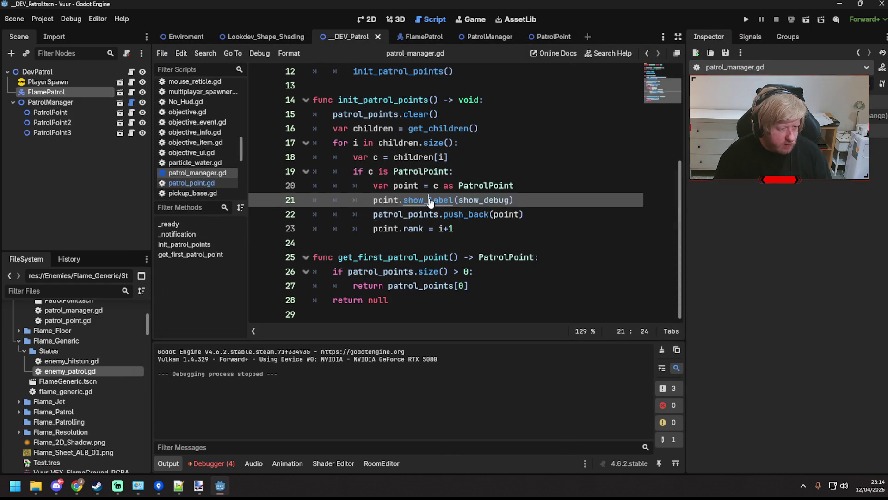
pyautogui.click(461, 231)
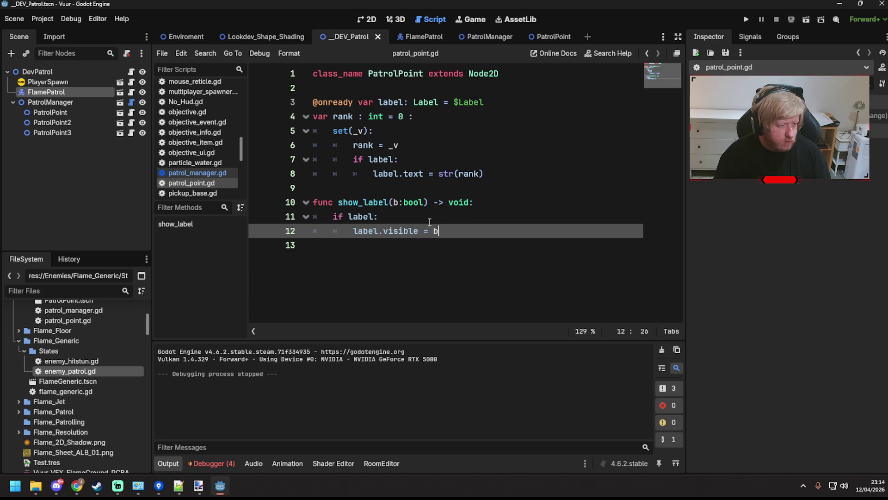
pyautogui.press('Return')
pyautogui.write('if')
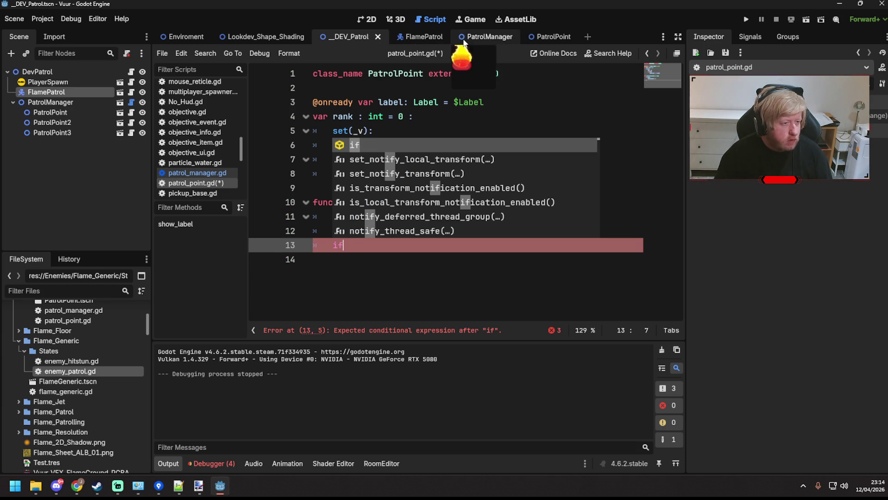
pyautogui.moveTo(435, 36)
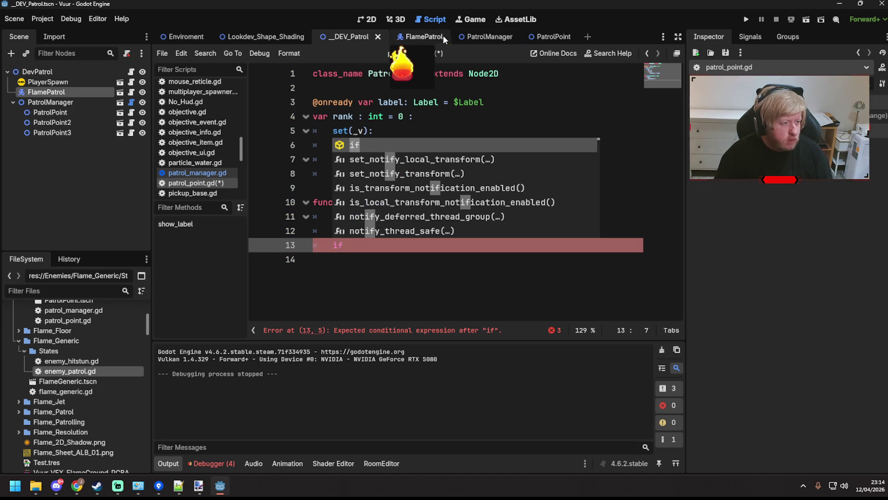
pyautogui.click(554, 36)
pyautogui.moveTo(91, 83); pyautogui.dragTo(482, 91)
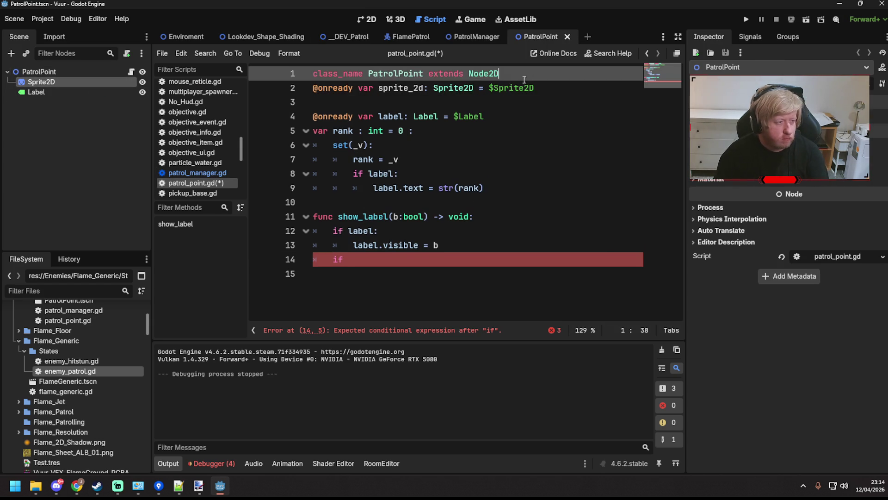
pyautogui.moveTo(379, 102); pyautogui.dragTo(426, 102)
pyautogui.click(368, 259)
pyautogui.write('sprite_2d:')
pyautogui.press('Return')
pyautogui.write('sprite_2d.')
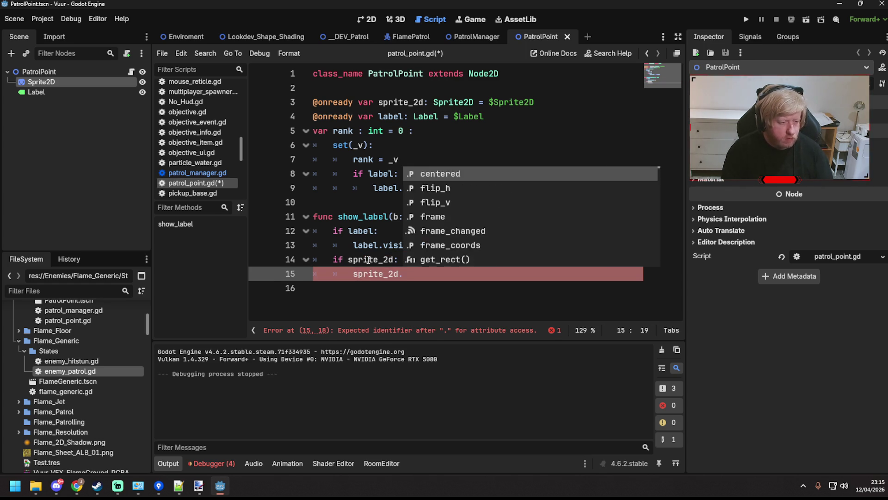
pyautogui.write('visible')
pyautogui.write('= b')
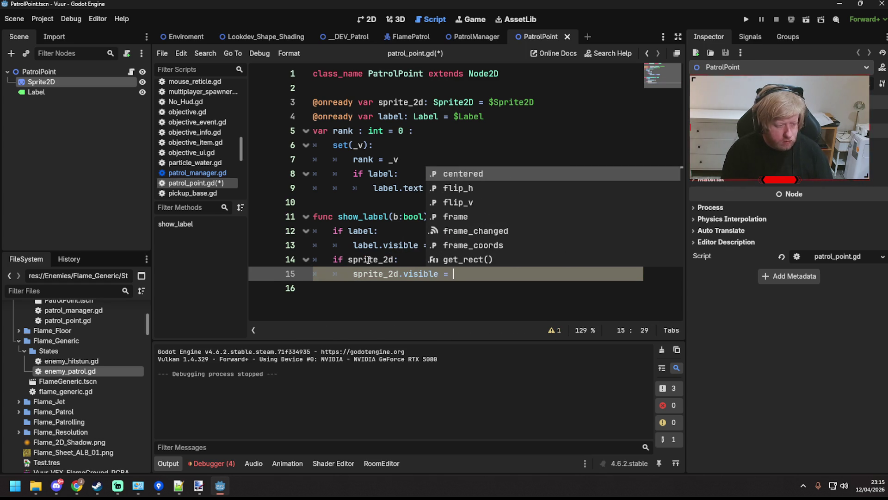
pyautogui.click(363, 245)
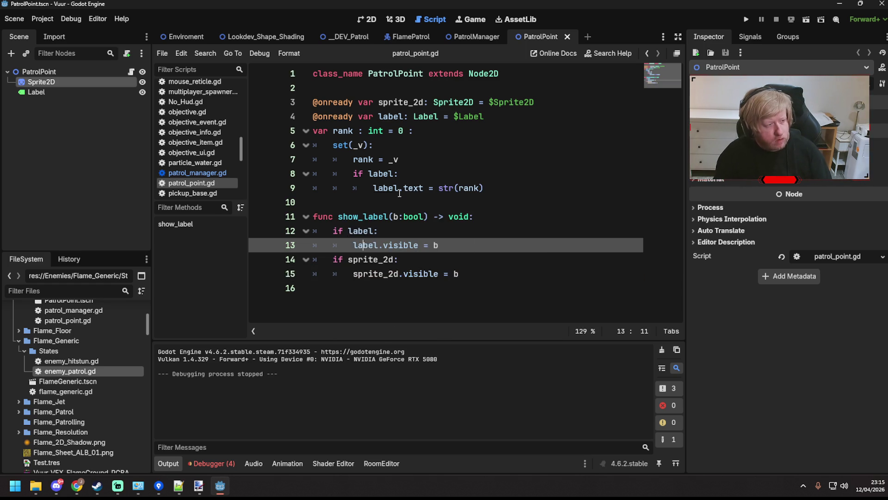
pyautogui.press('F6')
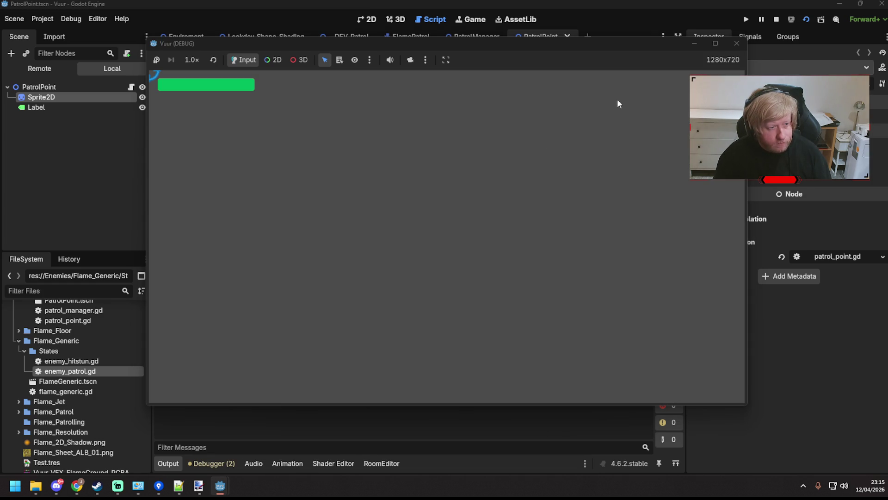
pyautogui.click(737, 43)
# Run the _DEV_Patrol scene, stop it, and save the scene.
pyautogui.click(359, 36)
pyautogui.press('F6')
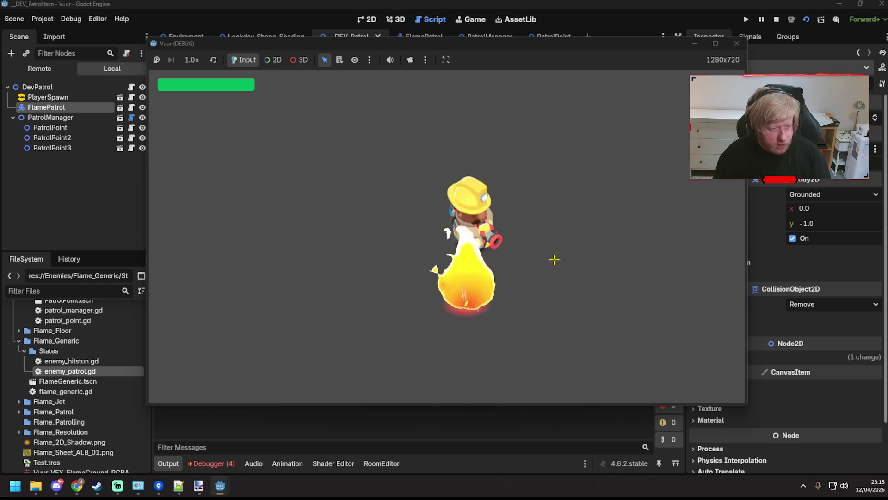
pyautogui.press('F8')
pyautogui.hotkey('ctrl', 's')
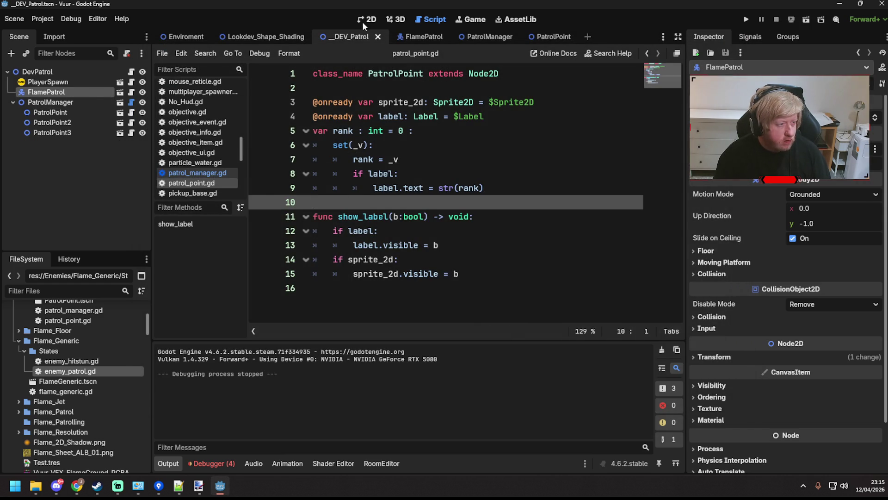
# Toggle PatrolManager's show_debug and rerun the scene to see the effect.
pyautogui.click(363, 21)
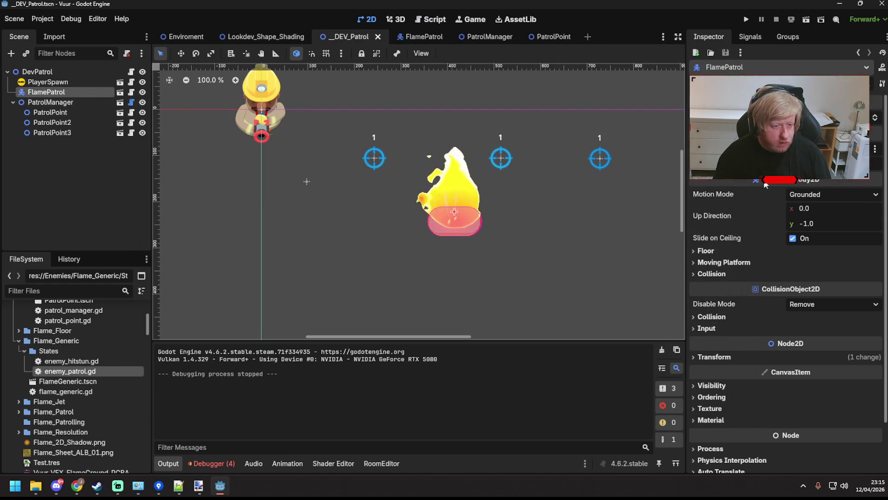
pyautogui.click(50, 102)
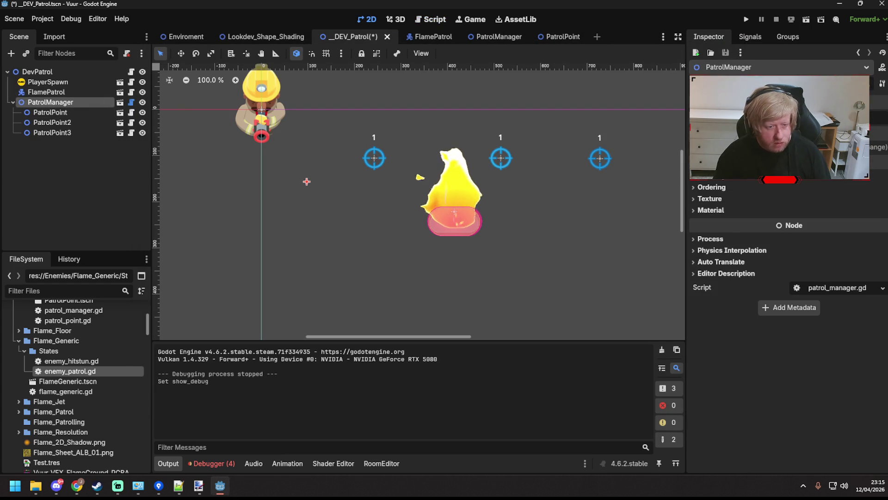
pyautogui.click(423, 126)
pyautogui.press('F6')
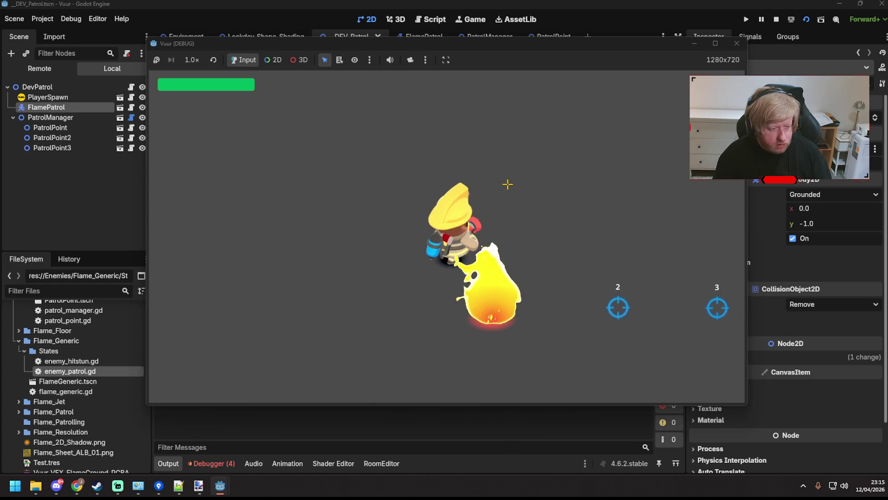
pyautogui.click(736, 44)
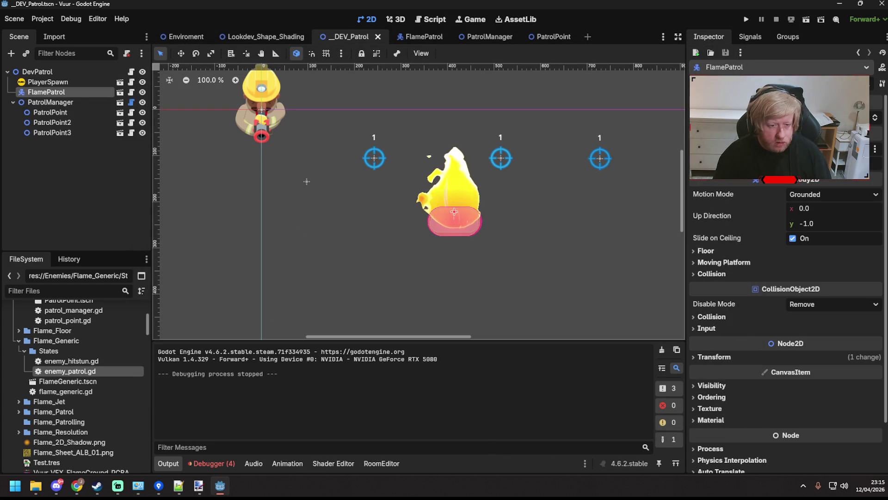
# Toggle show_debug back, check the Debugger Errors list, save, and open patrol_manager.gd.
pyautogui.click(50, 102)
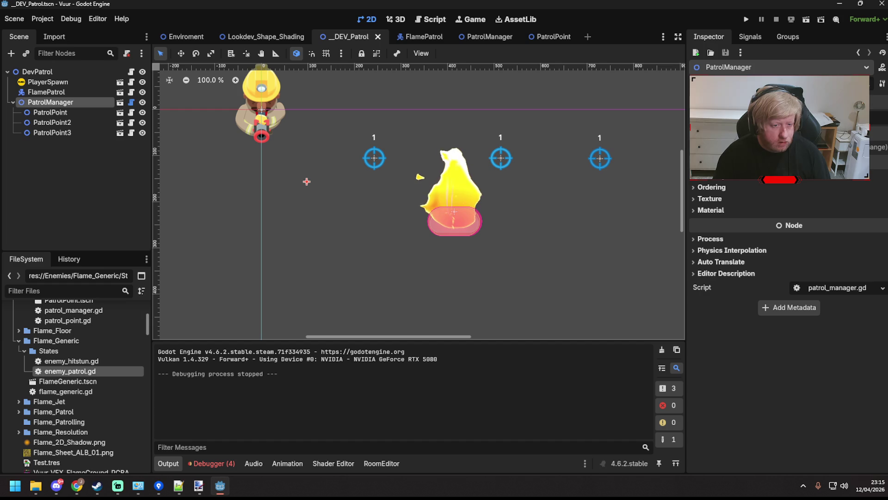
pyautogui.click(490, 130)
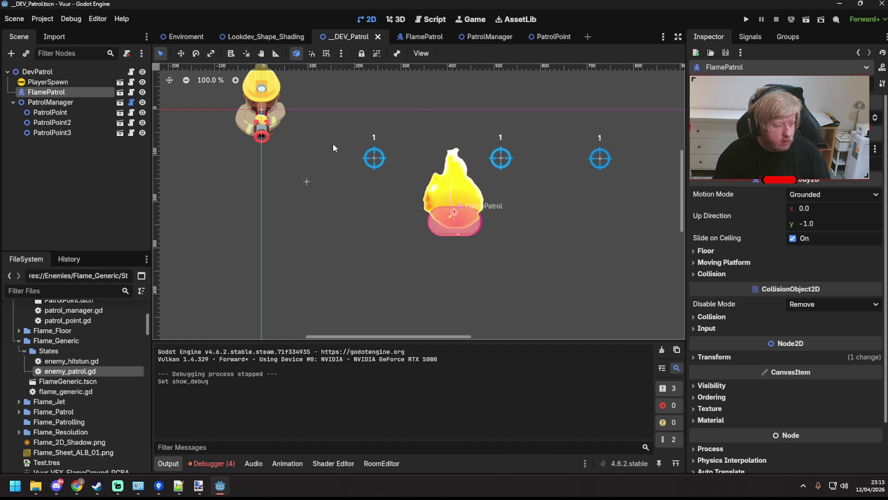
pyautogui.click(218, 463)
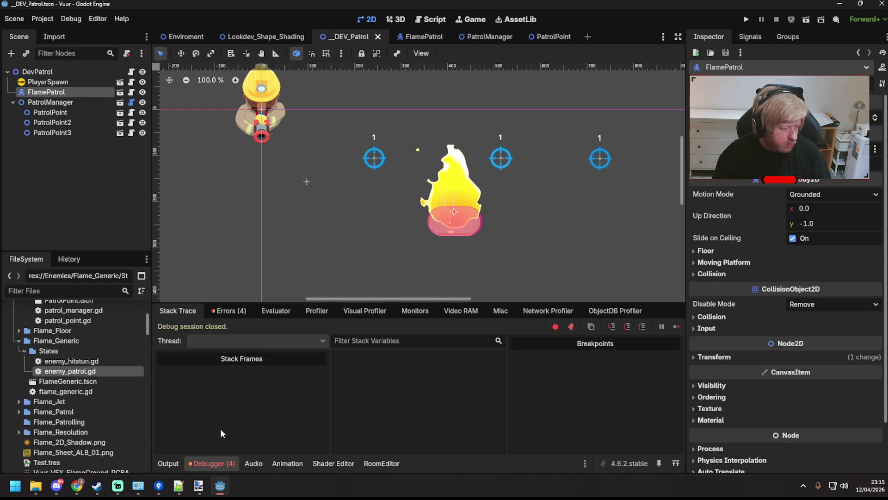
pyautogui.click(236, 311)
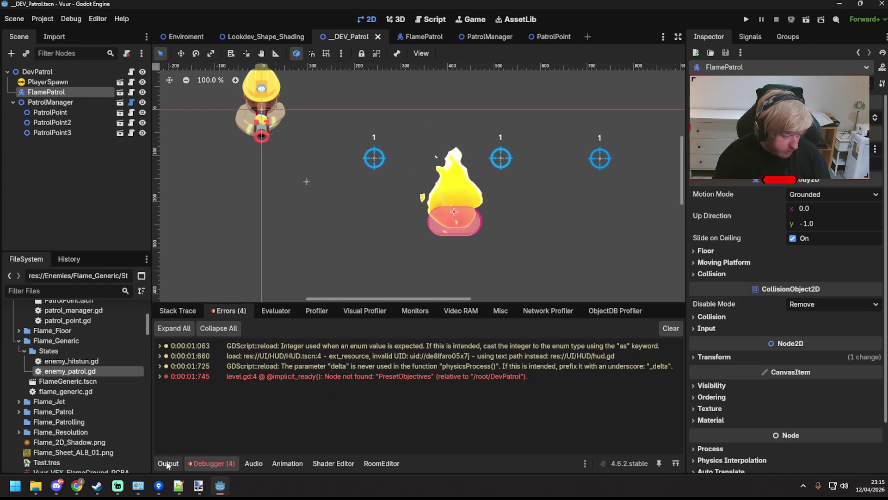
pyautogui.click(167, 463)
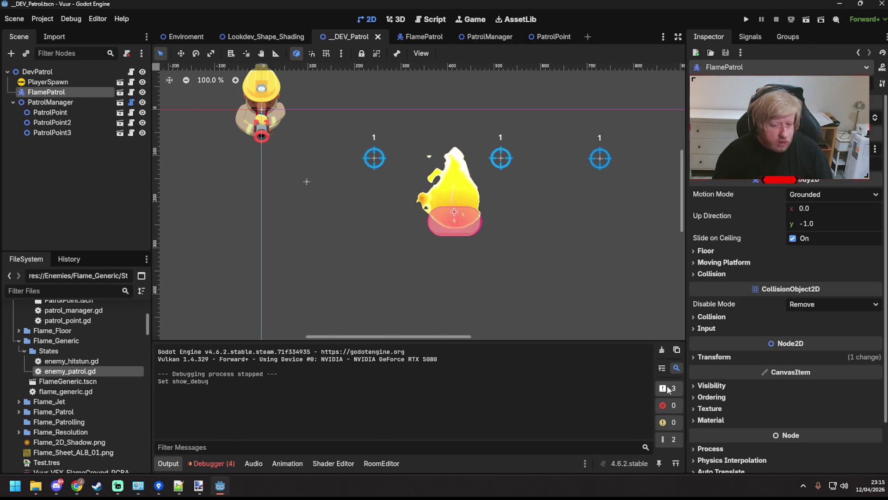
pyautogui.hotkey('ctrl', 's')
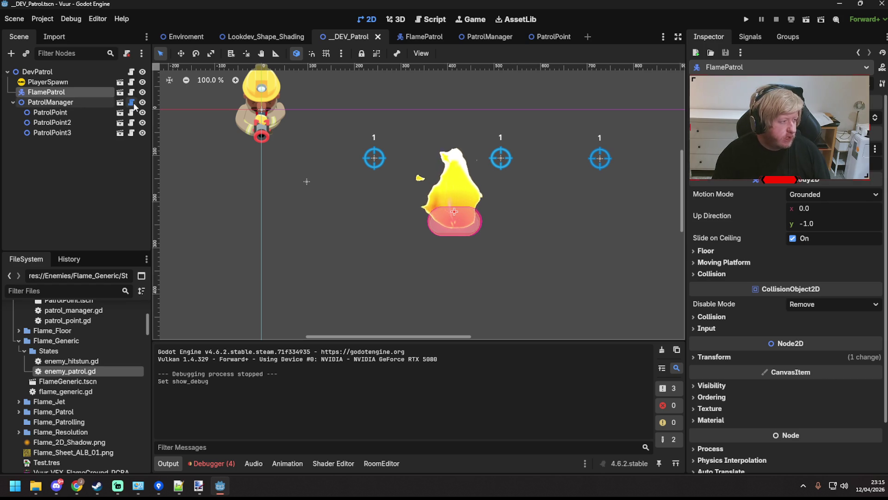
pyautogui.click(132, 102)
pyautogui.click(487, 231)
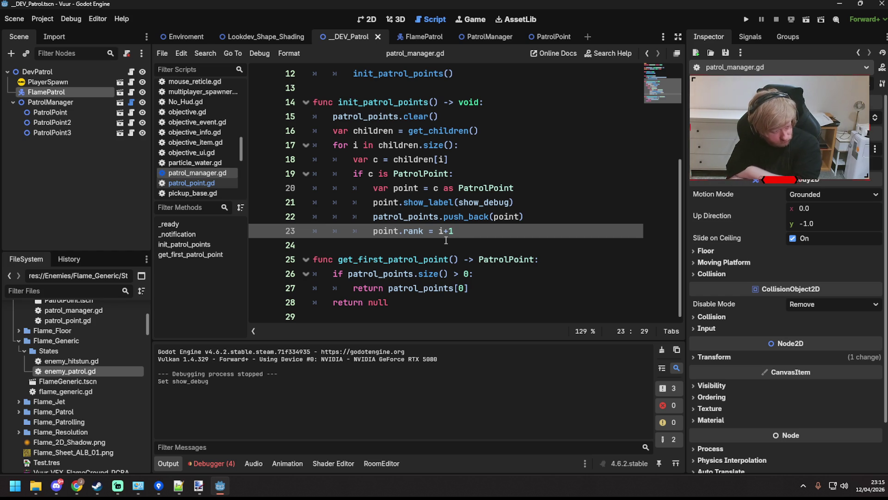
# Open flame_generic.gd from the FlamePatrol node's script icon in the 2D scene view.
pyautogui.scroll(2, 446, 240)
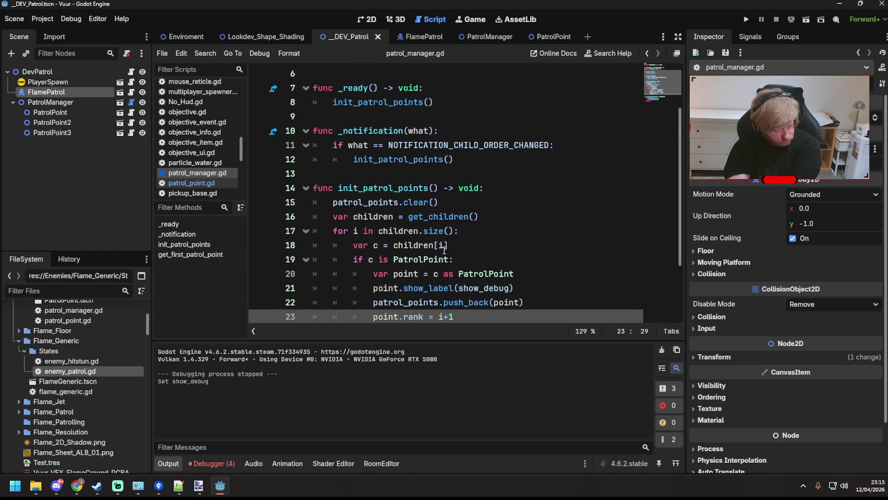
pyautogui.scroll(-2, 466, 246)
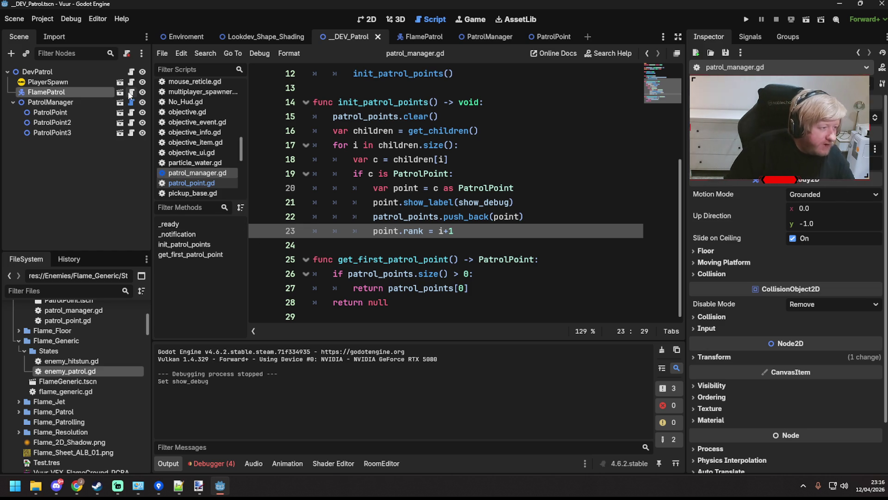
pyautogui.click(372, 19)
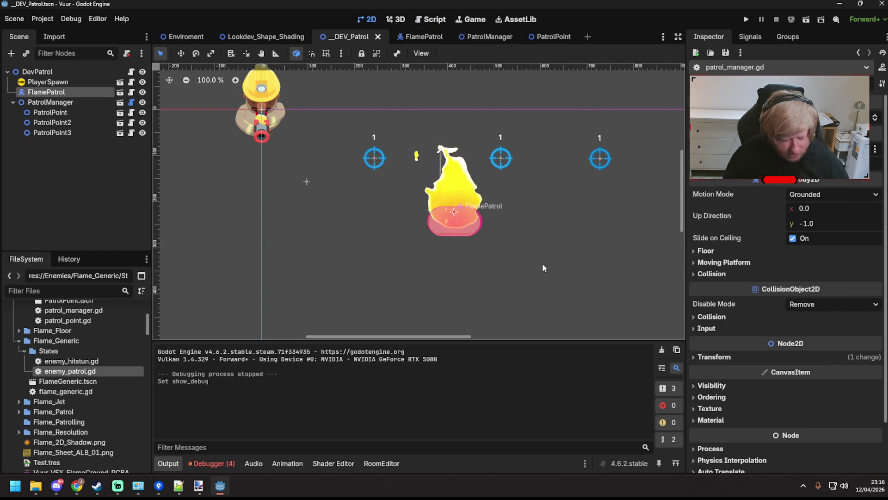
pyautogui.click(131, 92)
pyautogui.press('Down')
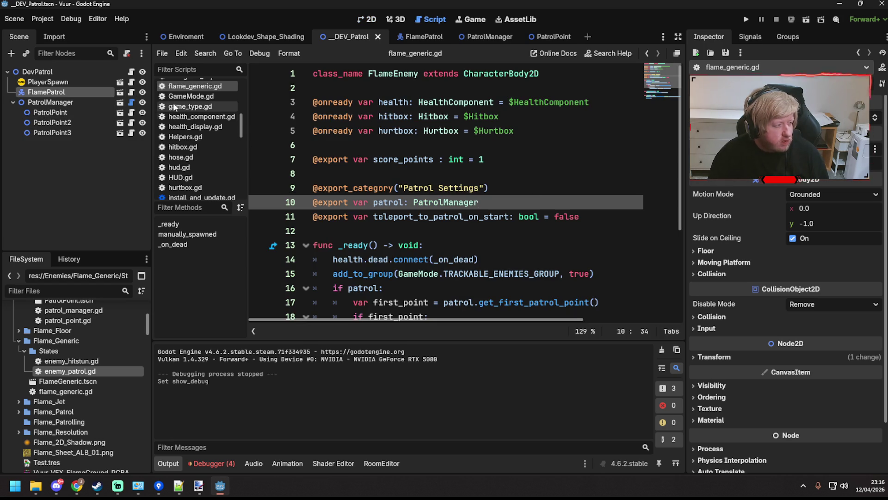
# Open FlamePatrol.tscn and the StateMachine Patrol node's enemy_patrol.gd script.
pyautogui.click(118, 92)
pyautogui.click(137, 143)
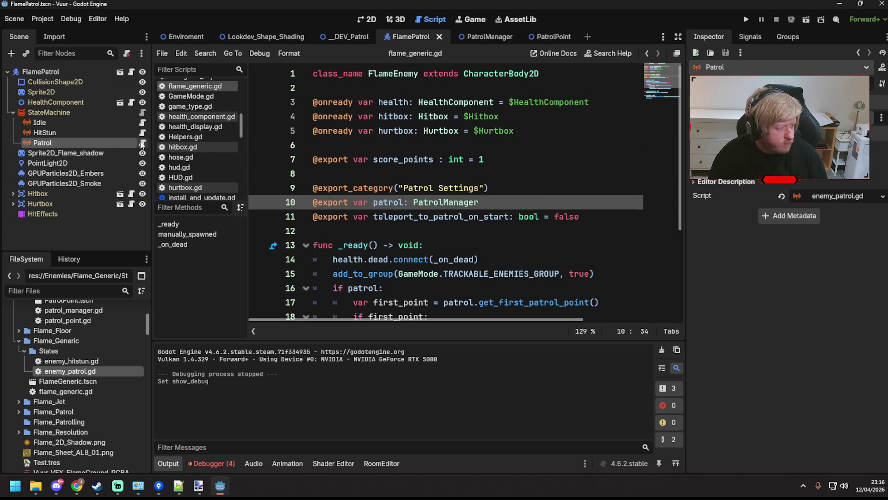
pyautogui.click(142, 144)
pyautogui.click(457, 185)
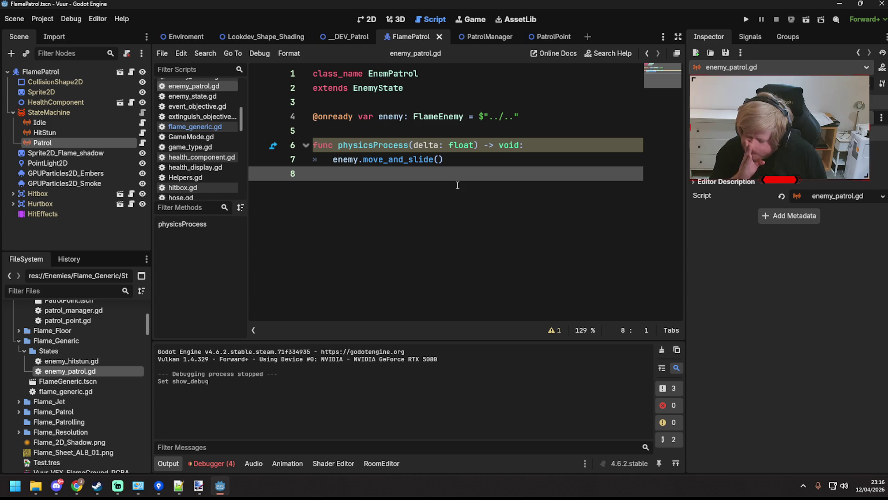
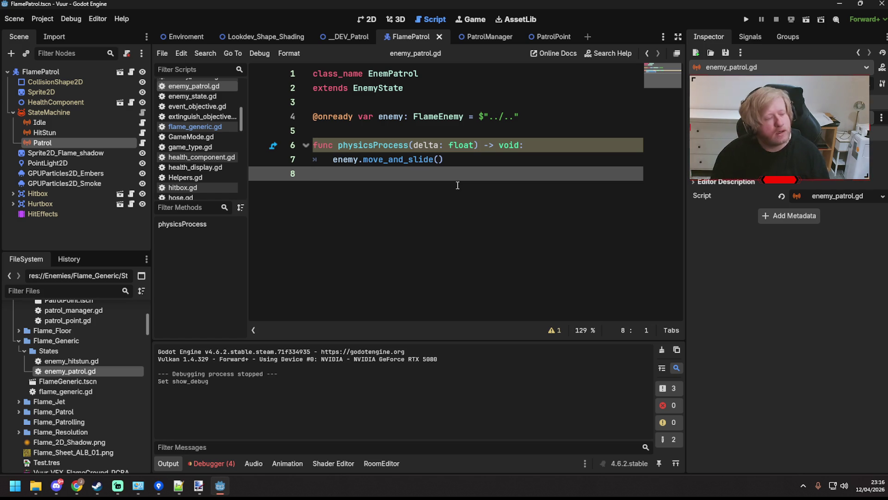
# Save the scene and open the PatrolManager node's patrol_manager.gd script.
pyautogui.click(467, 147)
pyautogui.hotkey('ctrl', 's')
pyautogui.click(484, 36)
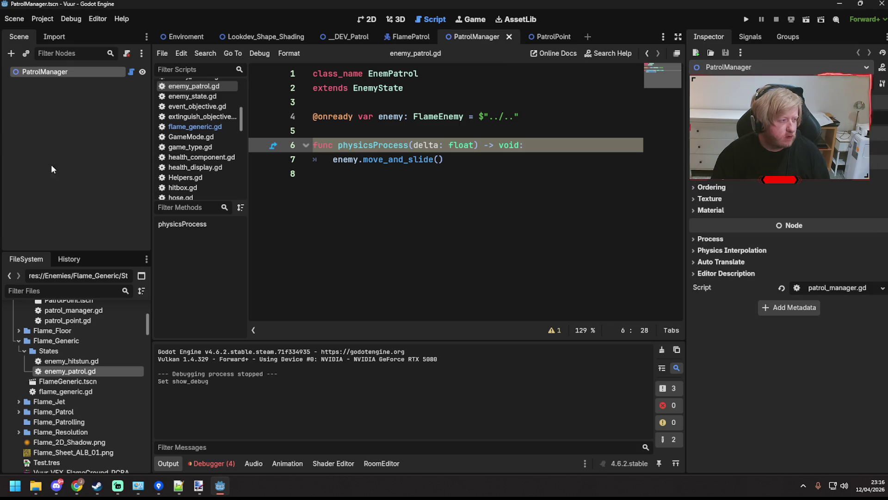
pyautogui.click(52, 176)
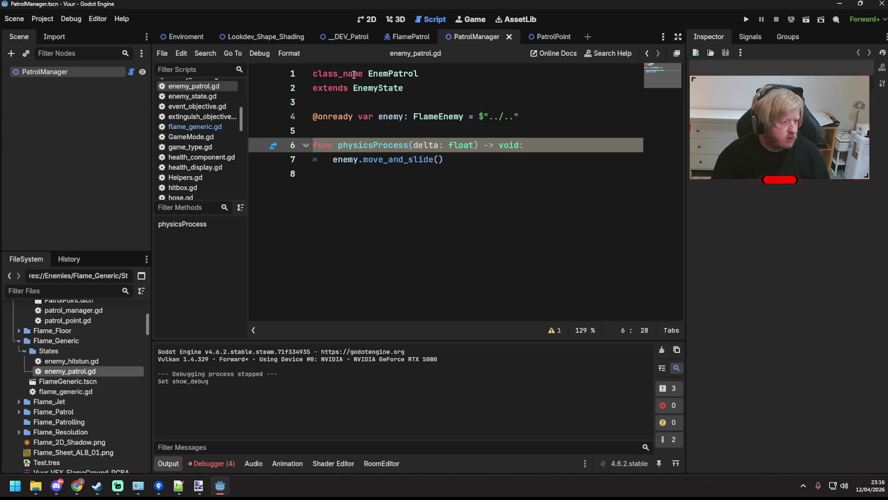
pyautogui.click(131, 72)
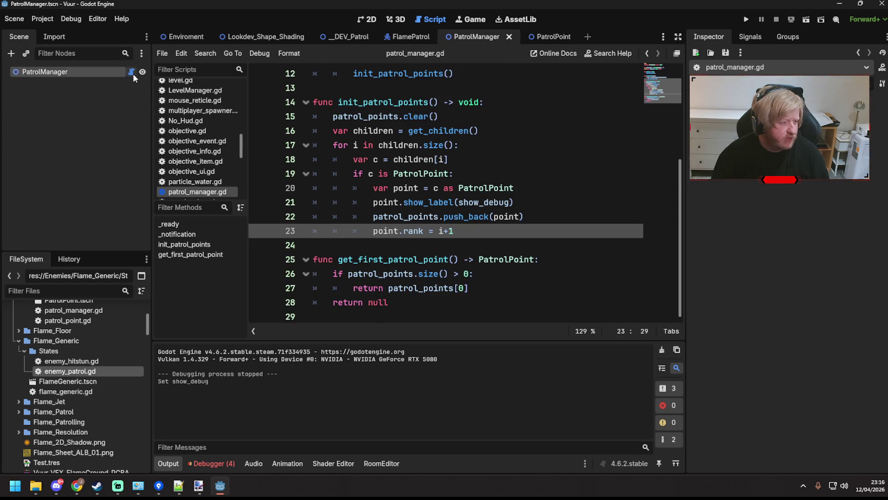
pyautogui.scroll(4, 388, 312)
# Add a 'var patrol_type' declaration below patrol_points.
pyautogui.click(415, 147)
pyautogui.click(542, 118)
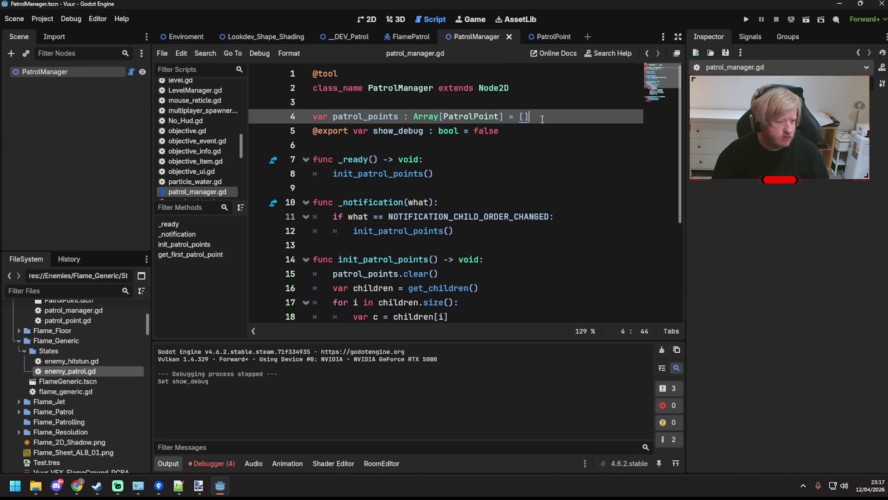
pyautogui.press('Return')
pyautogui.write('var patrol_ty')
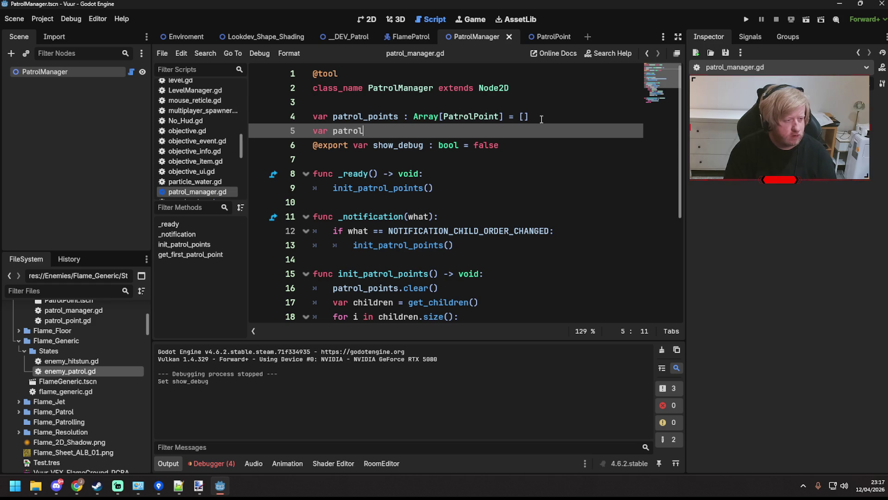
pyautogui.write('pe')
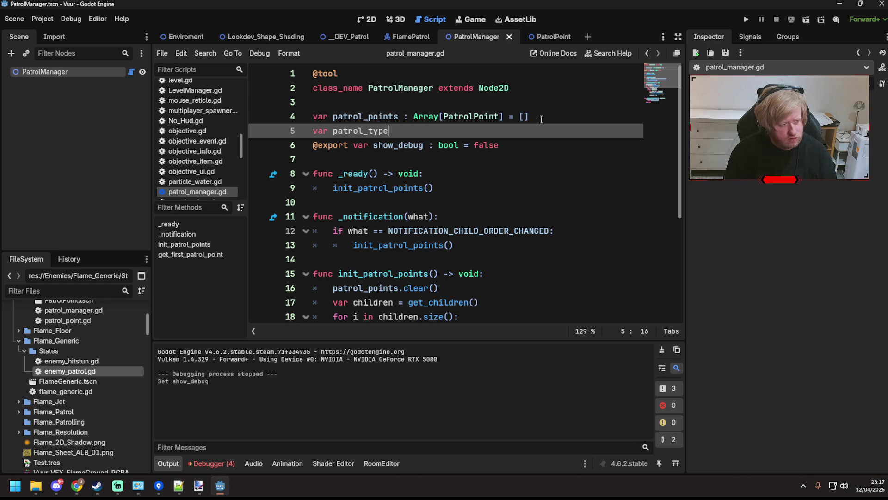
# Insert 'enum PatrolType { LINEAR, PING_PONG }' above the patrol_points declaration.
pyautogui.press('Up')
pyautogui.press('Up')
pyautogui.press('Return')
pyautogui.press('Return')
pyautogui.press('Up')
pyautogui.write('var enu')
pyautogui.press('BackSpace')
pyautogui.press('BackSpace')
pyautogui.press('BackSpace')
pyautogui.write('enu')
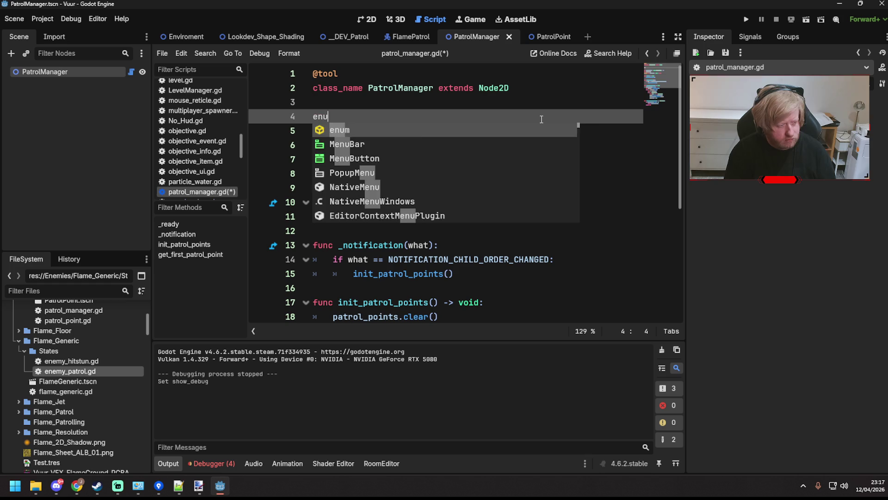
pyautogui.write('m PatrolType ')
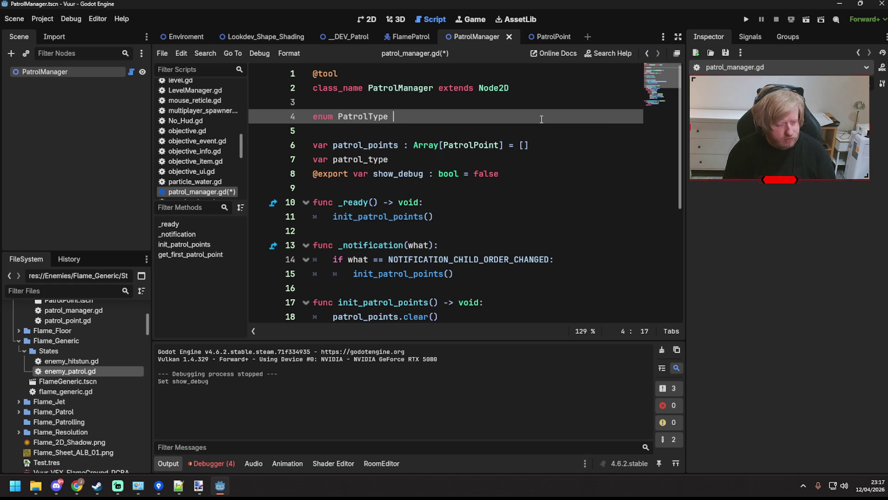
pyautogui.write('{')
pyautogui.press('Return')
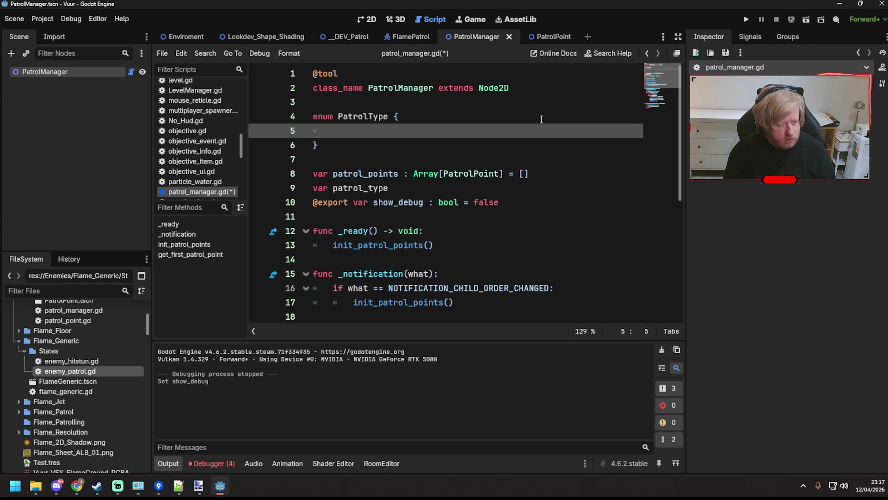
pyautogui.write('LINEAR')
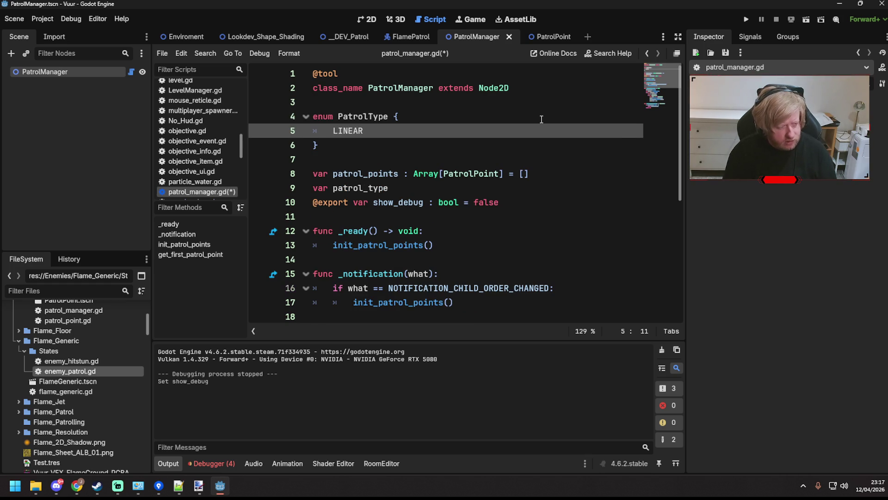
pyautogui.write(',')
pyautogui.press('Return')
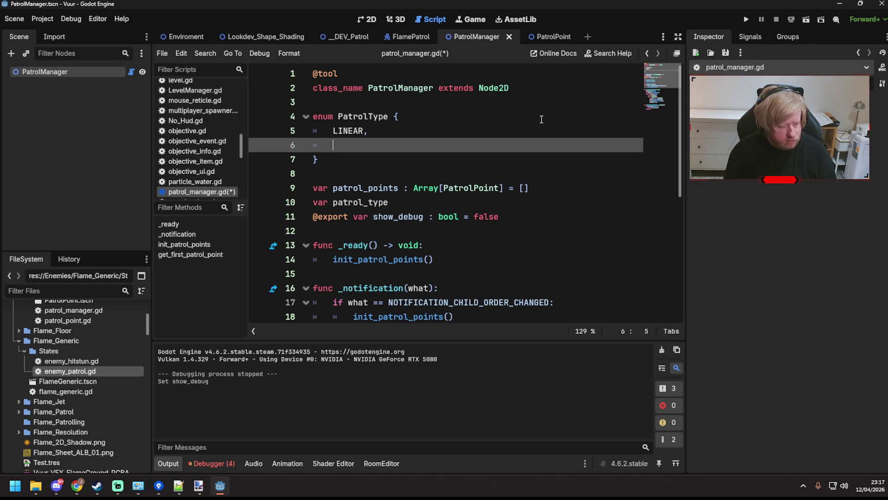
pyautogui.write('PING_PONG')
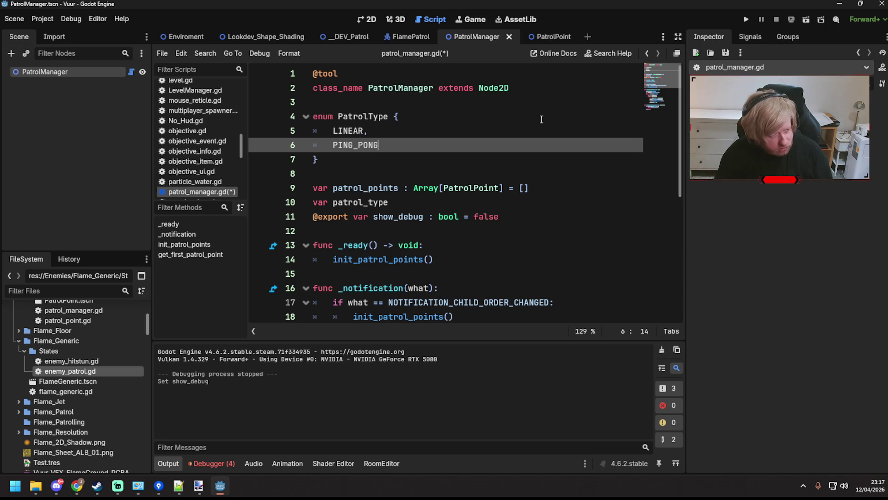
pyautogui.click(364, 160)
# Declare 'var patrol_type : PatrolType = PatrolType.PING_PONG' and save patrol_manager.gd.
pyautogui.hotkey('ctrl', 's')
pyautogui.click(430, 203)
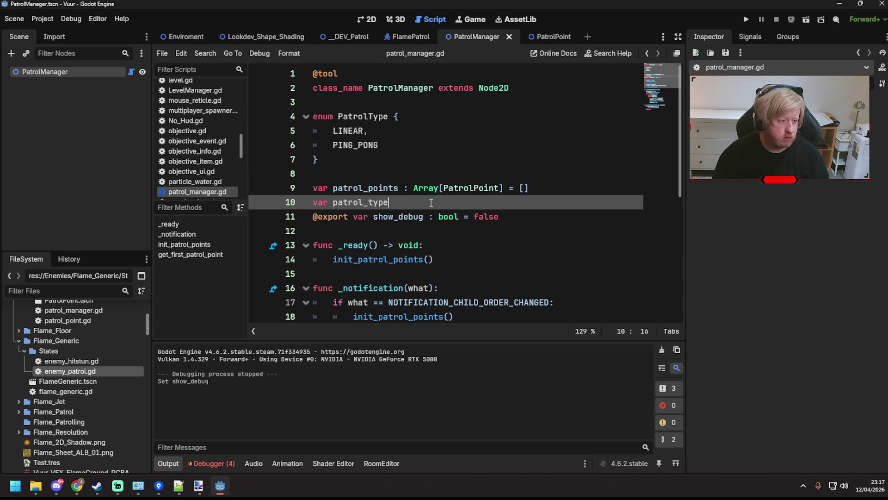
pyautogui.press('BackSpace')
pyautogui.write(': Patrol')
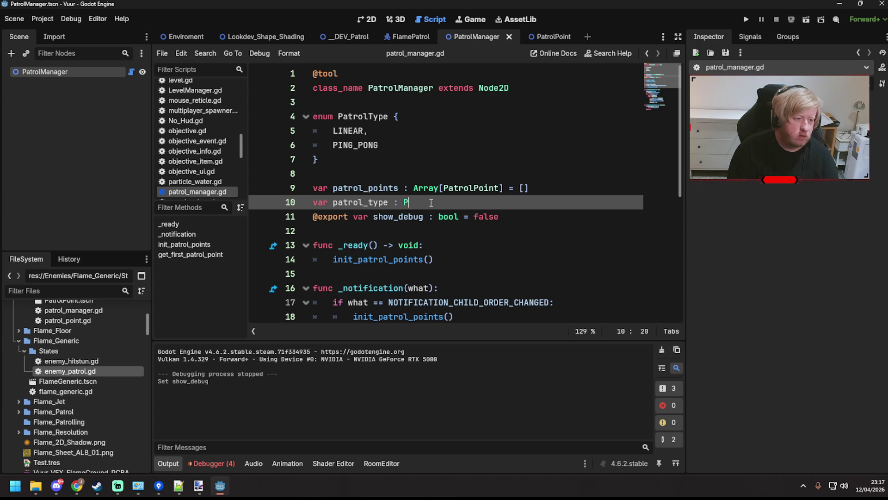
pyautogui.write('Type ')
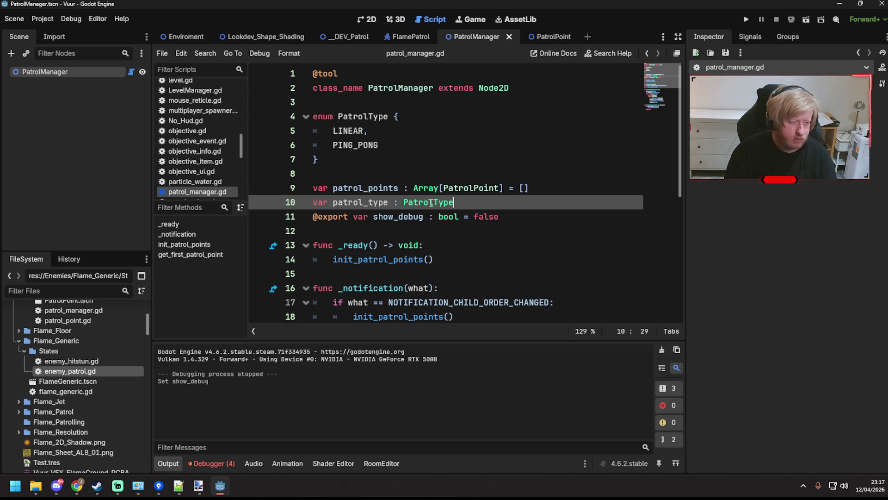
pyautogui.write('= PatrolType')
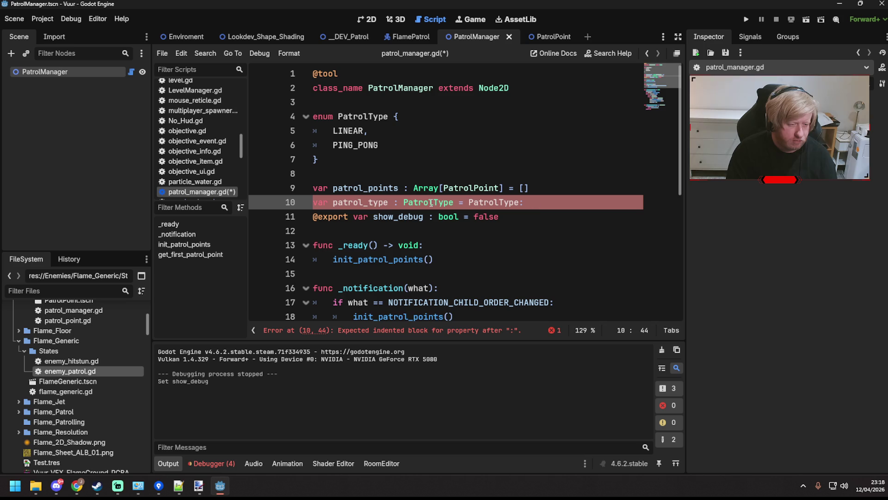
pyautogui.write('.PIN')
pyautogui.press('Return')
pyautogui.hotkey('ctrl', 's')
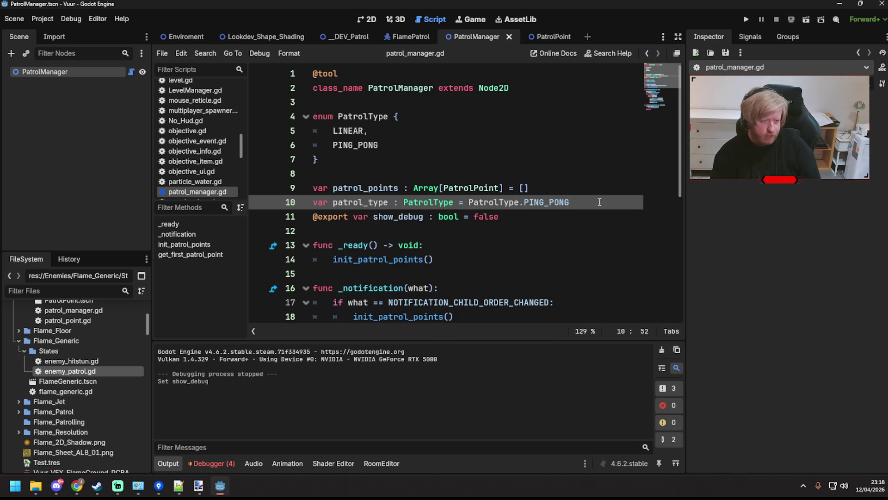
pyautogui.click(558, 218)
pyautogui.hotkey('ctrl', 's')
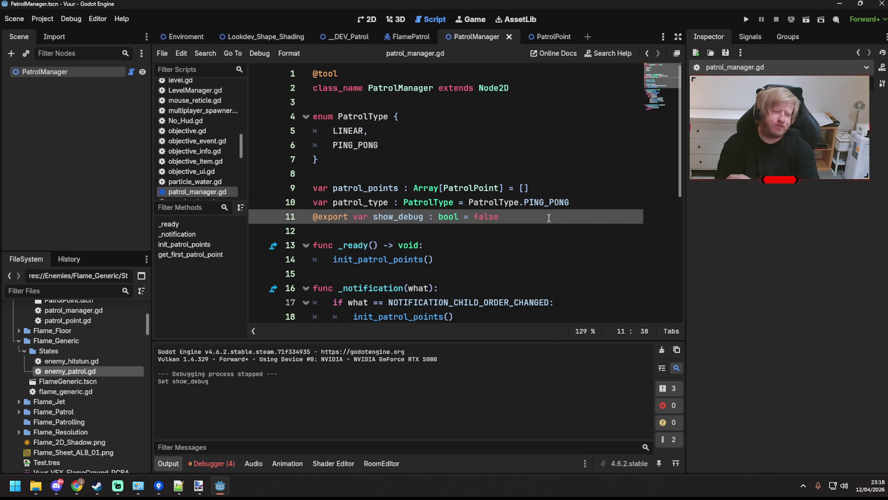
pyautogui.click(448, 119)
# Go to the _DEV_Patrol scene, follow the show_label error, and open the PatrolPoint script.
pyautogui.click(360, 21)
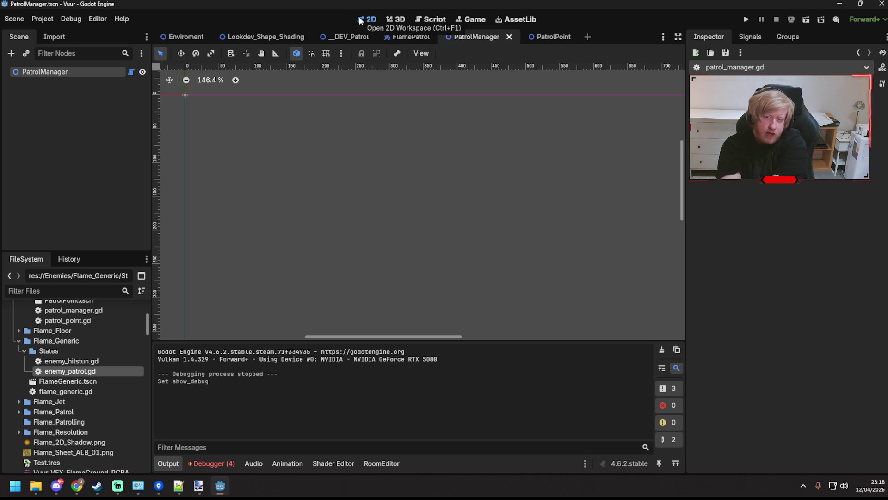
pyautogui.click(420, 18)
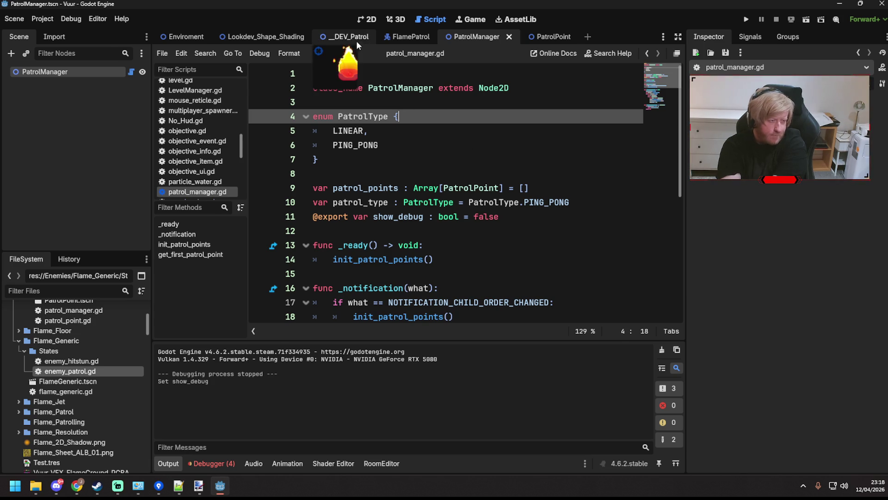
pyautogui.click(357, 40)
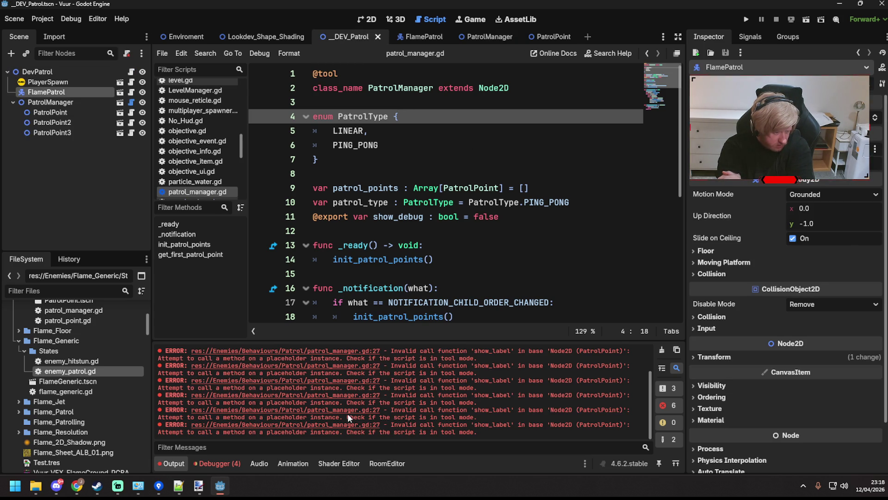
pyautogui.click(278, 411)
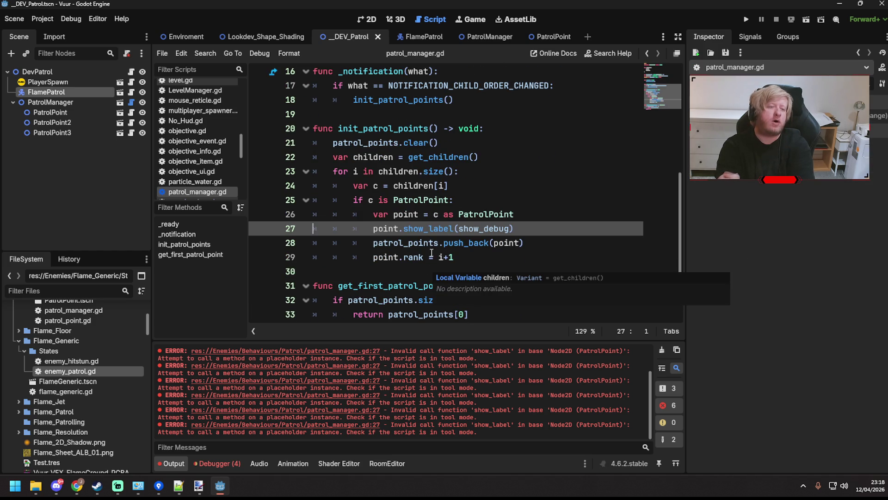
pyautogui.click(131, 113)
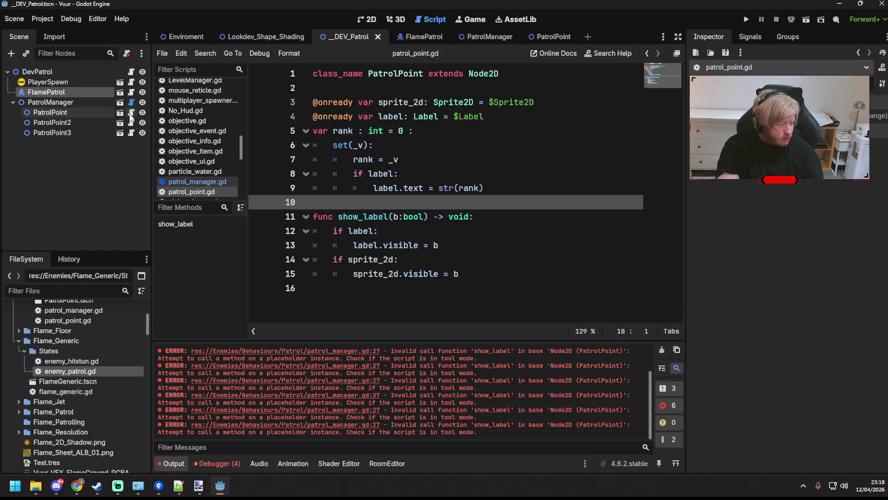
pyautogui.click(314, 74)
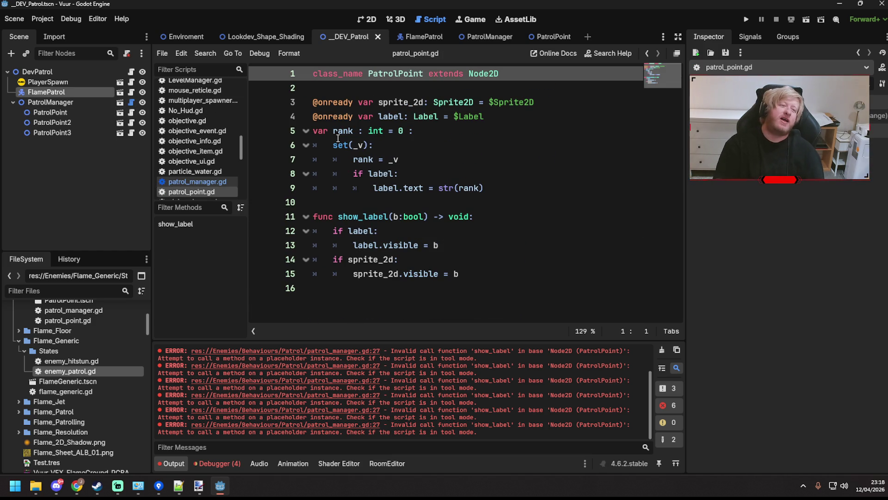
pyautogui.press('Return')
pyautogui.press('Up')
pyautogui.write('tool')
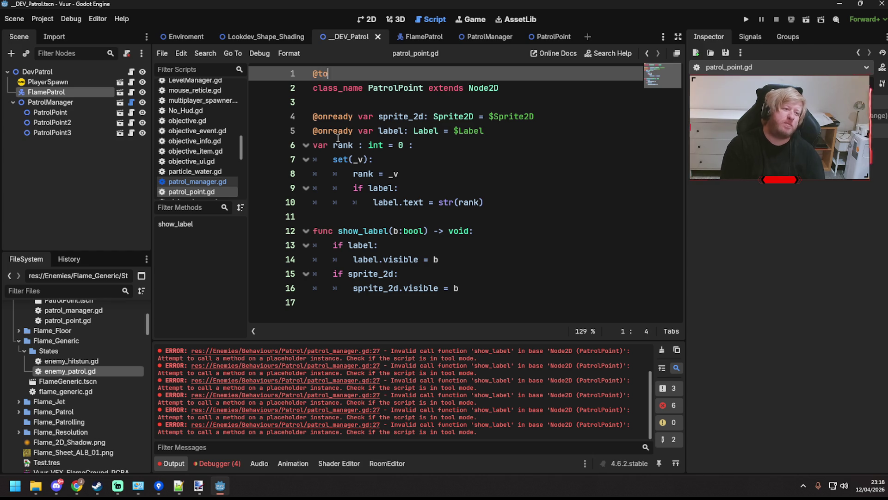
pyautogui.hotkey('ctrl', 's')
pyautogui.click(402, 188)
pyautogui.hotkey('ctrl', 's')
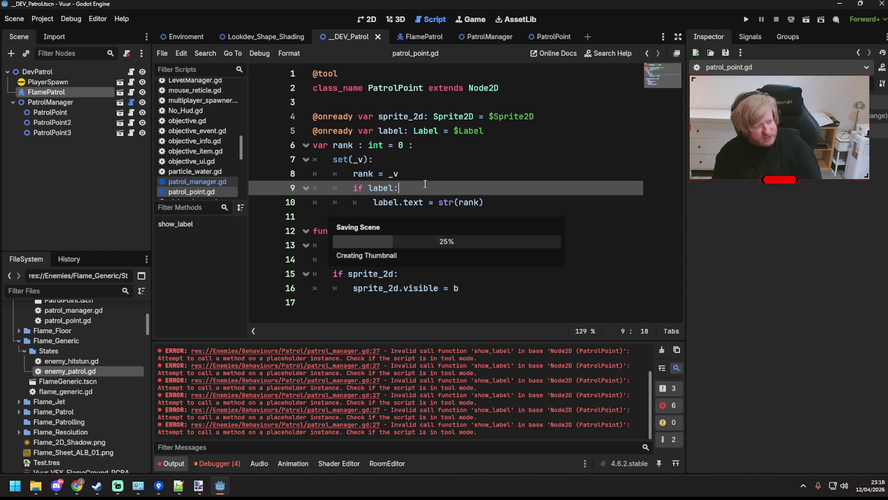
pyautogui.click(42, 19)
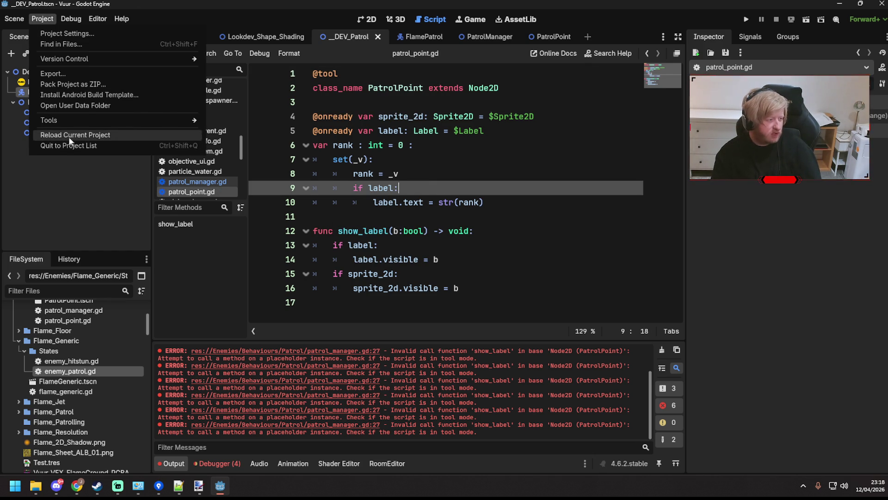
pyautogui.click(69, 135)
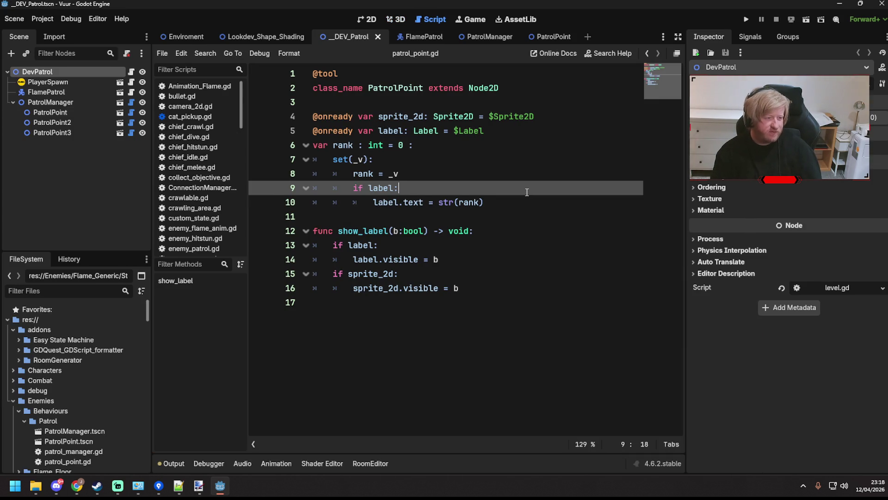
# Select the PatrolManager node in the 2D view and open its script.
pyautogui.click(368, 20)
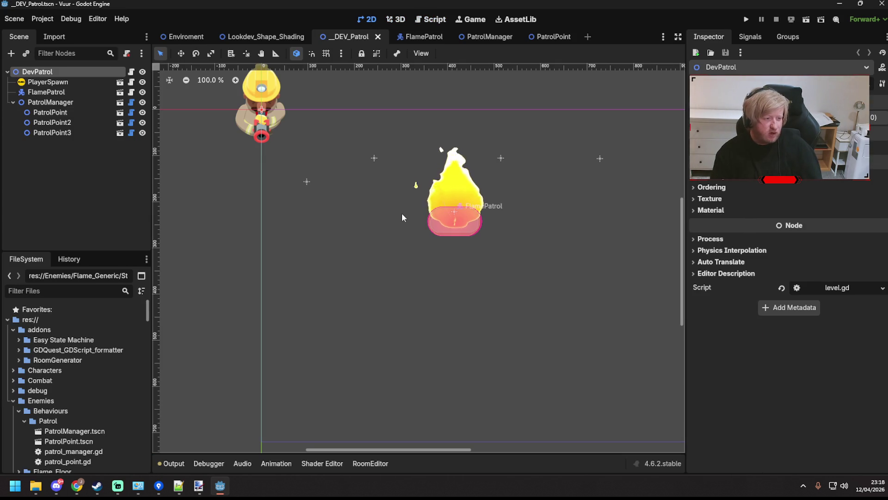
pyautogui.click(50, 102)
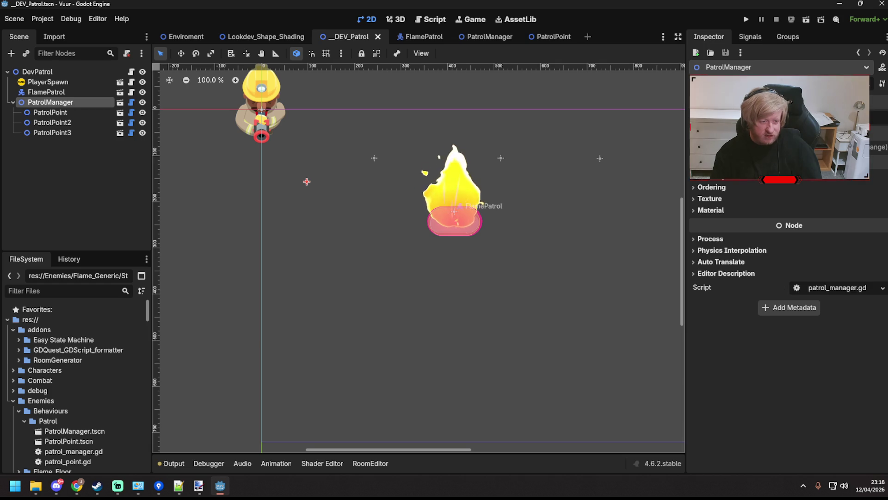
pyautogui.click(132, 102)
pyautogui.scroll(-3, 418, 268)
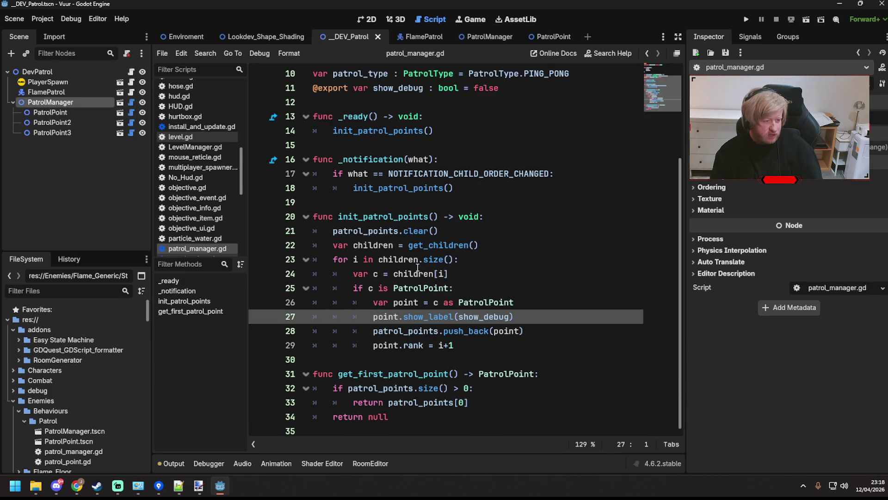
# Add 'var show = Engine.is_editor_hint() or show_debug' and pass it to point.show_label().
pyautogui.click(429, 333)
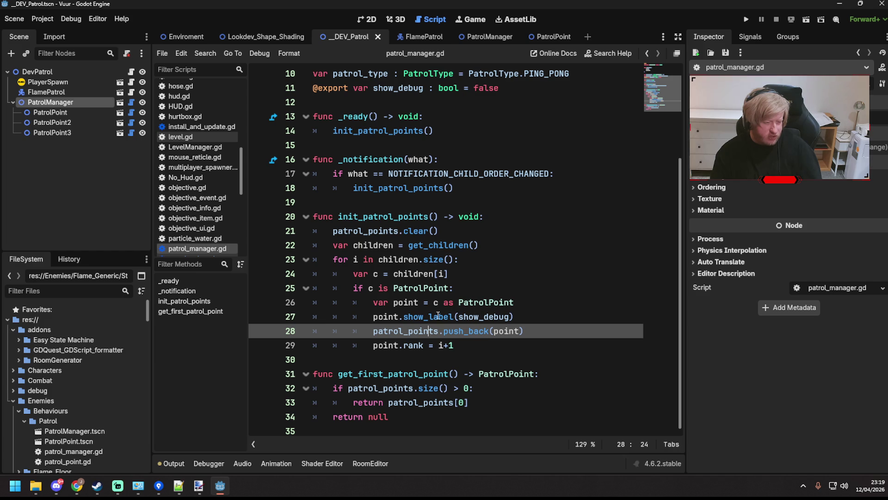
pyautogui.click(527, 303)
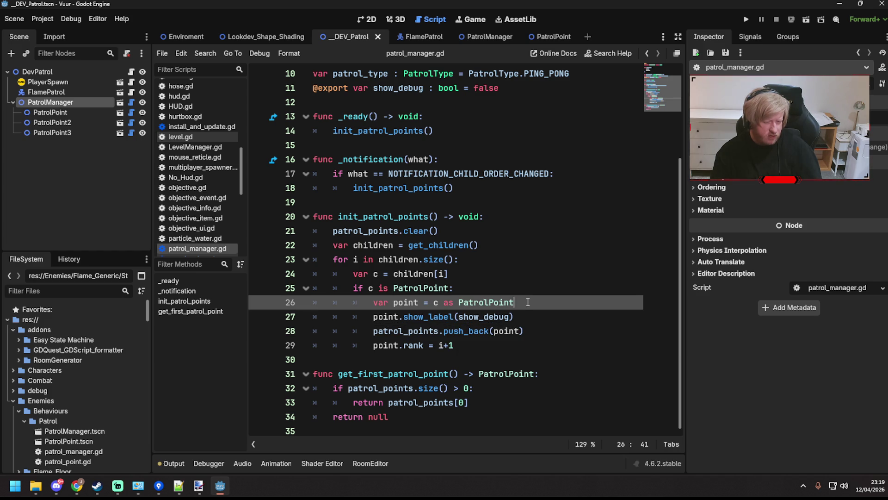
pyautogui.press('Return')
pyautogui.write('ar show =')
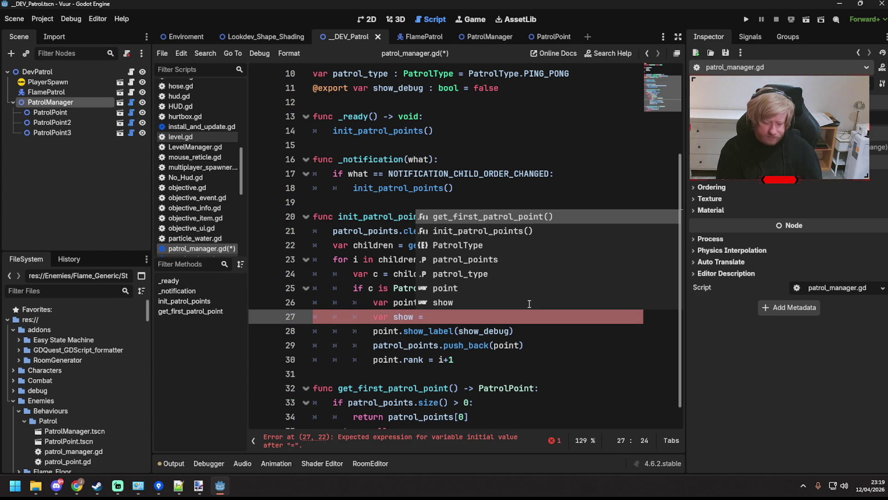
pyautogui.write('Engine.is')
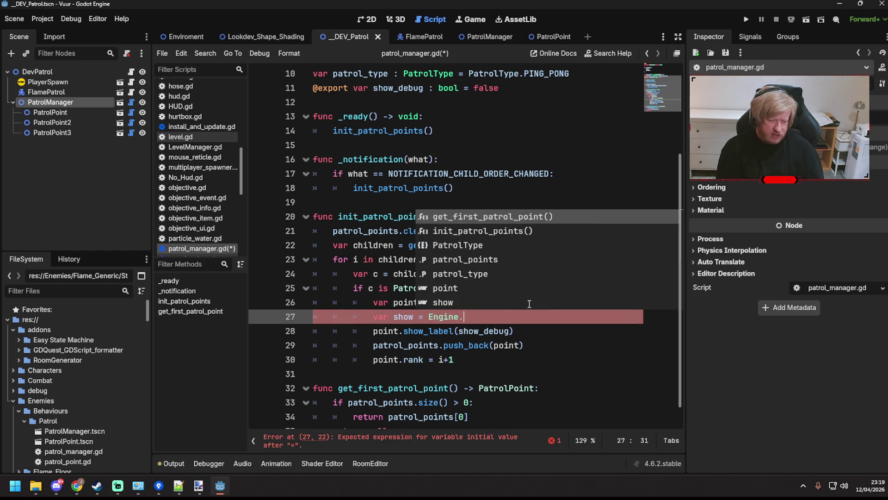
pyautogui.press('Return')
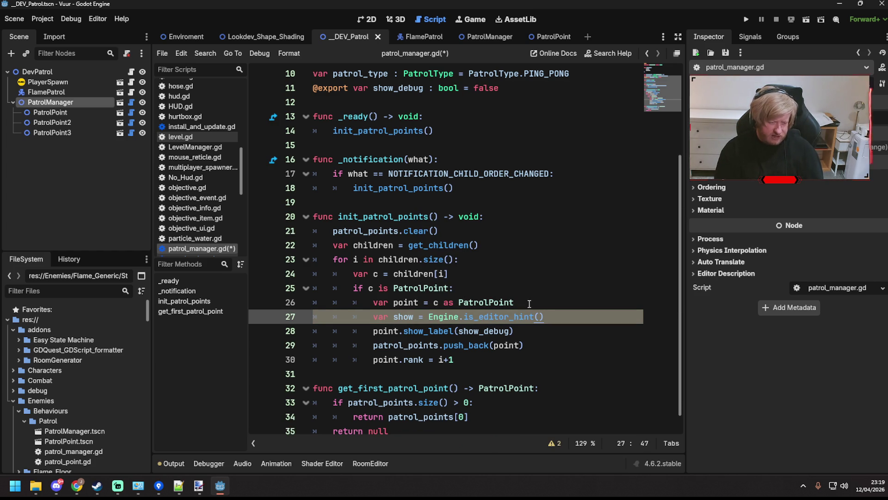
pyautogui.moveTo(519, 317)
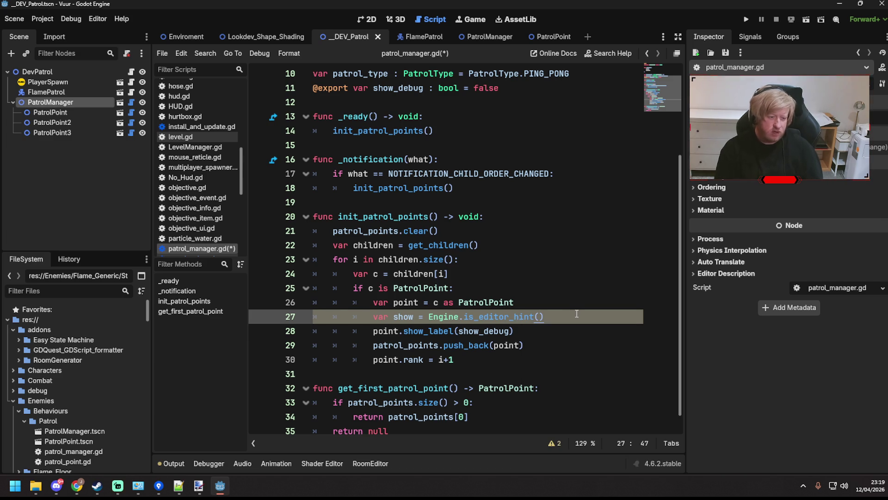
pyautogui.write('show_debug')
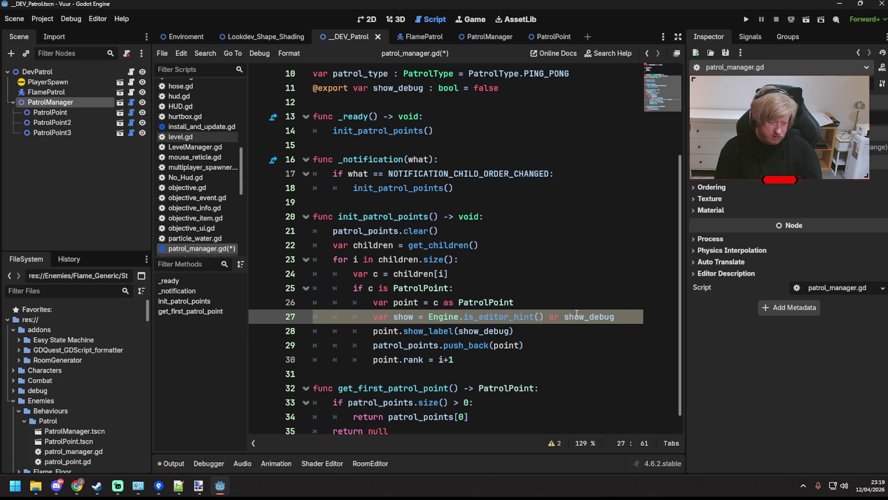
pyautogui.moveTo(478, 331); pyautogui.dragTo(514, 331)
pyautogui.write(')')
pyautogui.hotkey('ctrl', 's')
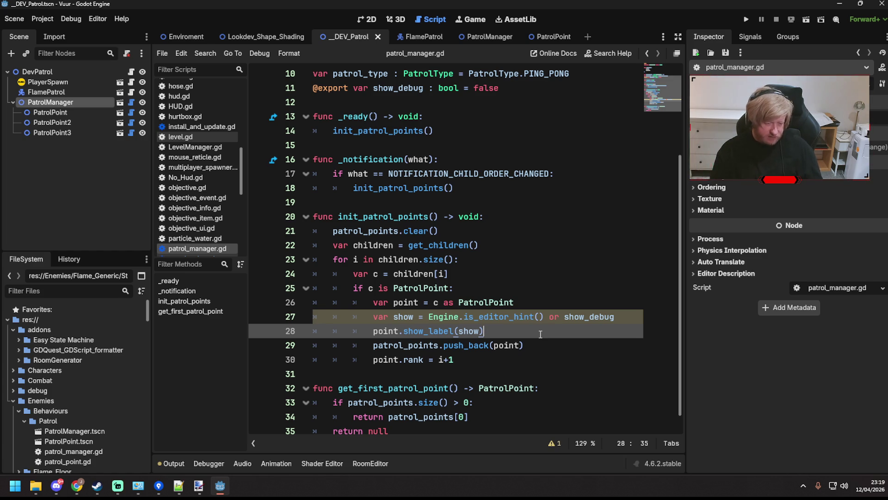
# Rename the variable to show_debug_values to clear the shadowing warning, save, and run the scene.
pyautogui.click(546, 351)
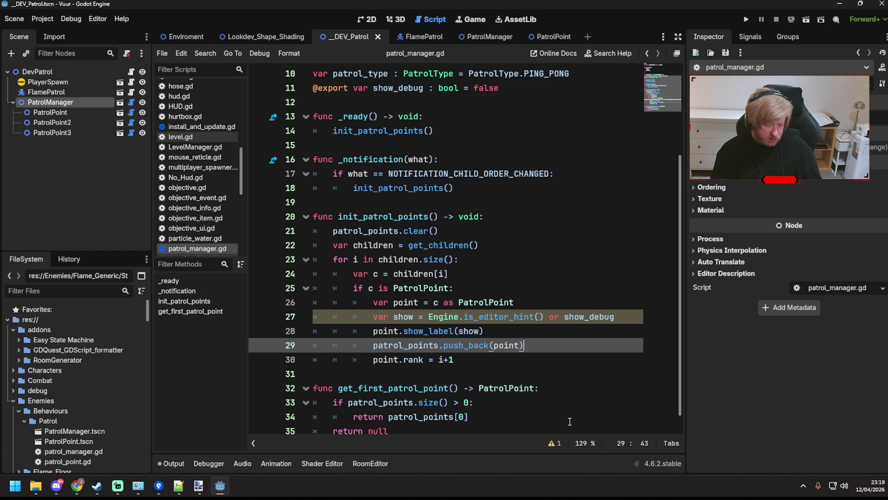
pyautogui.click(556, 444)
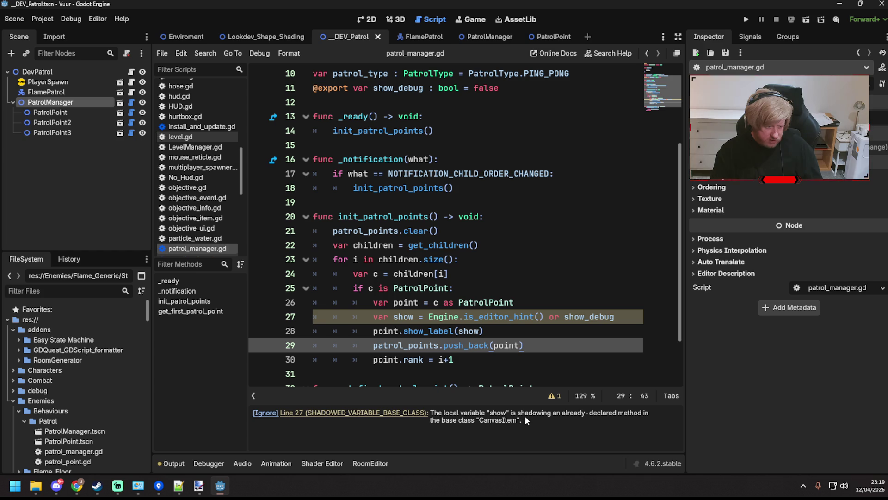
pyautogui.moveTo(393, 316); pyautogui.dragTo(415, 316)
pyautogui.click(415, 316)
pyautogui.write('_debug_values')
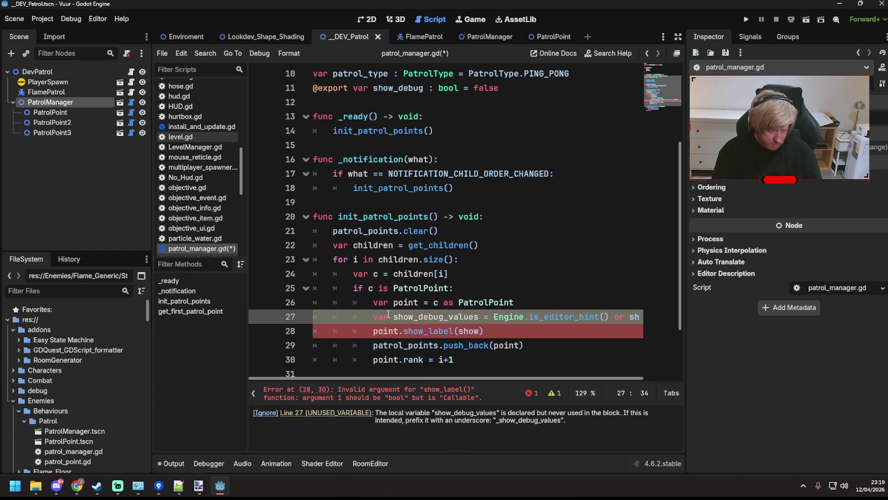
pyautogui.moveTo(459, 330); pyautogui.dragTo(480, 329)
pyautogui.write('show_debug_values')
pyautogui.hotkey('ctrl', 's')
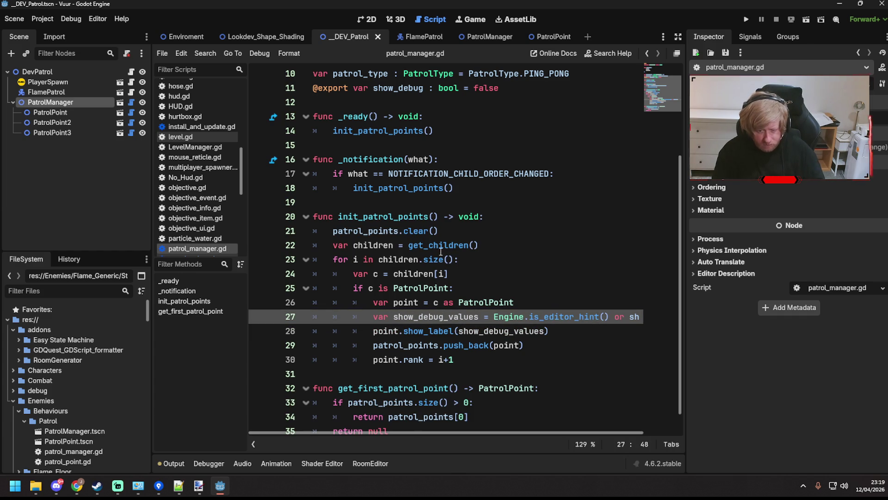
pyautogui.click(440, 250)
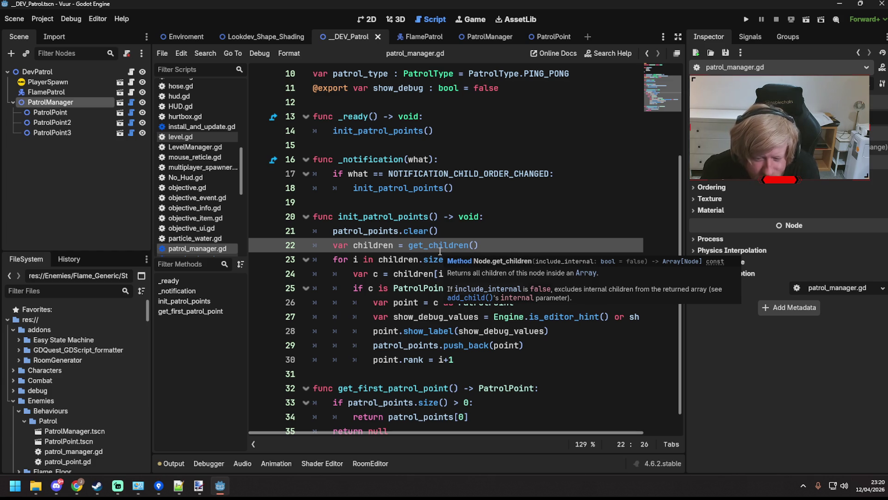
pyautogui.click(384, 198)
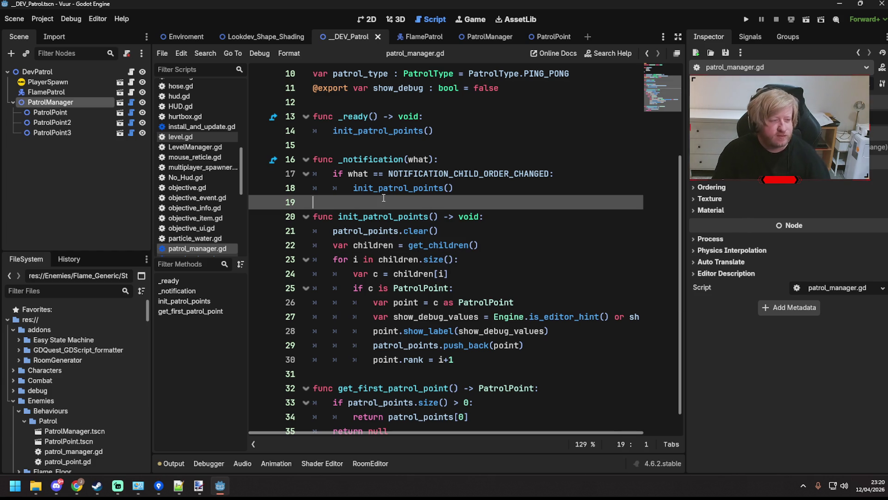
pyautogui.press('F6')
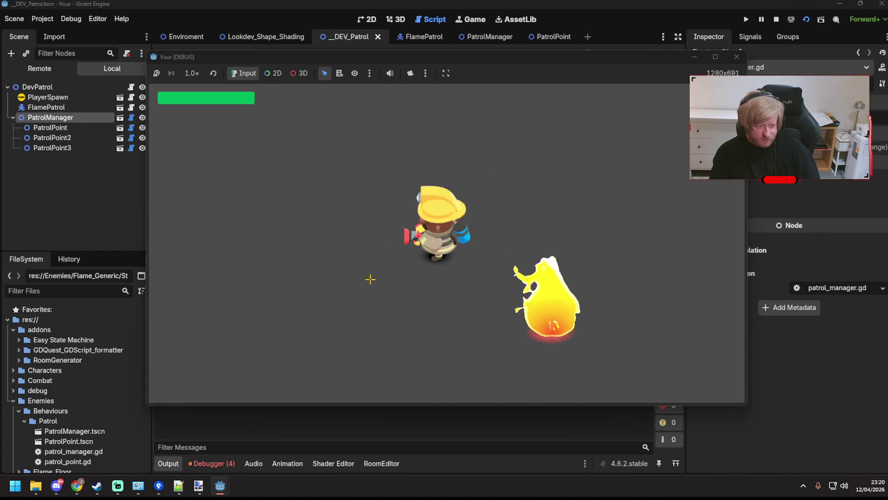
# Play-test by spraying water on the flame enemy, then stop and rerun the game.
pyautogui.moveTo(482, 295)
pyautogui.mouseDown()
pyautogui.moveTo(553, 318)
pyautogui.moveTo(516, 276)
pyautogui.moveTo(545, 296)
pyautogui.moveTo(628, 314)
pyautogui.moveTo(597, 338)
pyautogui.moveTo(601, 352)
pyautogui.mouseUp()
pyautogui.click(737, 57)
pyautogui.press('Up')
pyautogui.press('Up')
pyautogui.press('Up')
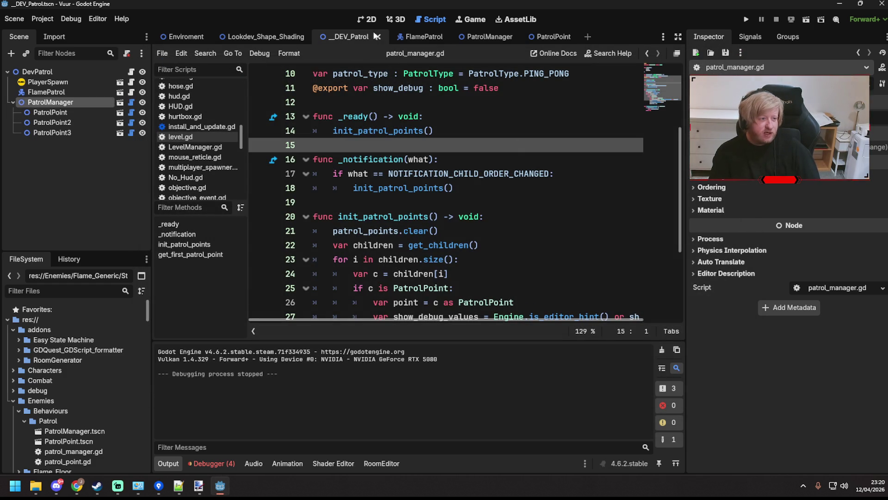
pyautogui.press('F5')
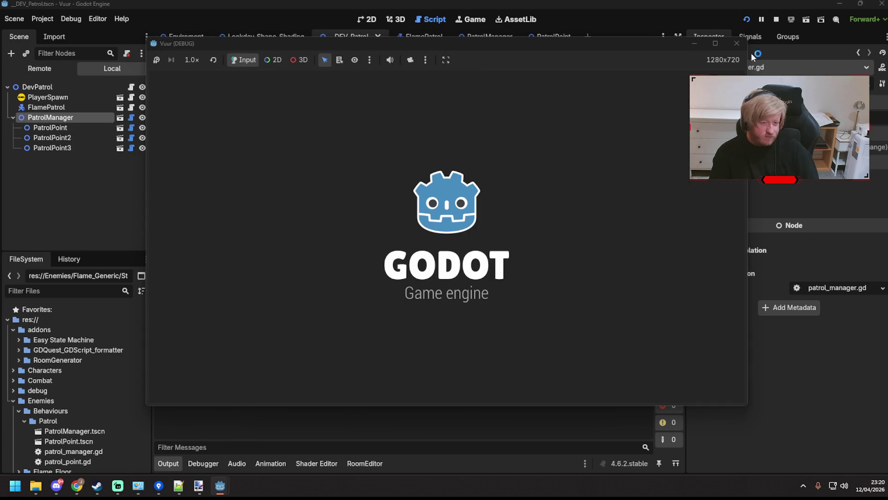
pyautogui.click(736, 47)
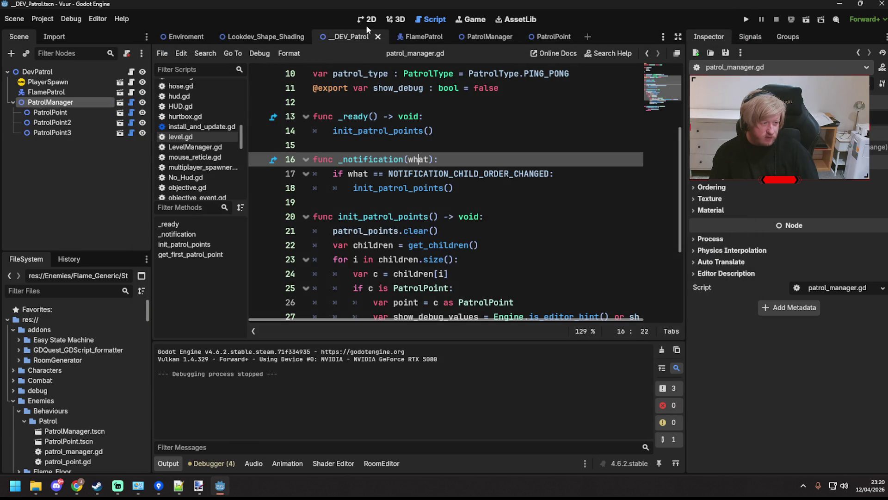
# In the 2D view, toggle Show Debug on the PatrolManager and save the scene.
pyautogui.click(366, 25)
pyautogui.scroll(-1, 333, 235)
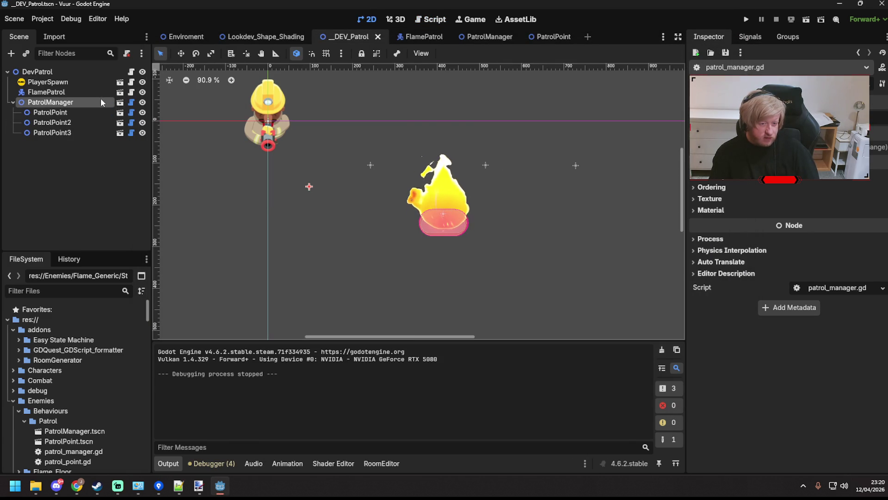
pyautogui.click(798, 93)
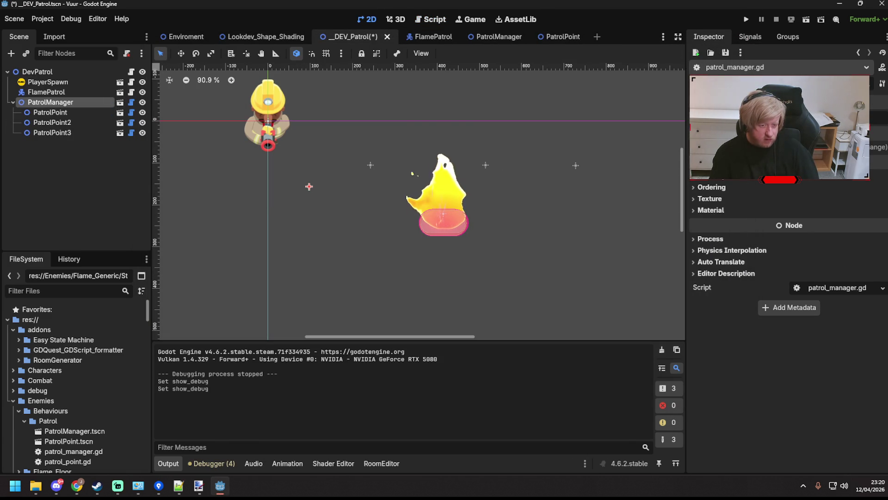
pyautogui.hotkey('ctrl', 's')
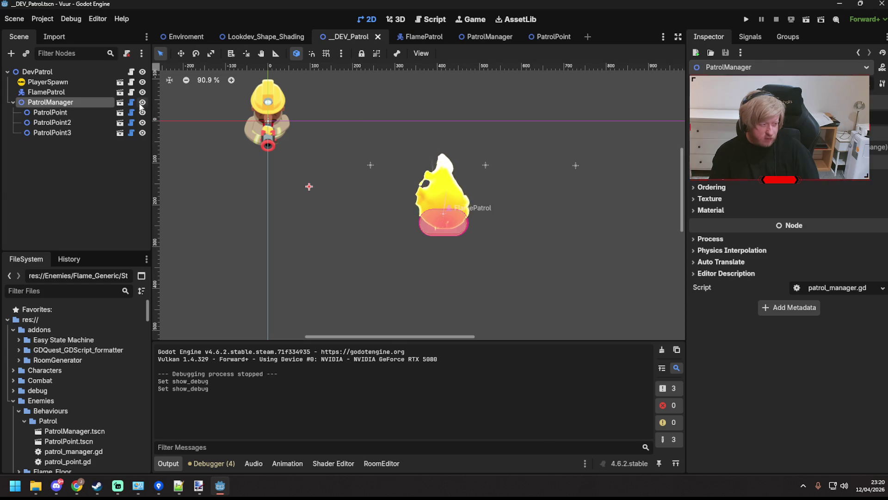
pyautogui.click(131, 102)
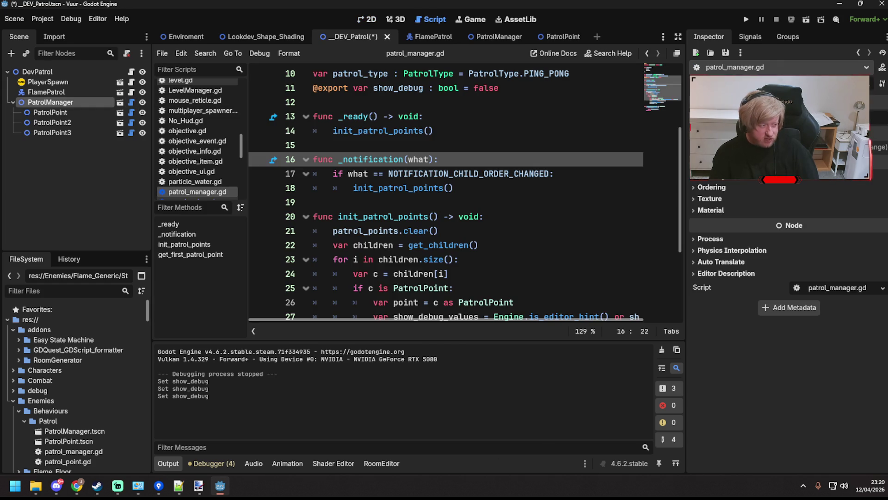
pyautogui.click(373, 20)
pyautogui.hotkey('ctrl', 's')
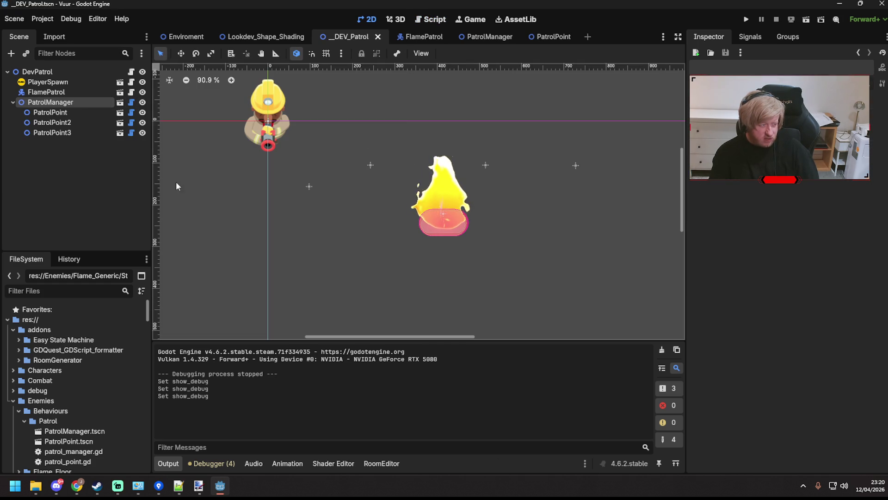
pyautogui.click(77, 102)
pyautogui.click(80, 112)
pyautogui.click(83, 102)
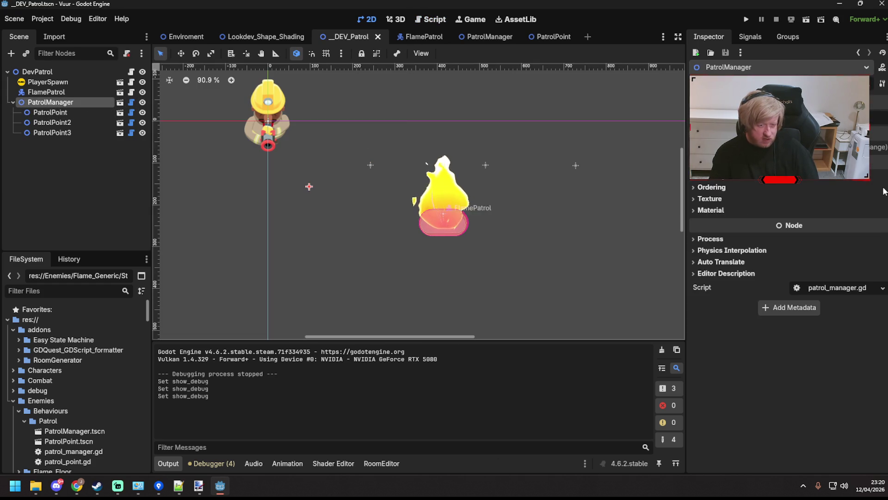
pyautogui.hotkey('ctrl', 's')
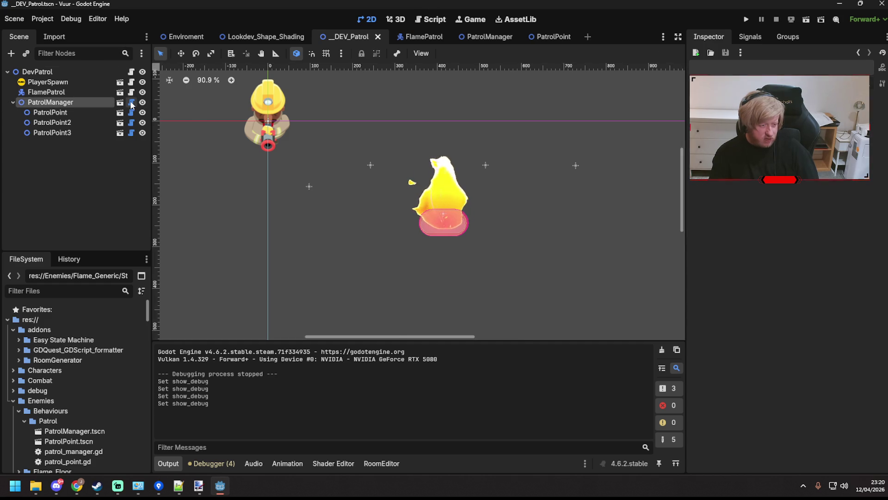
# Drag PatrolPoint2 below PatrolPoint3 in the Scene dock to refresh the numbered markers.
pyautogui.click(132, 103)
pyautogui.scroll(-3, 507, 277)
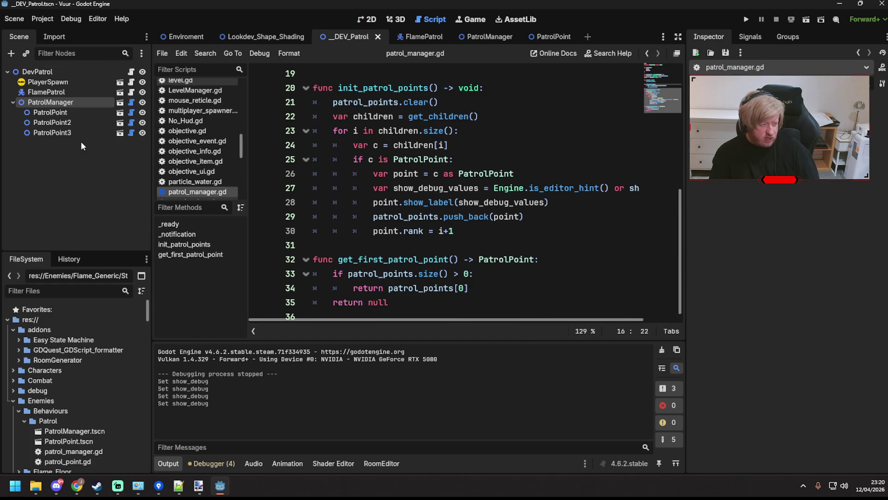
pyautogui.moveTo(60, 123)
pyautogui.mouseDown()
pyautogui.moveTo(63, 135)
pyautogui.moveTo(73, 121)
pyautogui.mouseUp()
pyautogui.click(366, 19)
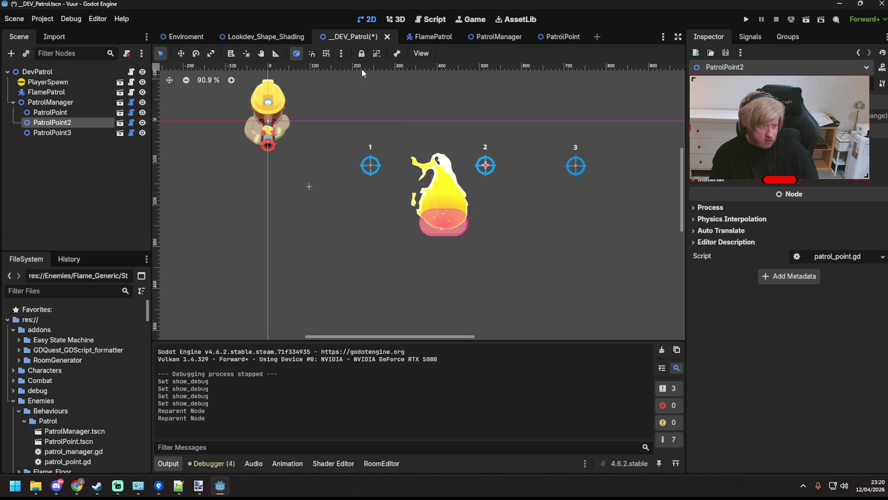
# Save the scene and pan the canvas to frame the FlamePatrol enemy and patrol points.
pyautogui.hotkey('ctrl', 's')
pyautogui.click(444, 218)
pyautogui.scroll(3, 551, 240)
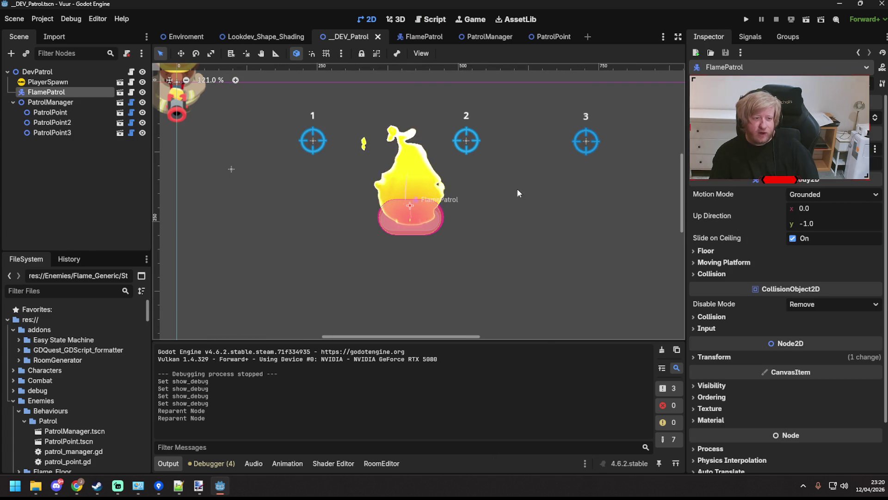
pyautogui.moveTo(539, 218); pyautogui.dragTo(532, 235)
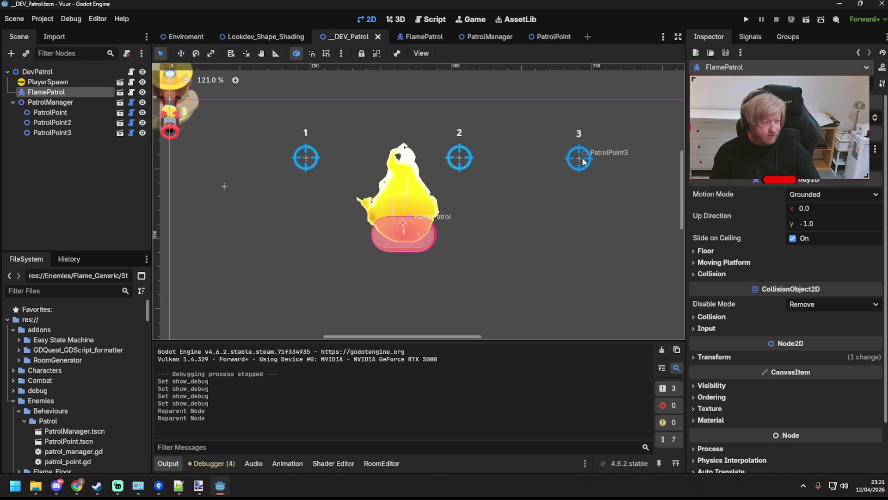
# Nudge PatrolPoint3 right to (639, -50), then open the FlamePatrol's flame_generic.gd script.
pyautogui.click(60, 134)
pyautogui.press('w')
pyautogui.moveTo(584, 160); pyautogui.dragTo(588, 160)
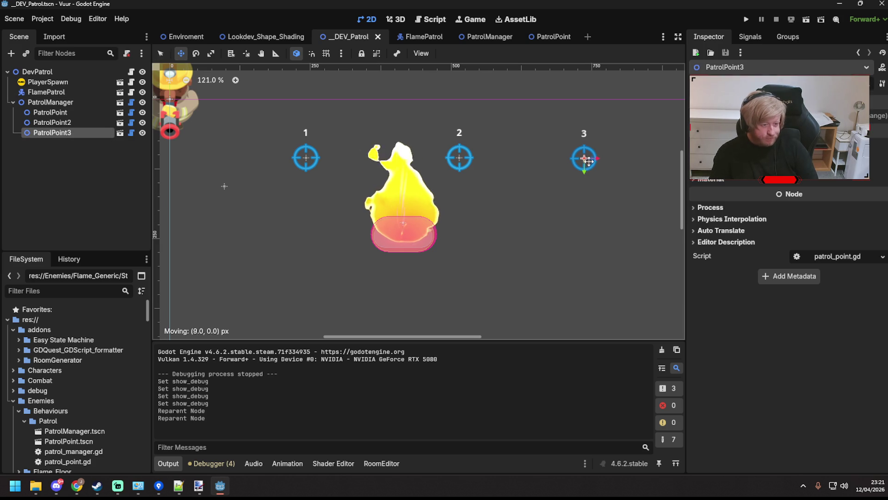
pyautogui.press('q')
pyautogui.click(600, 214)
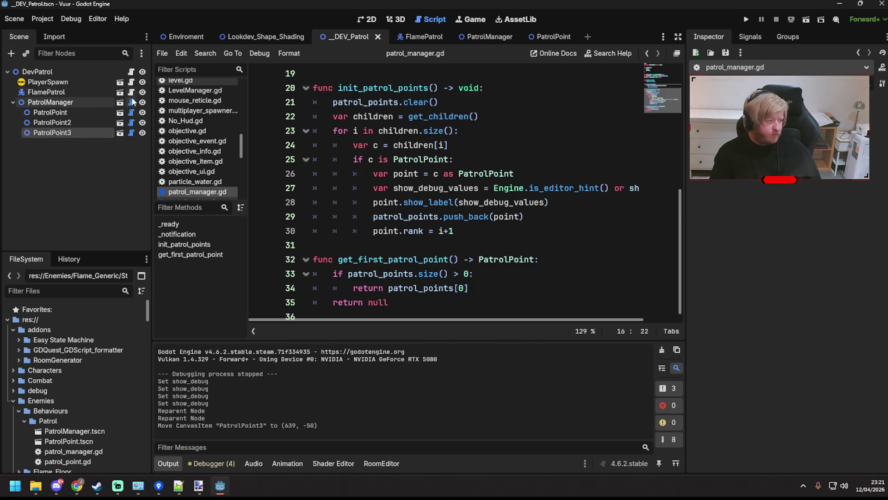
pyautogui.click(131, 102)
pyautogui.click(131, 93)
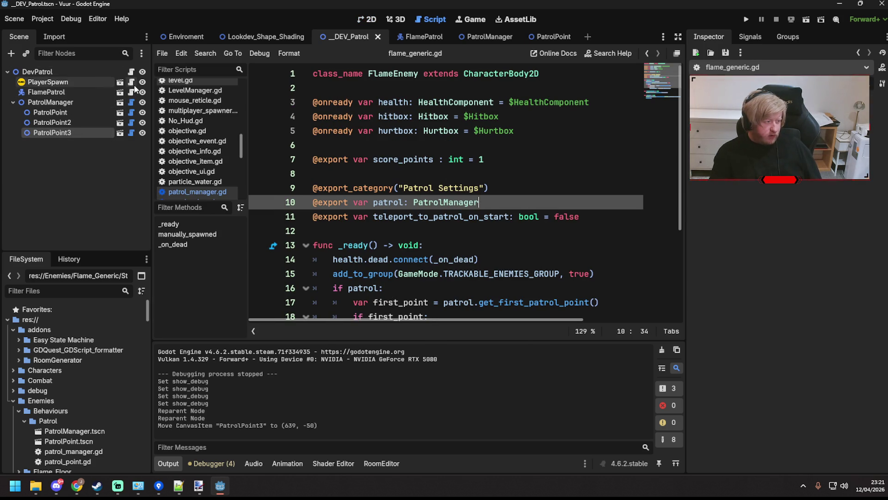
# Open the FlamePatrol scene's Patrol script and add an empty 'func enter() -> void:'.
pyautogui.click(120, 92)
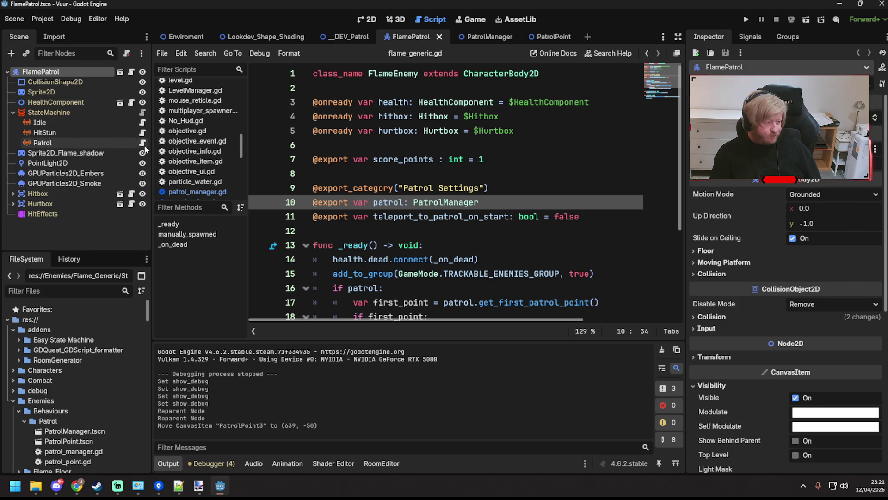
pyautogui.click(142, 143)
pyautogui.click(509, 131)
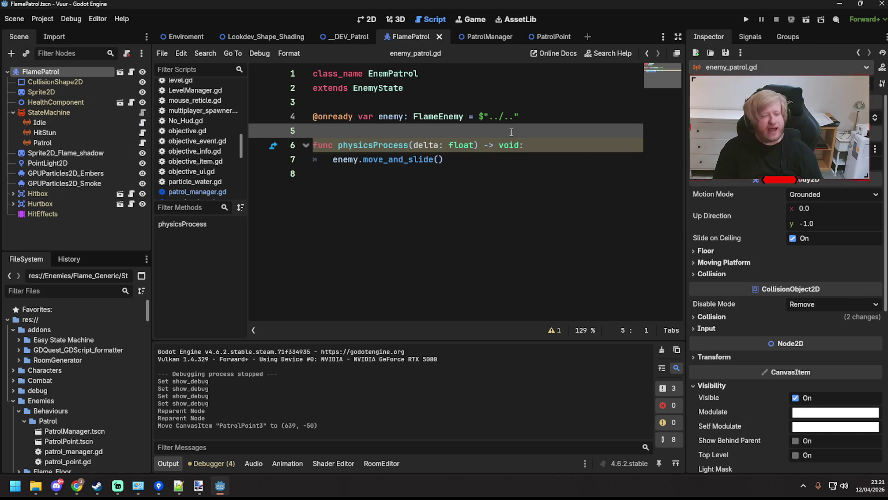
pyautogui.press('Return')
pyautogui.press('Return')
pyautogui.press('Up')
pyautogui.write('func ')
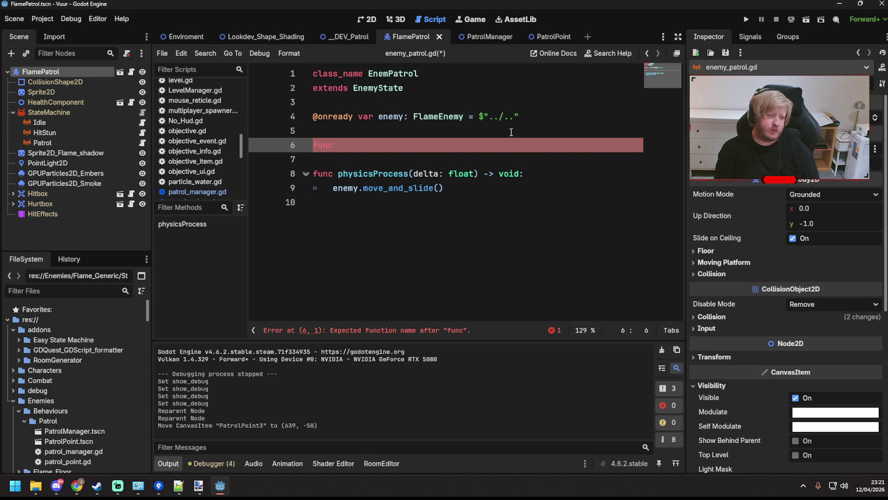
pyautogui.write('enter')
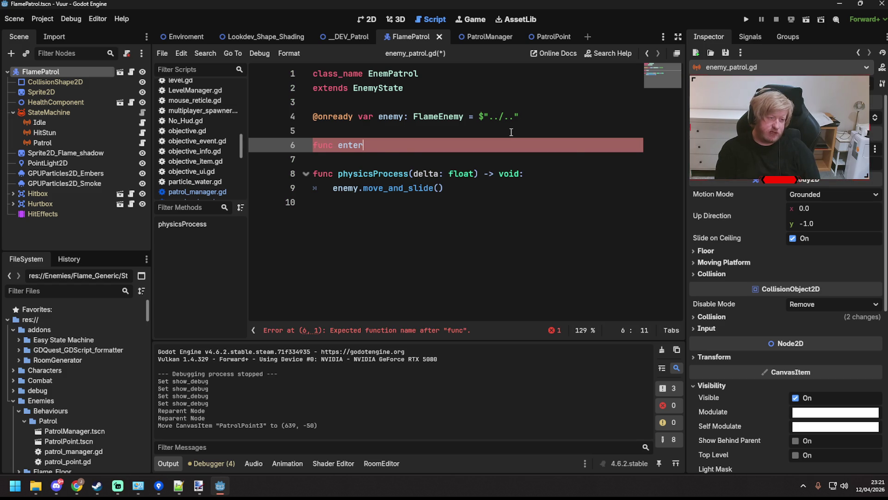
pyautogui.press('Return')
pyautogui.press('Return')
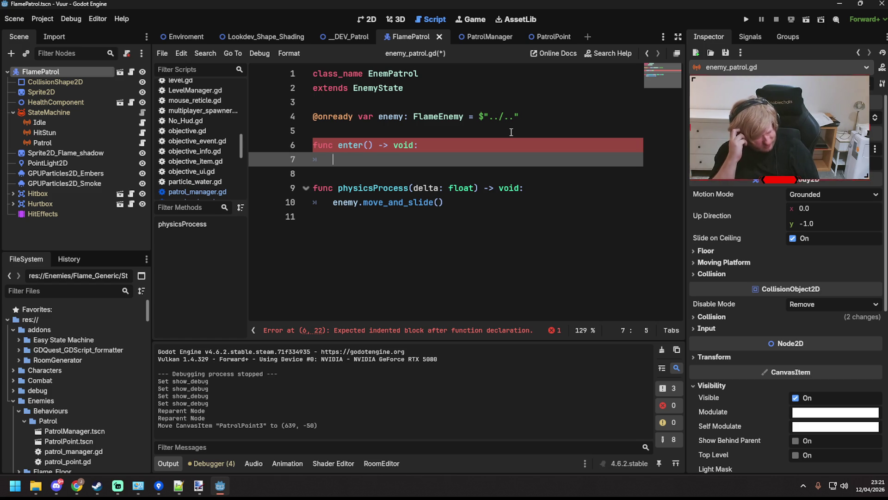
pyautogui.click(511, 132)
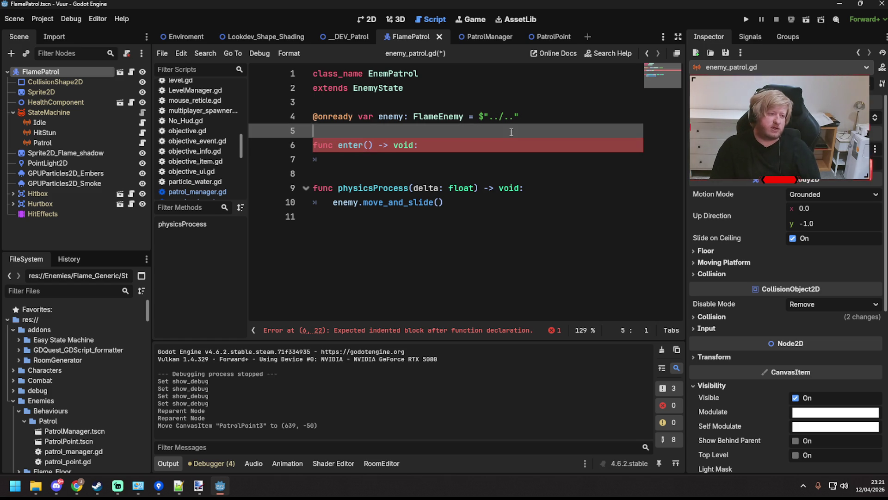
pyautogui.press('Return')
pyautogui.press('Up')
pyautogui.write('var current_patrol_target')
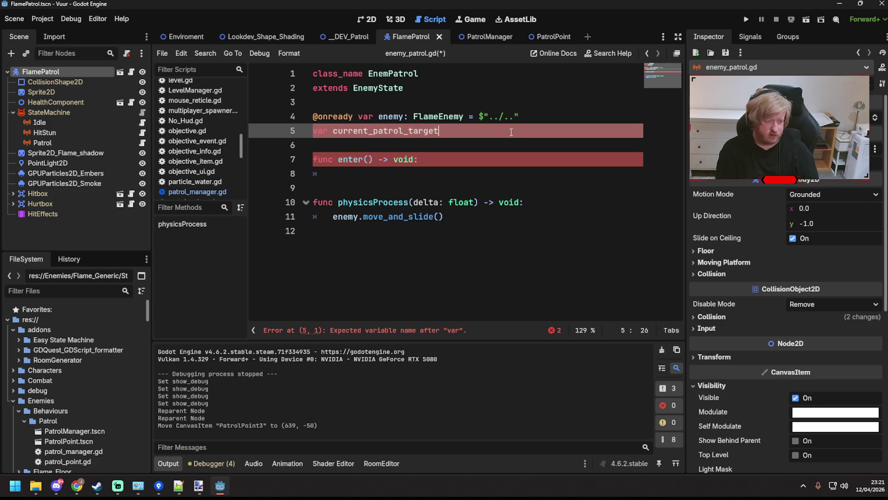
pyautogui.write('nt ')
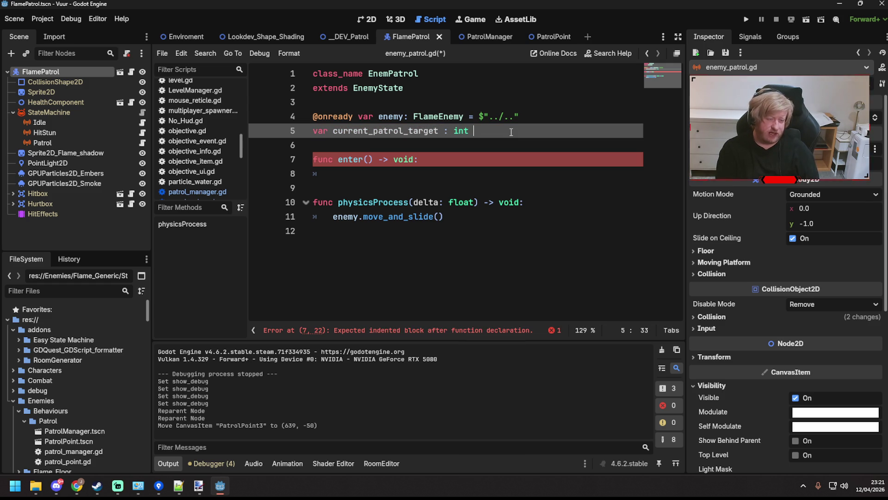
pyautogui.write('= 0')
pyautogui.hotkey('ctrl', 's')
pyautogui.hotkey('ctrl', 's')
pyautogui.press('Return')
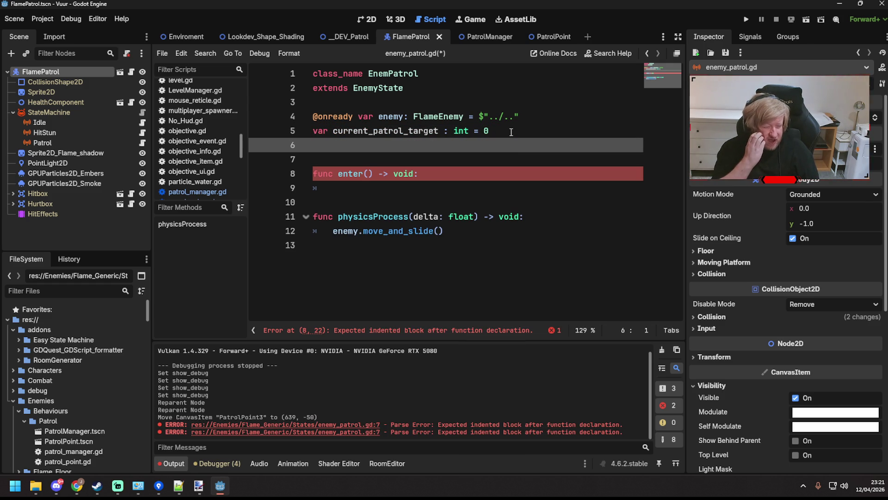
pyautogui.press('Up')
pyautogui.write('@export')
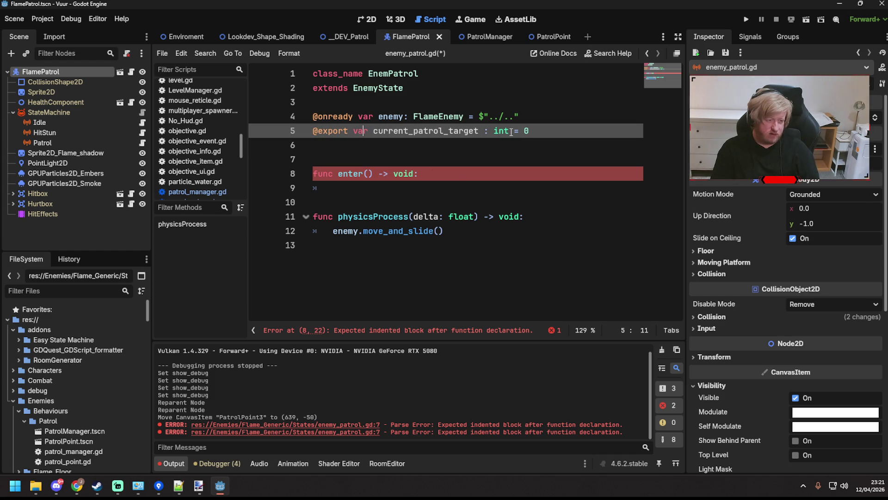
pyautogui.press('Down')
pyautogui.hotkey('ctrl', 's')
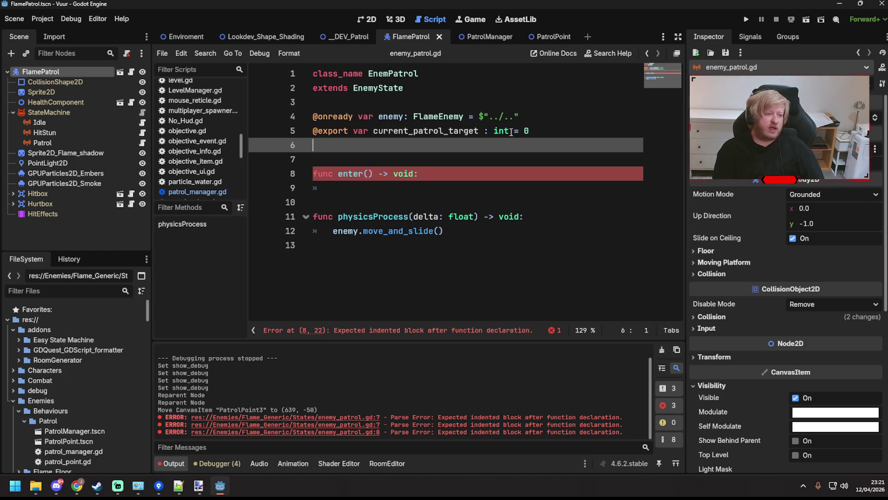
pyautogui.write('@export var curren')
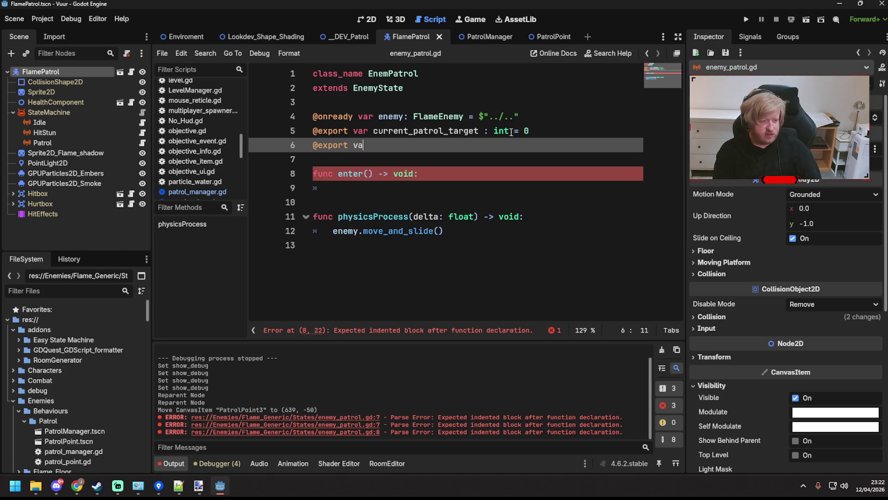
pyautogui.write('t_patrol_')
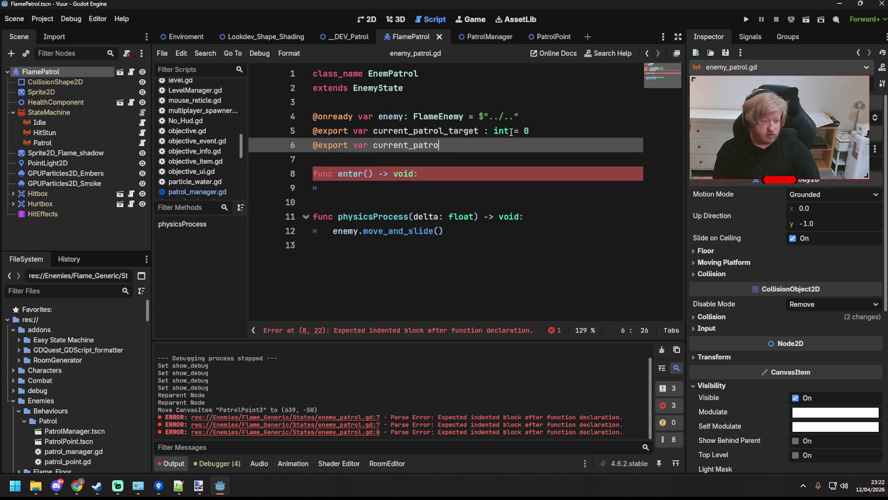
pyautogui.press('BackSpace')
pyautogui.press('BackSpace')
pyautogui.press('BackSpace')
pyautogui.press('BackSpace')
pyautogui.write('last_patrol_posit')
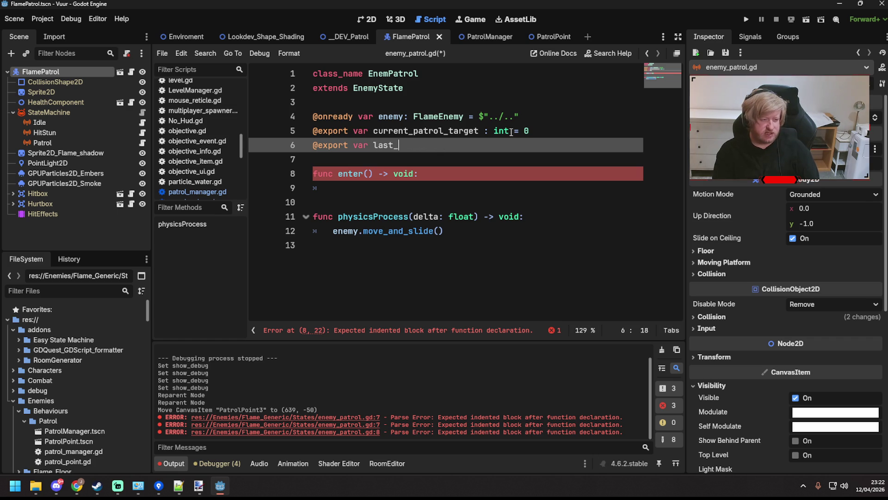
pyautogui.write('ion : int =')
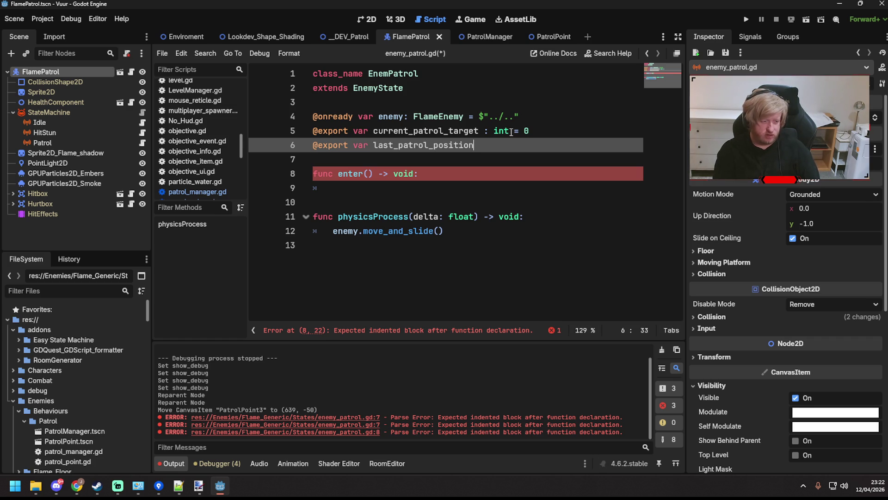
pyautogui.write(' 0')
pyautogui.hotkey('ctrl', 's')
pyautogui.press('Up')
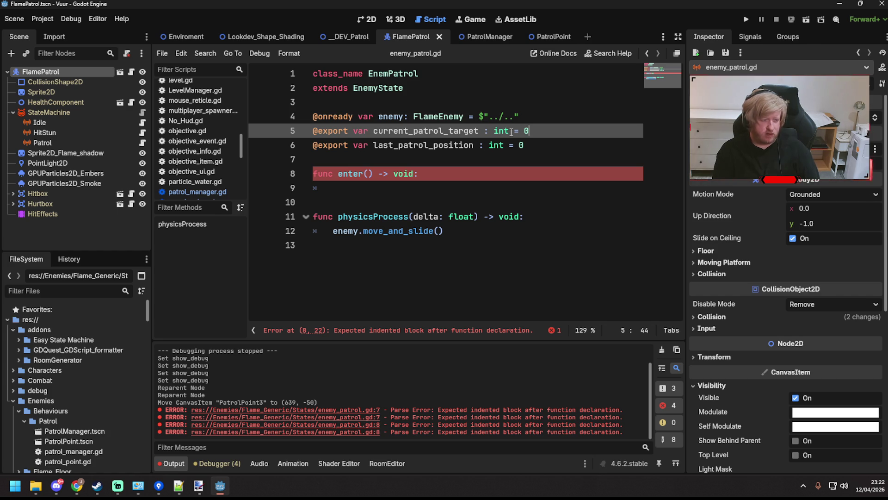
pyautogui.press('BackSpace')
pyautogui.write('1')
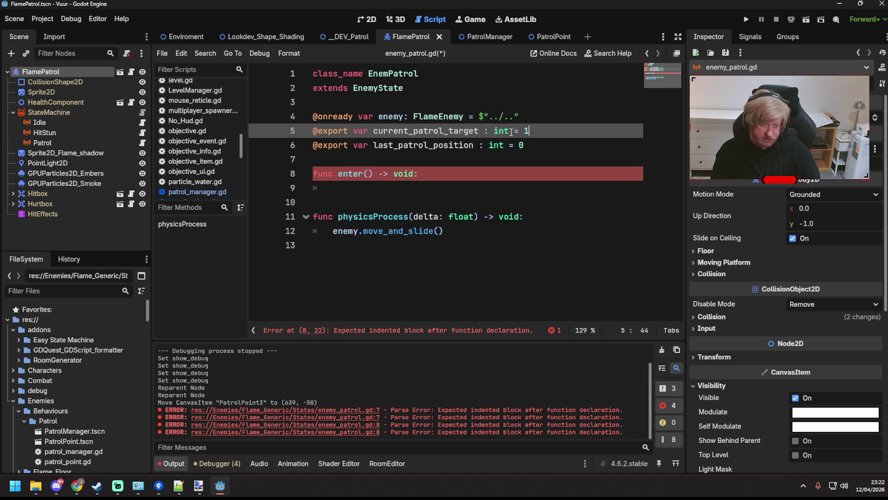
pyautogui.press('Down')
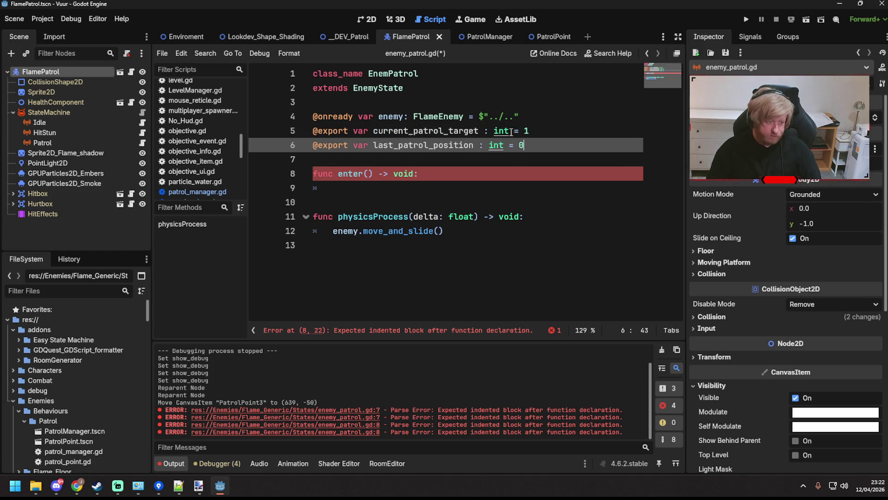
pyautogui.hotkey('ctrl', 's')
pyautogui.press('Down')
pyautogui.press('Down')
pyautogui.press('Down')
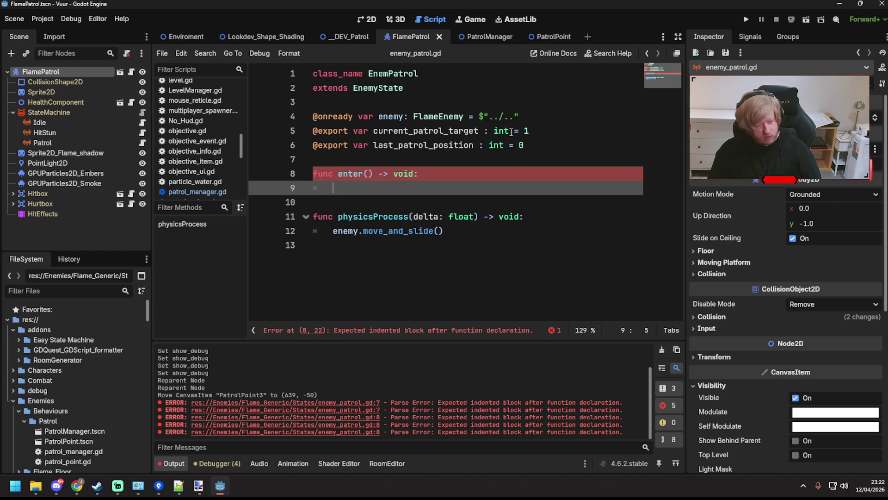
pyautogui.click(262, 37)
# Look around the Lookdev_Shape_Shading room in 2D, then return to the __DEV_Patrol scene.
pyautogui.click(366, 20)
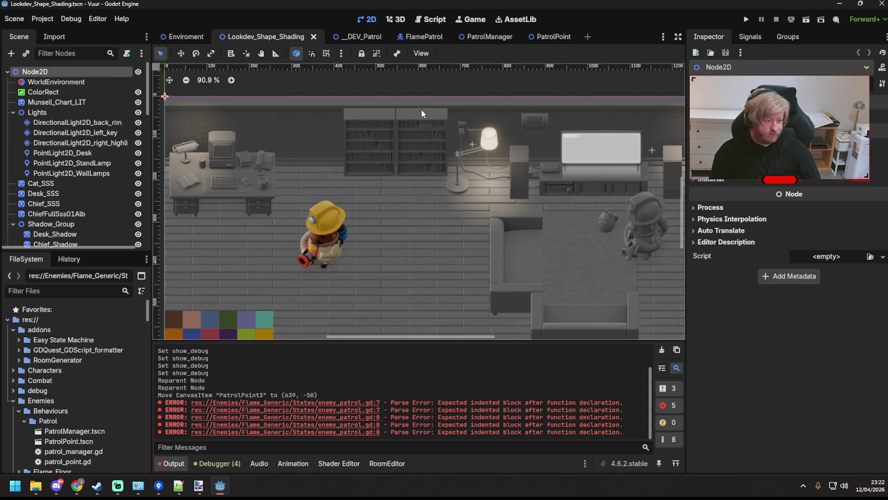
pyautogui.scroll(-3, 437, 252)
pyautogui.moveTo(432, 267)
pyautogui.mouseDown()
pyautogui.moveTo(420, 194)
pyautogui.moveTo(419, 247)
pyautogui.mouseUp()
pyautogui.scroll(1, 421, 208)
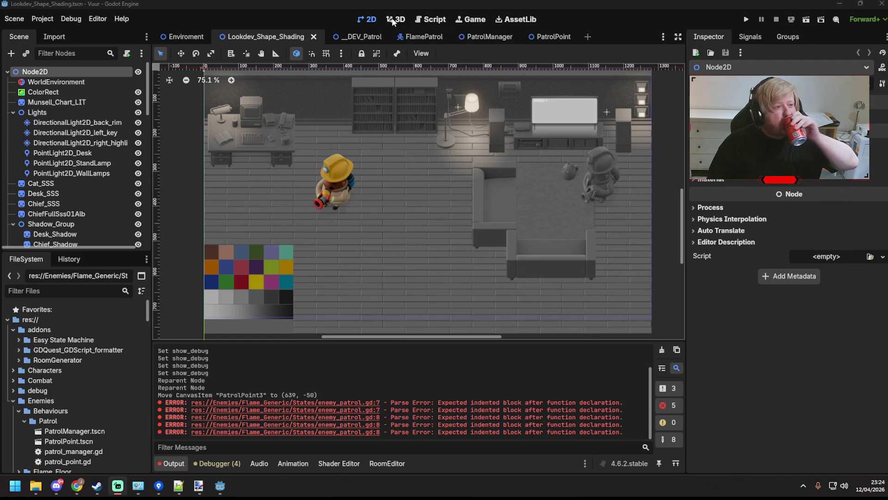
pyautogui.click(368, 37)
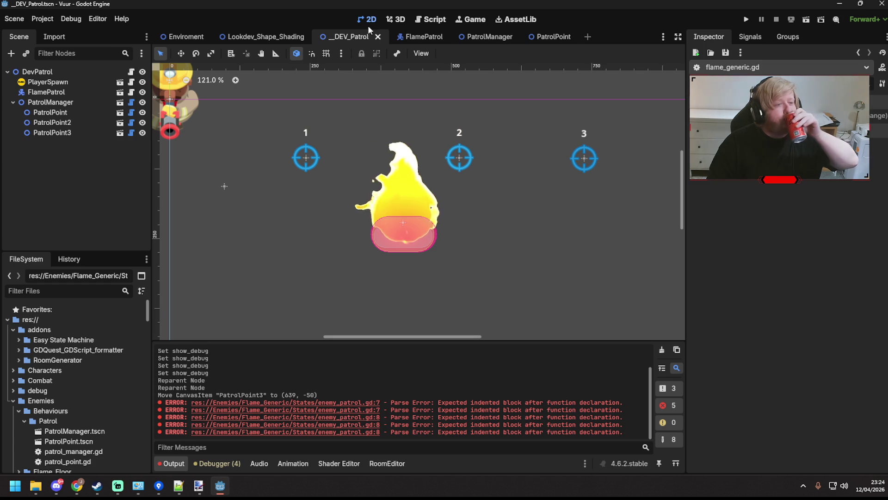
# Open the FlamePatrol scene in its own tab and bring up the Patrol state's enemy_patrol.gd script.
pyautogui.click(403, 199)
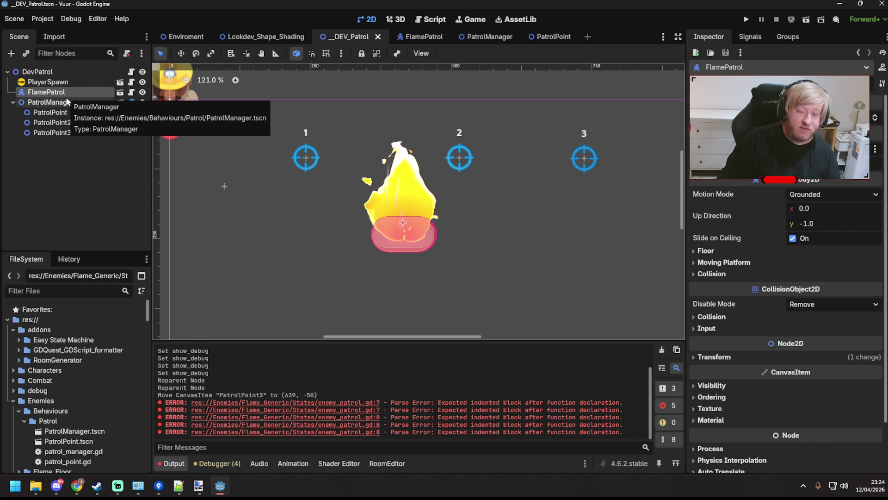
pyautogui.click(120, 92)
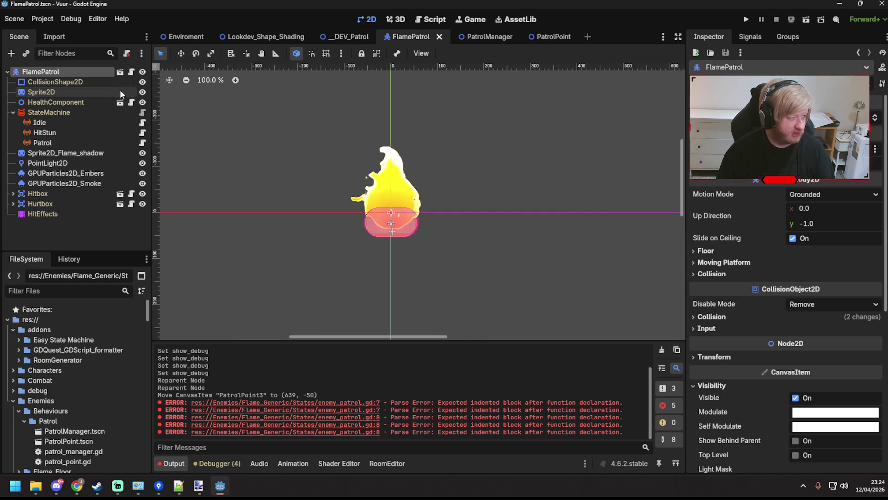
pyautogui.click(243, 191)
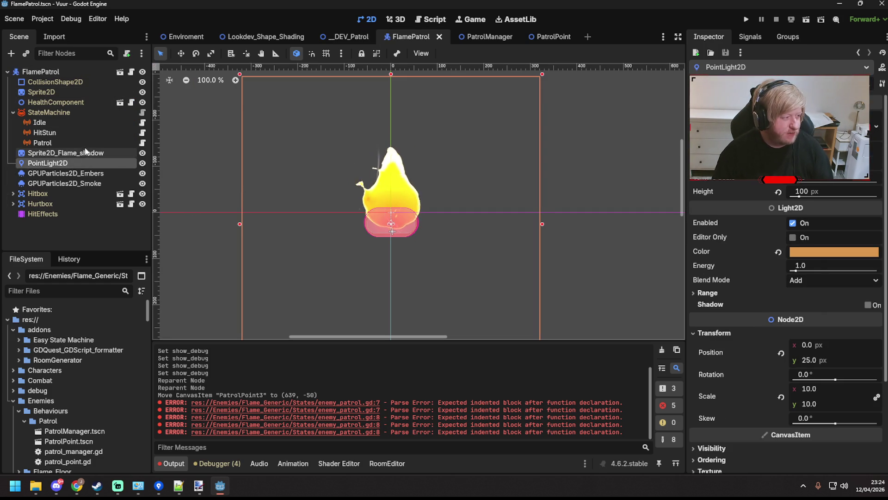
pyautogui.click(98, 142)
pyautogui.click(142, 142)
pyautogui.click(444, 235)
pyautogui.click(384, 190)
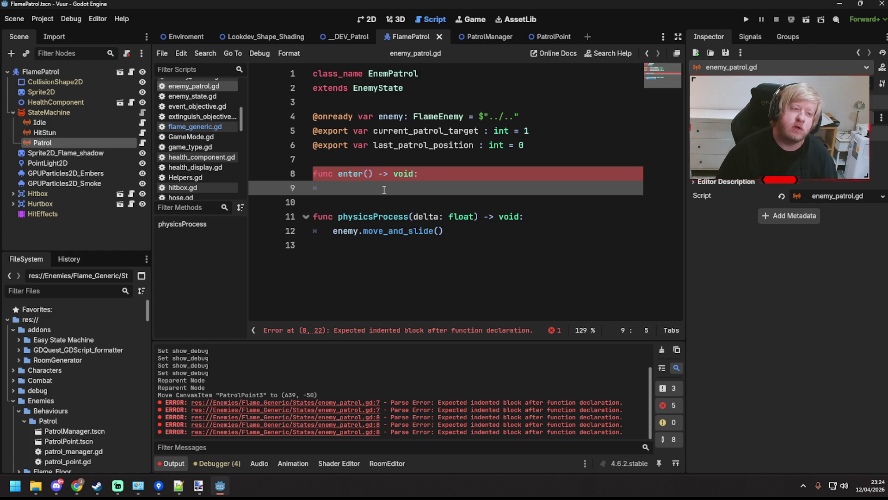
pyautogui.click(425, 161)
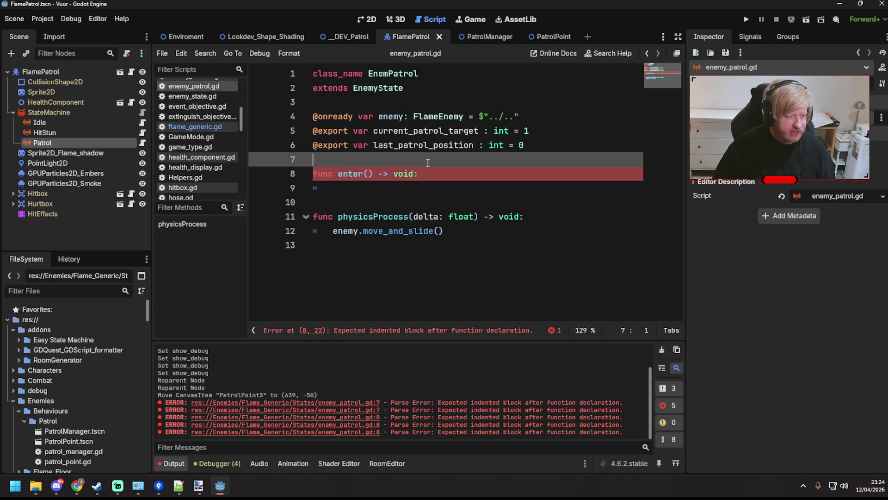
# Declare 'var patrol_target_location : Vector2 = Vector2.ZERO' below the exported variables and save enemy_patrol.gd.
pyautogui.press('Return')
pyautogui.press('Return')
pyautogui.press('Up')
pyautogui.write('var ')
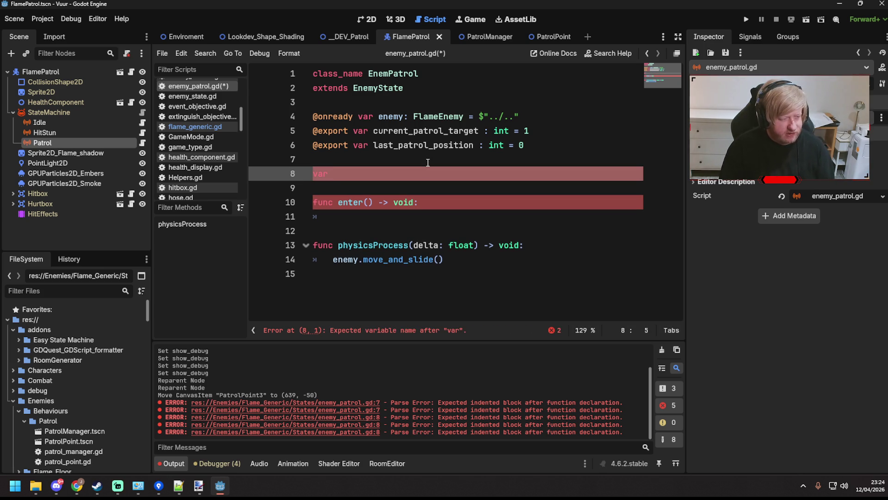
pyautogui.write('current_')
pyautogui.write('patr')
pyautogui.press('BackSpace')
pyautogui.press('BackSpace')
pyautogui.press('BackSpace')
pyautogui.write('patrol_target_location')
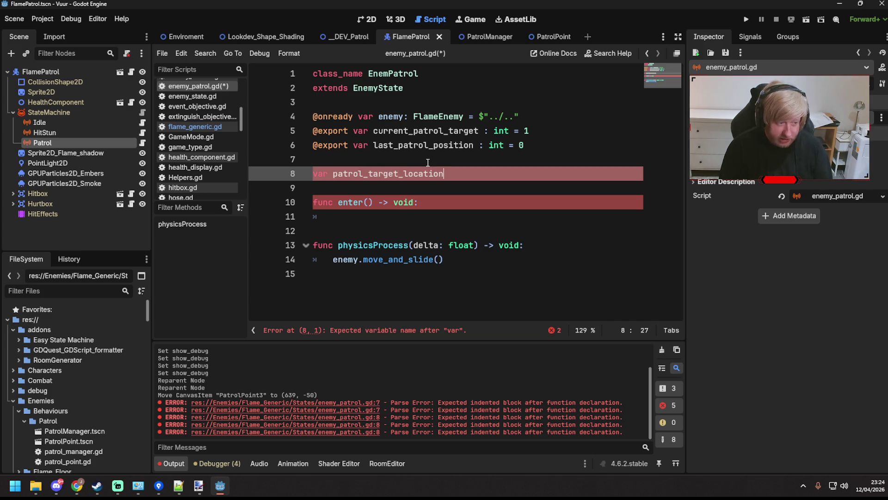
pyautogui.write(' : Vector')
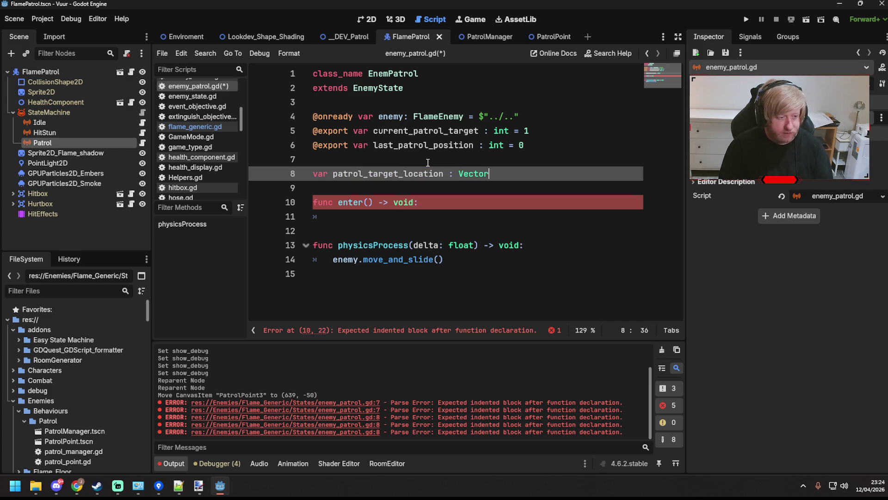
pyautogui.write('2 = Vector2.ZERO')
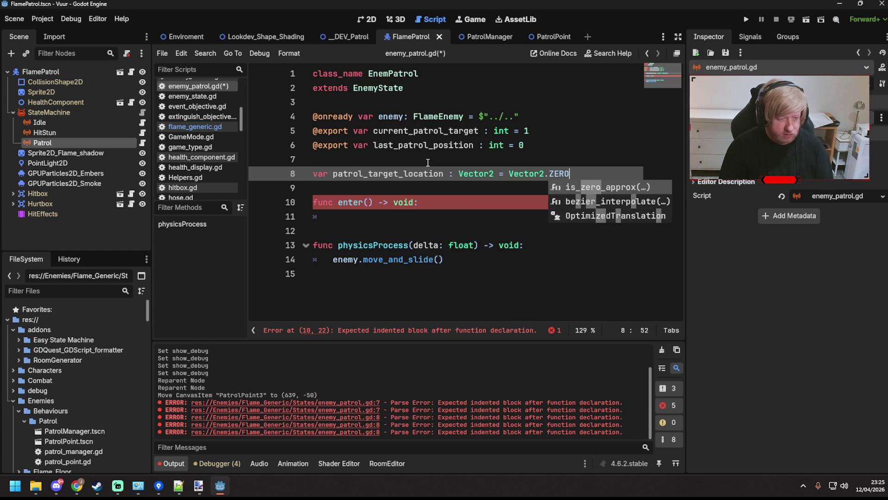
pyautogui.hotkey('ctrl', 's')
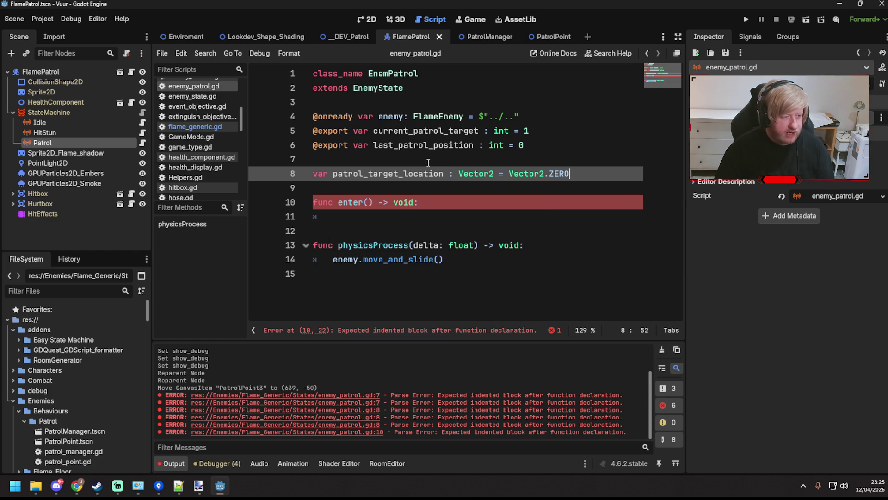
pyautogui.click(547, 132)
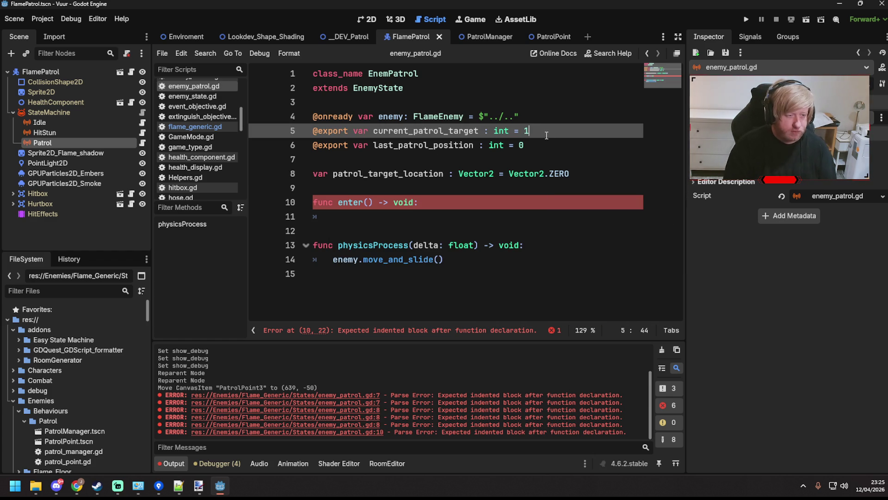
# Give current_patrol_target a set(_v) block that assigns current_patrol_target = _v.
pyautogui.press('Return')
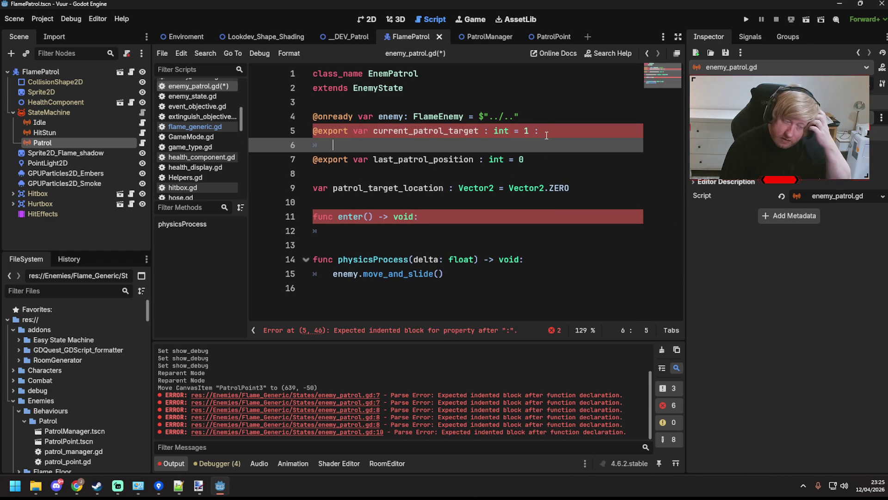
pyautogui.write('set(_v)')
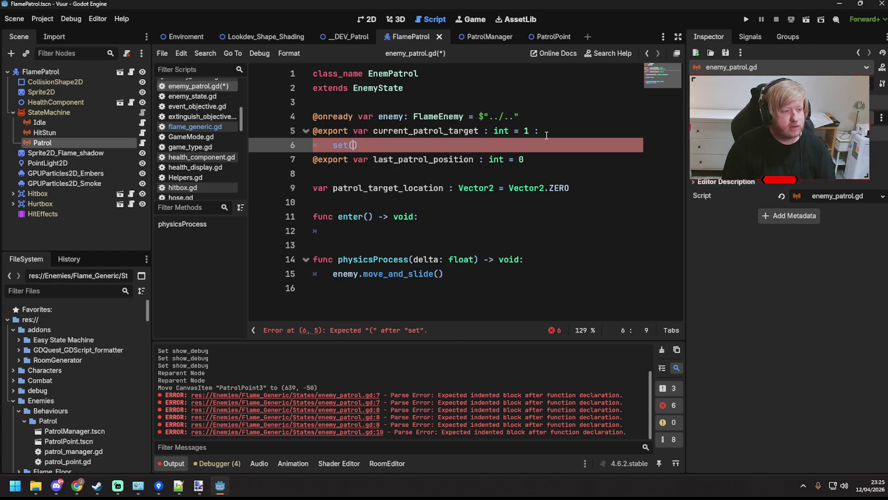
pyautogui.write(' :')
pyautogui.press('Return')
pyautogui.write('current')
pyautogui.press('Return')
pyautogui.write('= _v')
pyautogui.press('Return')
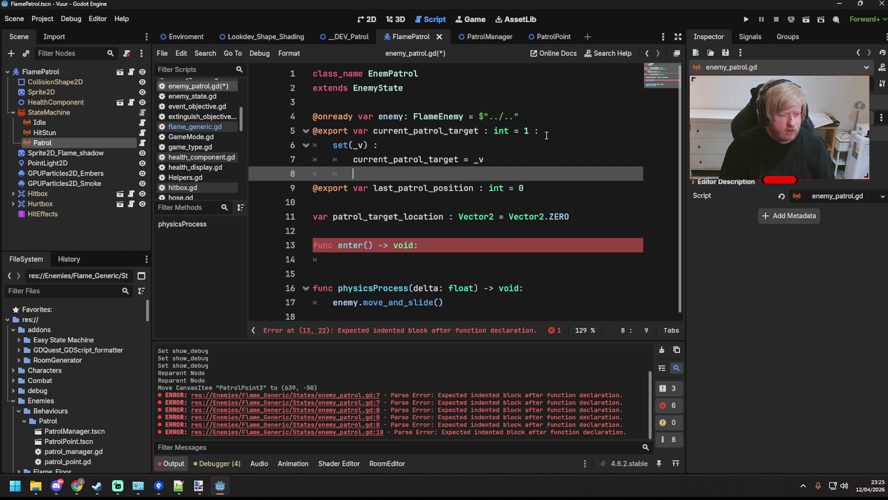
# Add an enemy.patrol line to the setter, save, and open the patrol manager's script in _DEV_Patrol.
pyautogui.write('patrol')
pyautogui.press('BackSpace')
pyautogui.press('BackSpace')
pyautogui.press('BackSpace')
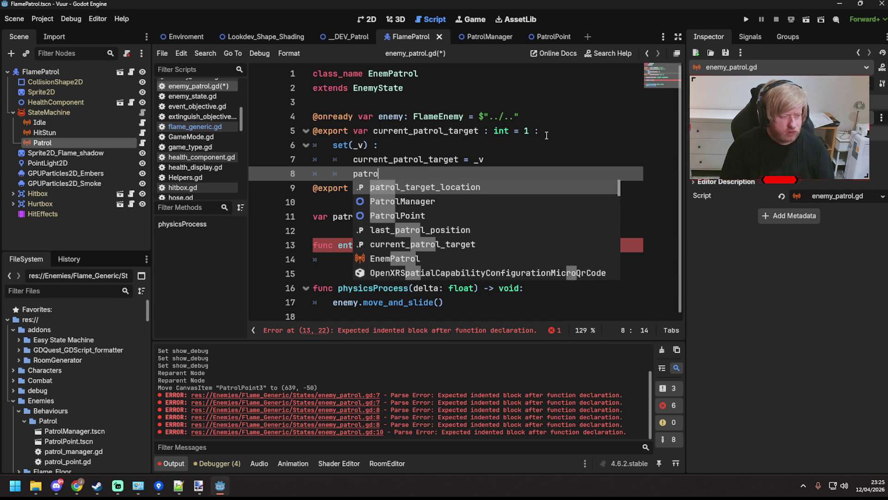
pyautogui.press('BackSpace')
pyautogui.write('enemy.patr')
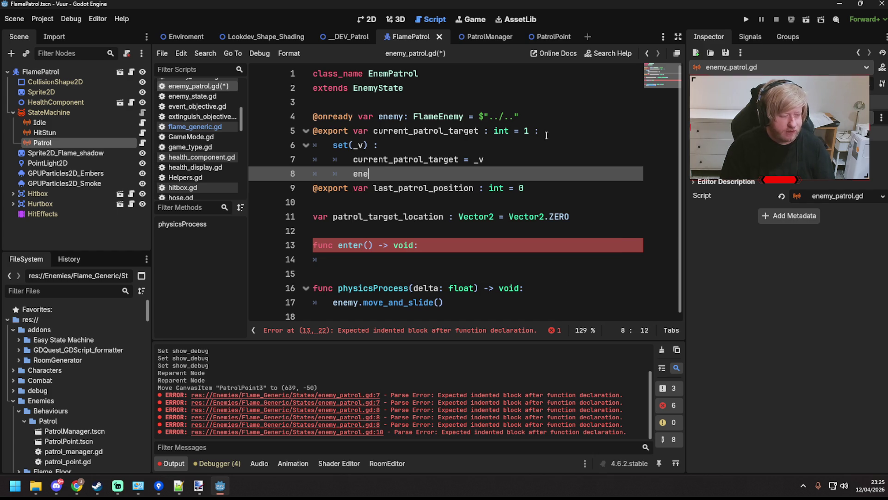
pyautogui.write('ol')
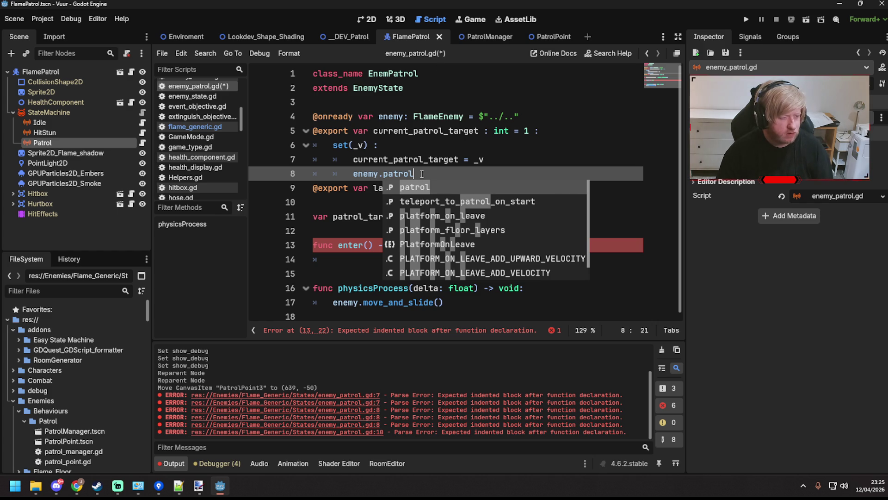
pyautogui.hotkey('ctrl', 's')
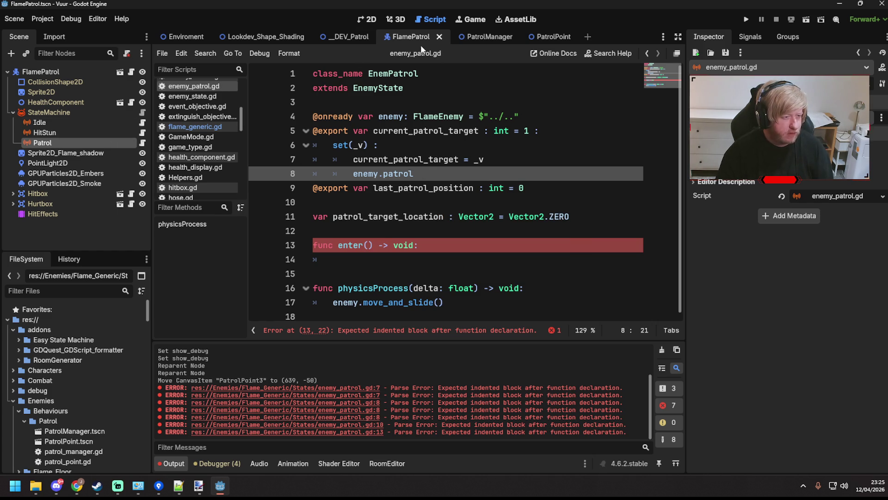
pyautogui.click(340, 36)
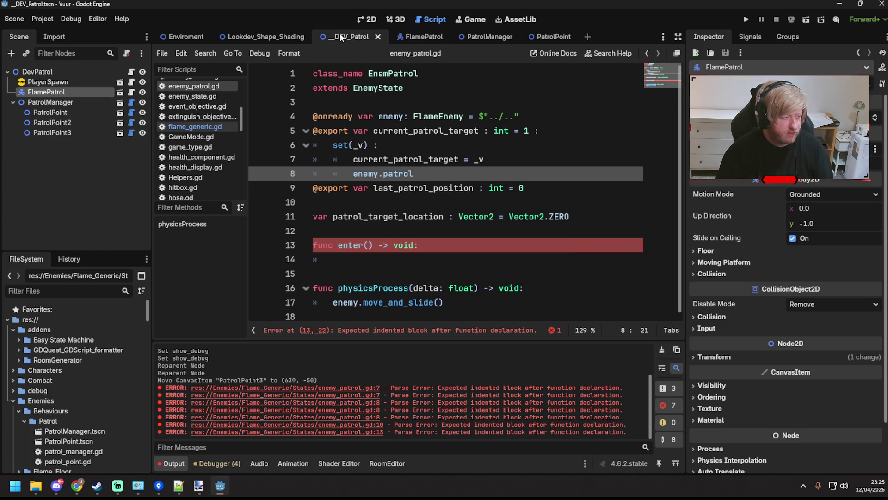
pyautogui.click(131, 102)
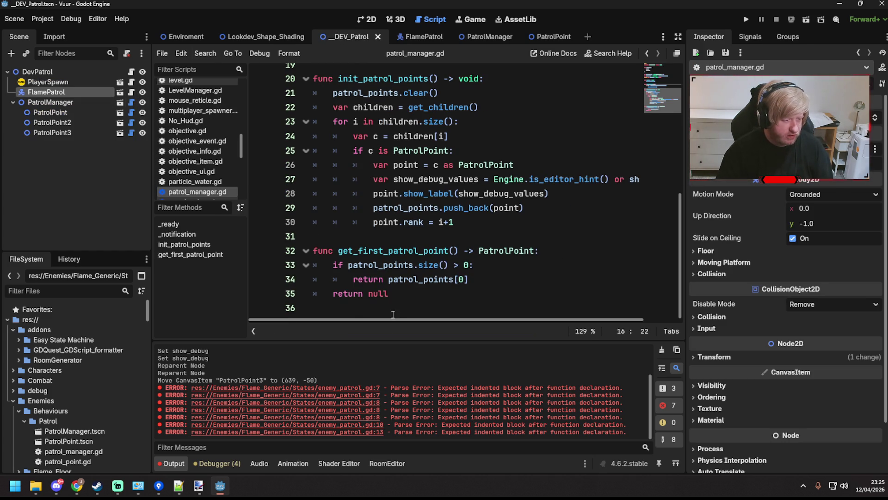
# Start a get_patrol_point(i:int) -> PatrolPoint function at the end of patrol_manager.gd.
pyautogui.click(393, 314)
pyautogui.press('Return')
pyautogui.write('func get_patro')
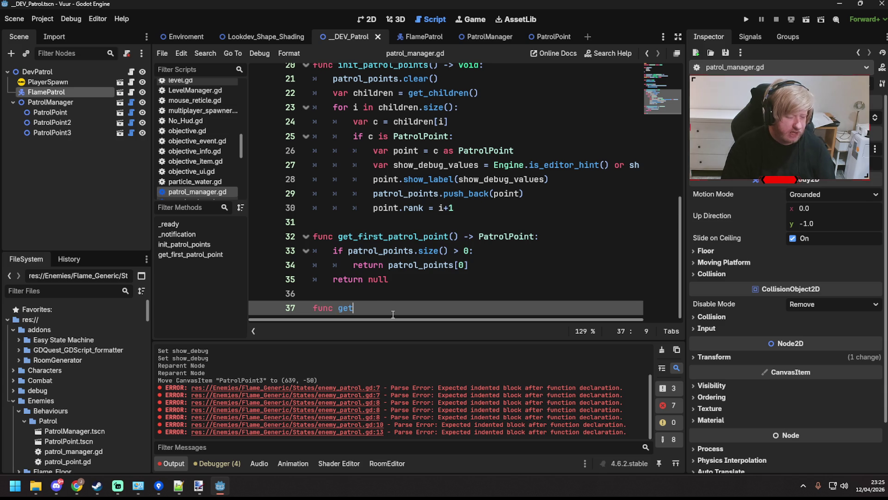
pyautogui.write('l_')
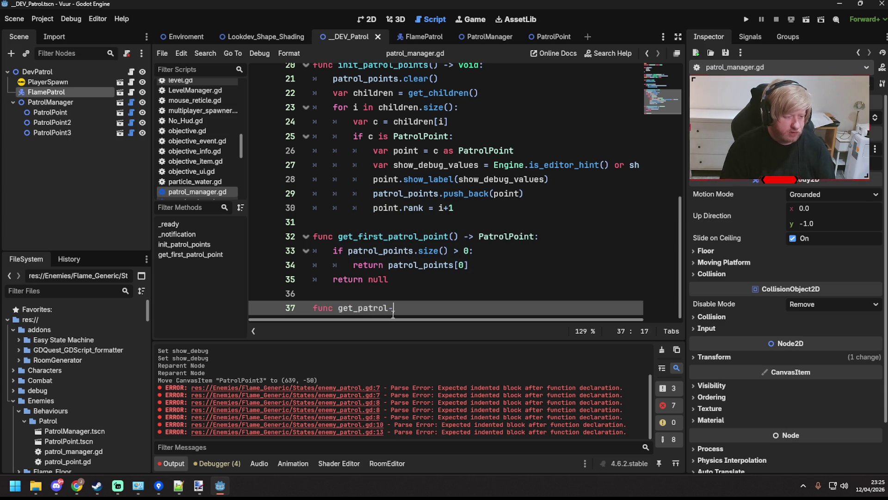
pyautogui.write('_point(')
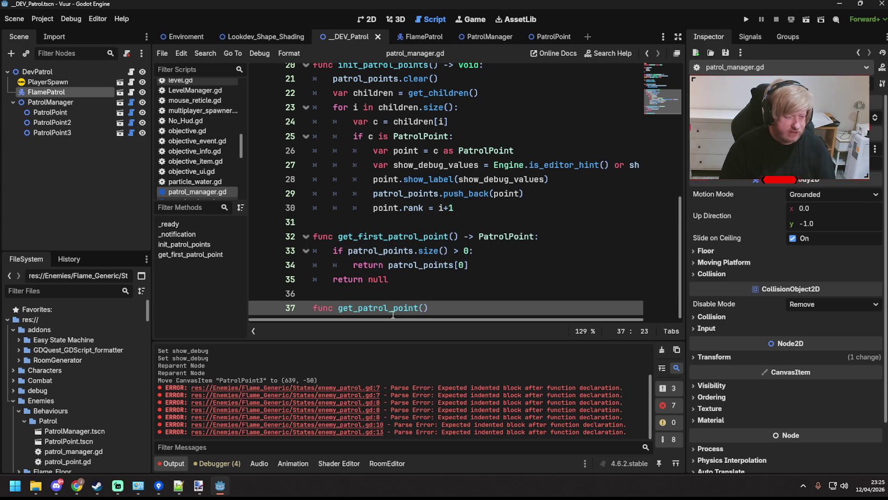
pyautogui.write('i:int)')
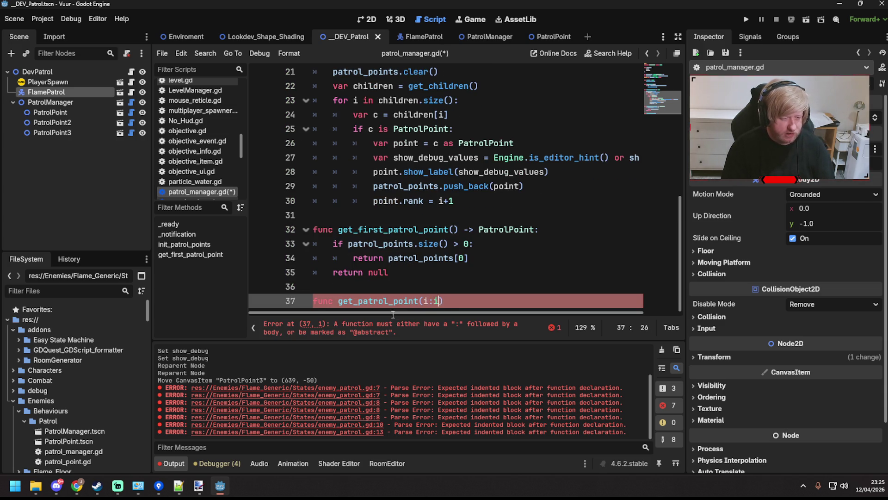
pyautogui.write(' ->')
pyautogui.write(' PatrolPoint')
pyautogui.write(':')
pyautogui.press('Return')
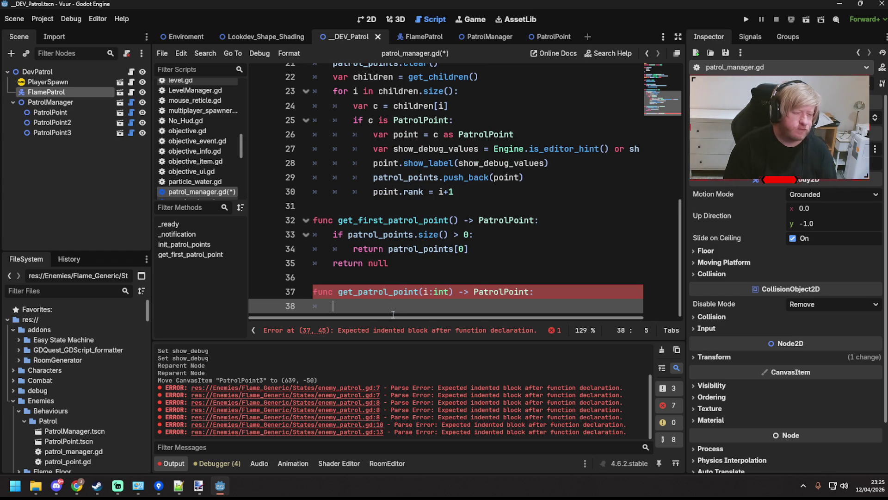
# Set point = patrol_points[i] as PatrolPoint in the function body and save.
pyautogui.write('var')
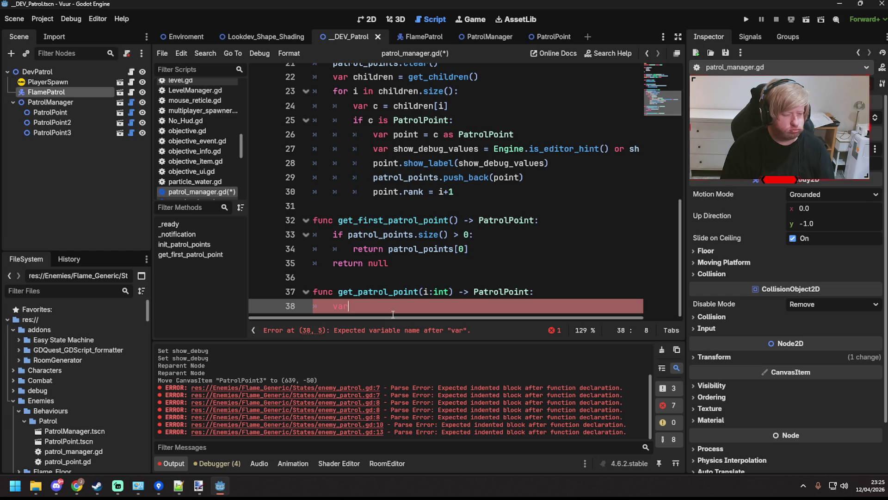
pyautogui.write('atro')
pyautogui.press('BackSpace')
pyautogui.press('BackSpace')
pyautogui.press('BackSpace')
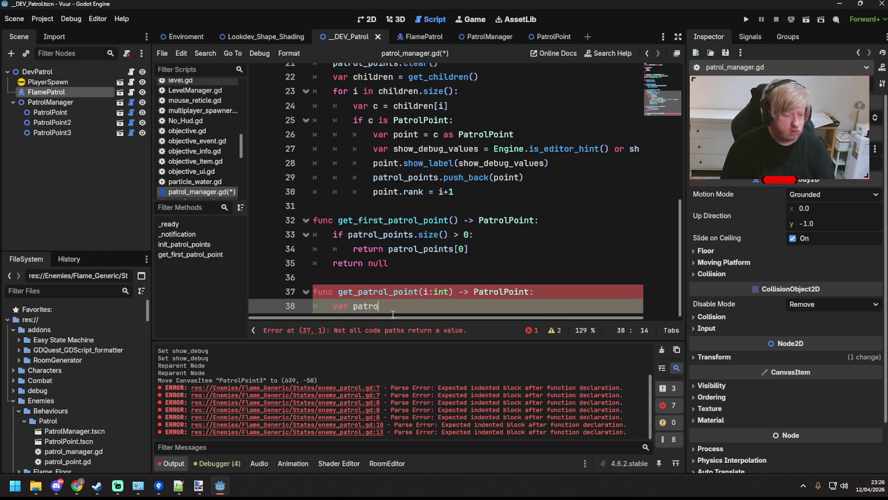
pyautogui.press('BackSpace')
pyautogui.write('oint = patrol')
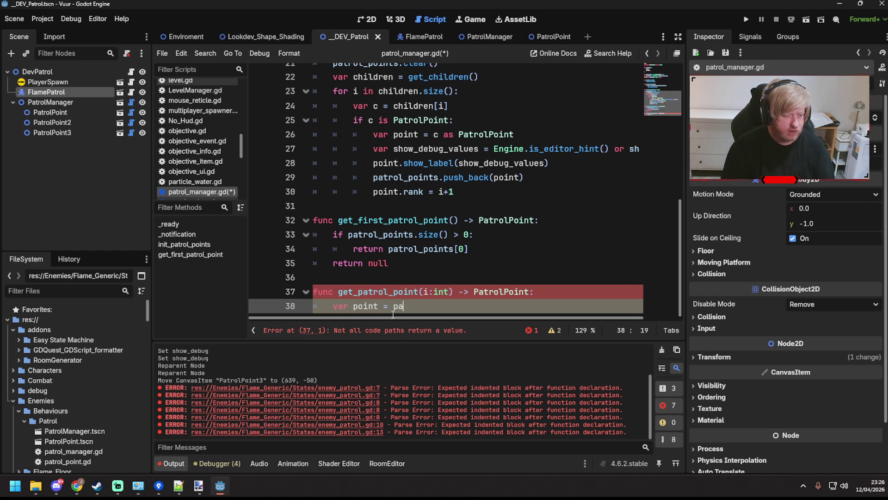
pyautogui.write('_points(')
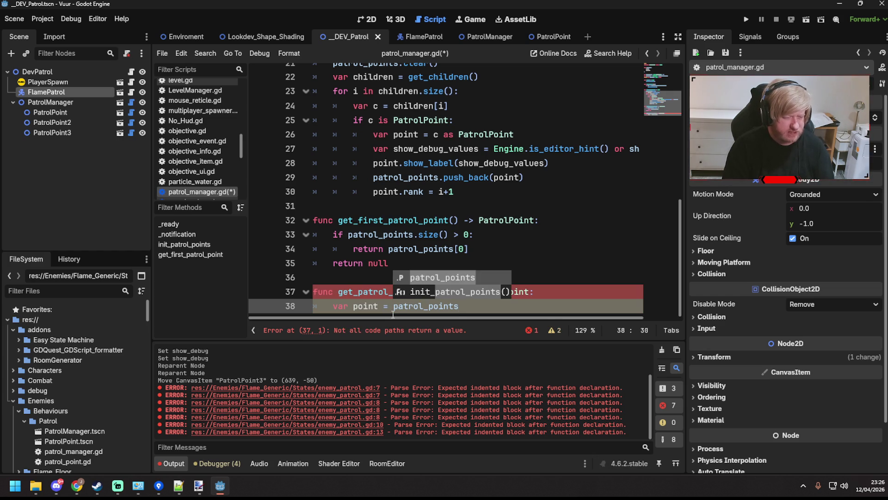
pyautogui.press('BackSpace')
pyautogui.write('[i]')
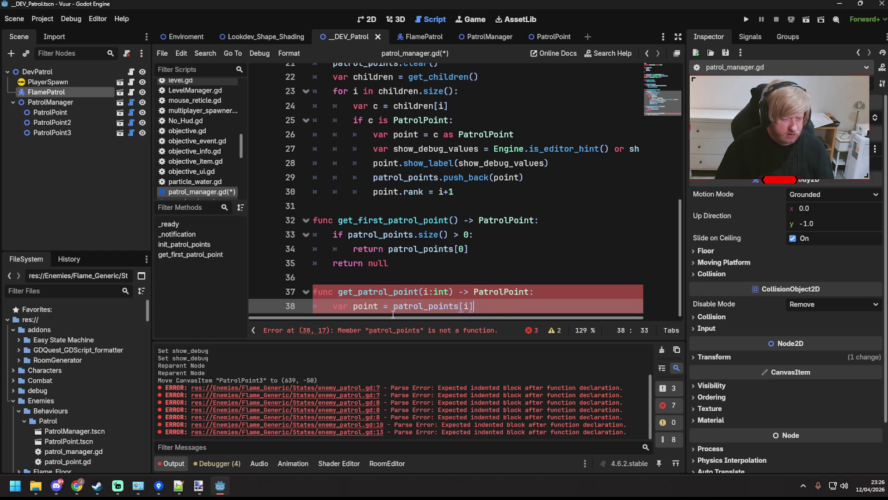
pyautogui.write(' as PatrolPoint')
pyautogui.hotkey('ctrl', 's')
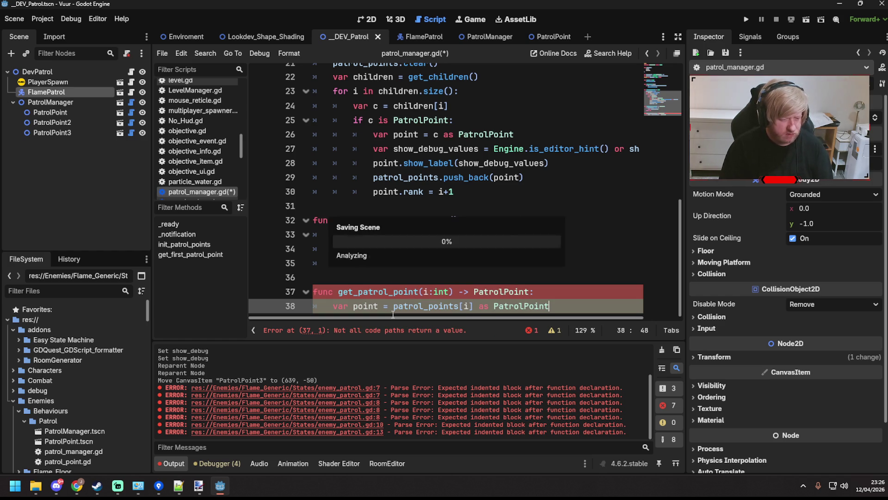
# Finish the function with 'return point', save, and switch to the FlamePatrol scene.
pyautogui.press('Return')
pyautogui.write('return point')
pyautogui.hotkey('ctrl', 's')
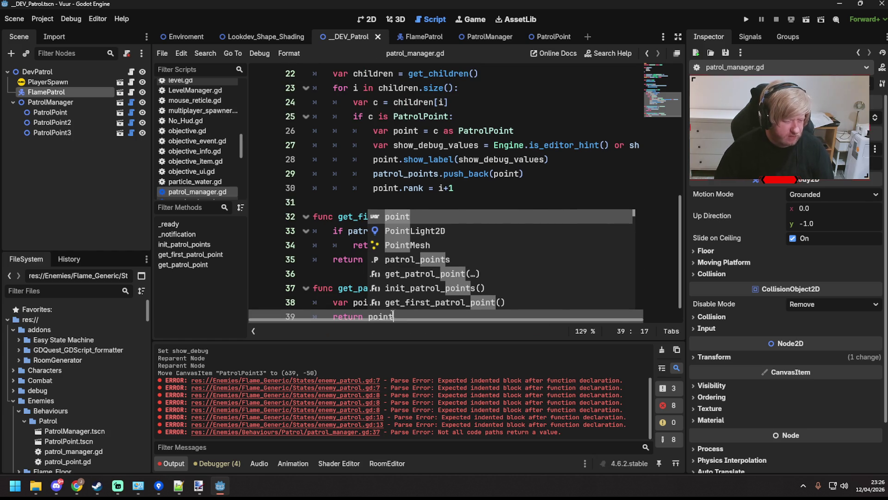
pyautogui.click(464, 131)
pyautogui.scroll(-1, 402, 275)
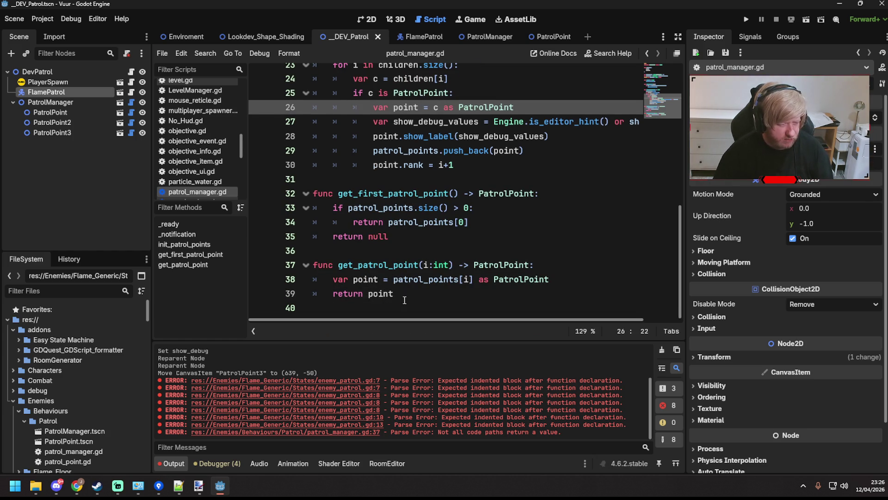
pyautogui.click(403, 301)
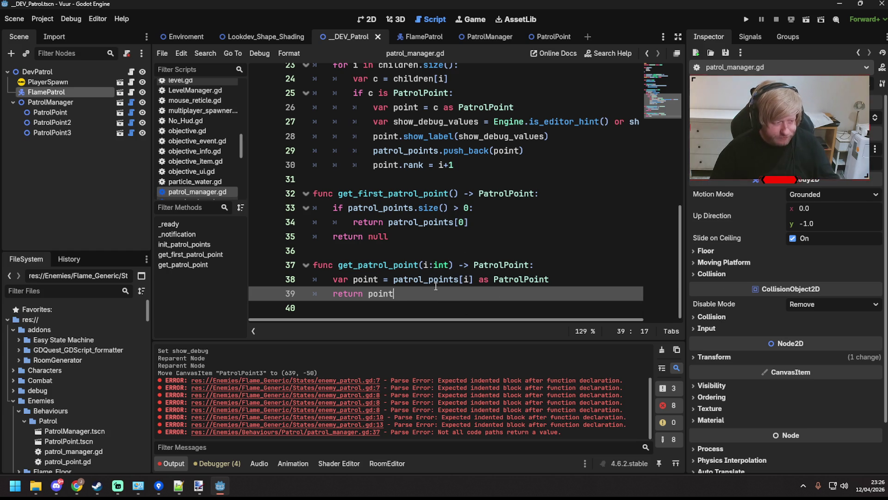
pyautogui.click(119, 95)
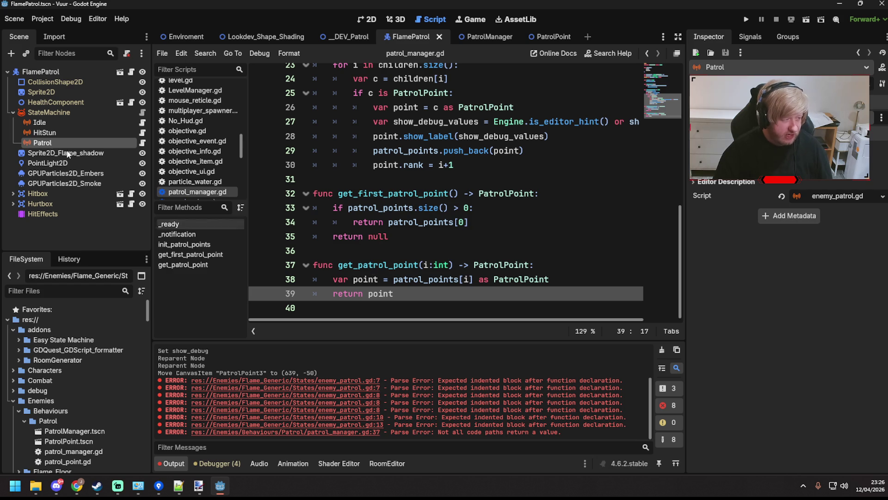
# In enemy_patrol.gd, extend the setter's enemy.patrol line to get_patrol_point(current_patrol_target.
pyautogui.click(140, 143)
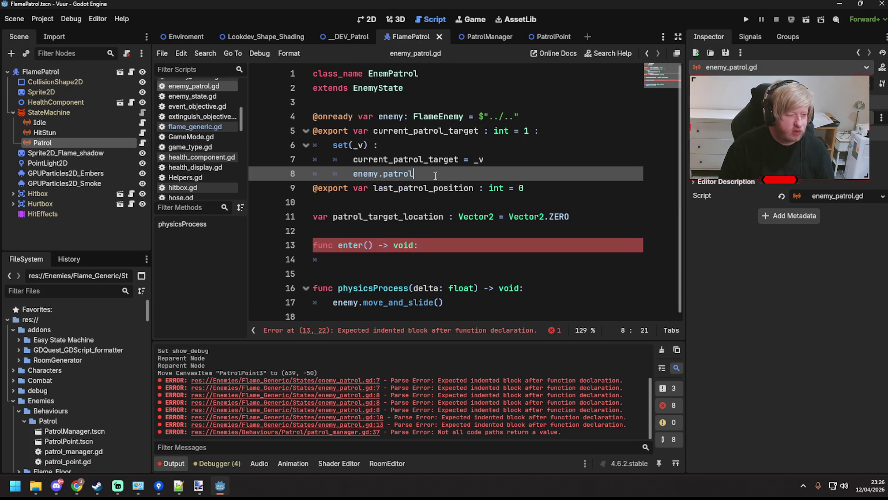
pyautogui.write('.get')
pyautogui.press('Down')
pyautogui.press('Return')
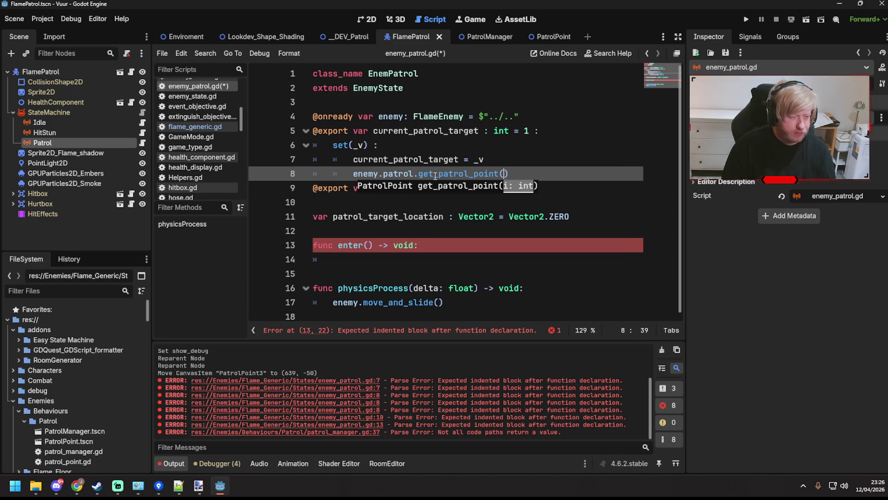
pyautogui.write('current_at')
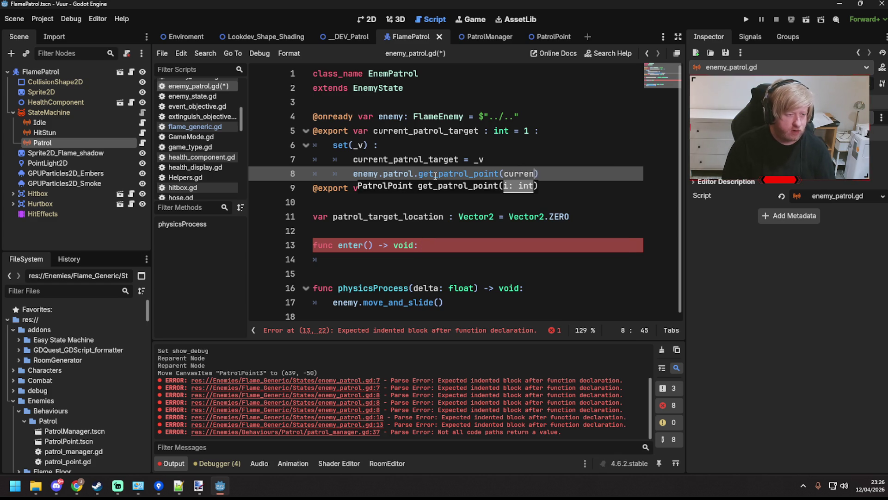